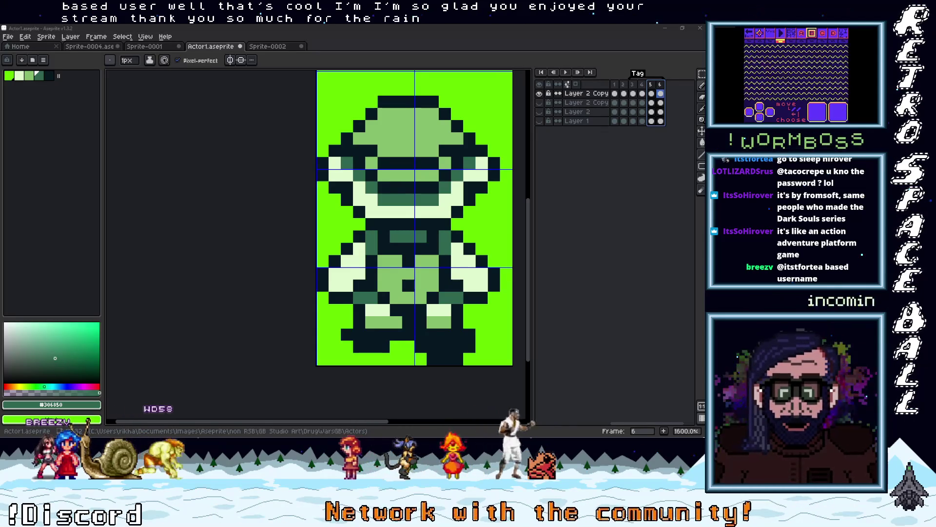
Step: Zoom the canvas out to 1200% and pan until the entire green walking sprite shows
scroll(301, 121, "down", 1)
mouse_move(312, 229)
left_mouse_down()
mouse_move(302, 234)
mouse_move(321, 244)
mouse_move(310, 268)
left_mouse_up()
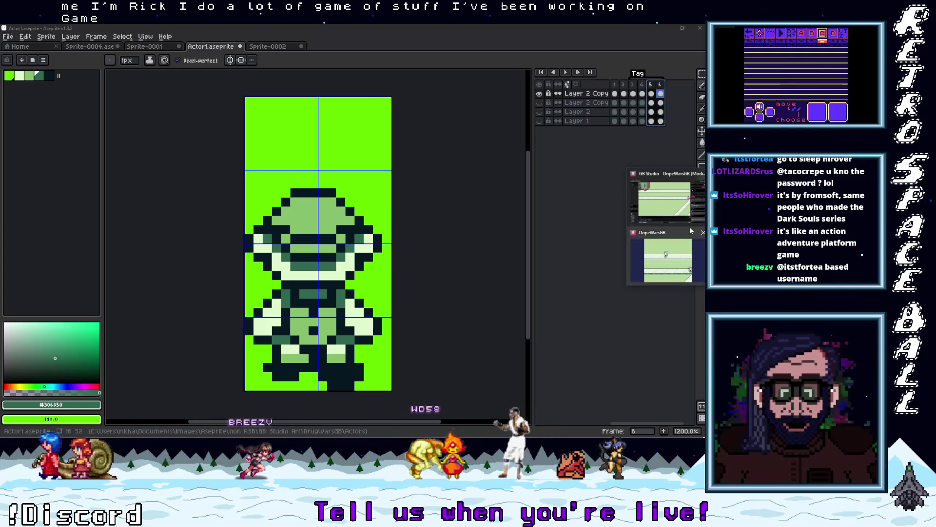
left_click(675, 234)
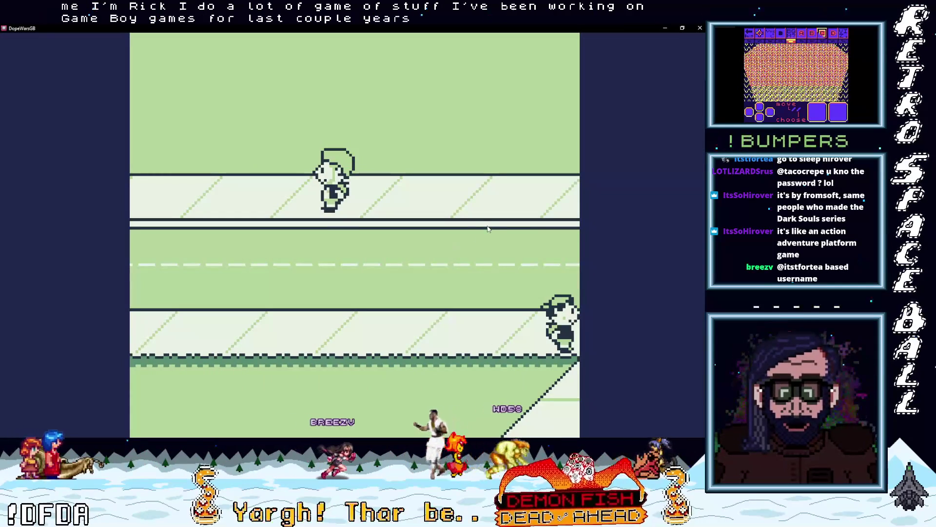
Step: Walk down and left toward the brick building and check the Weed in the inventory
key("Down")
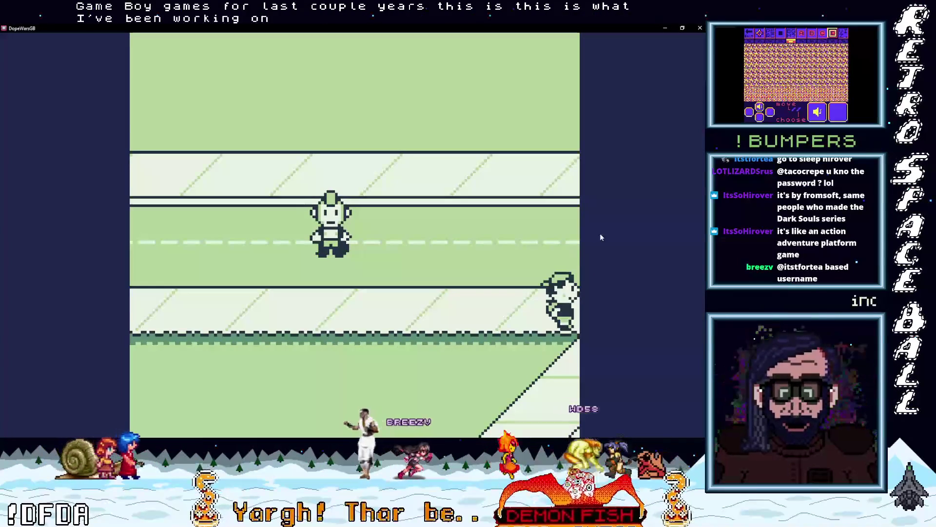
key("Left")
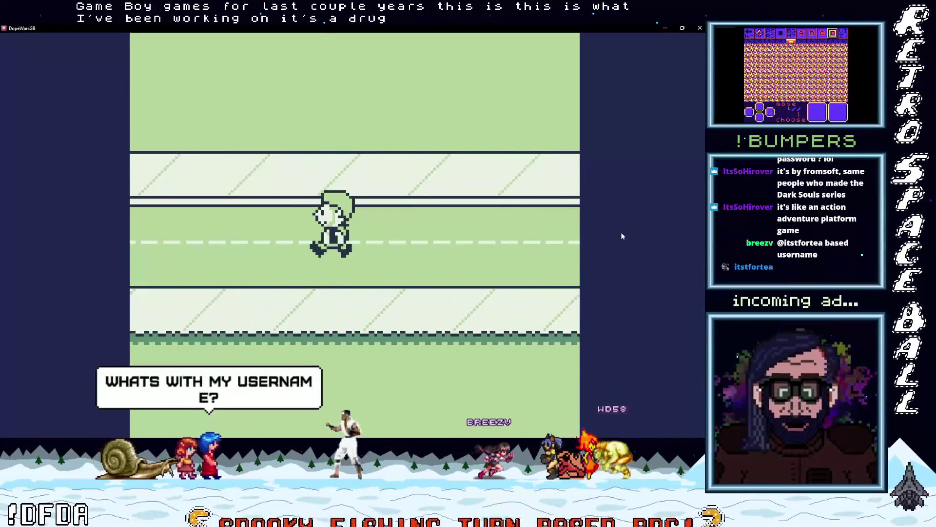
key("Left")
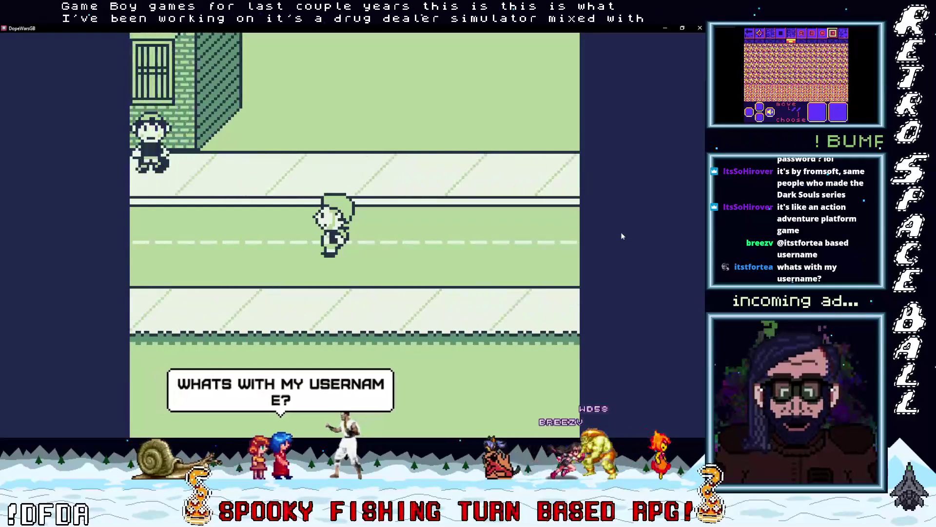
key("Up")
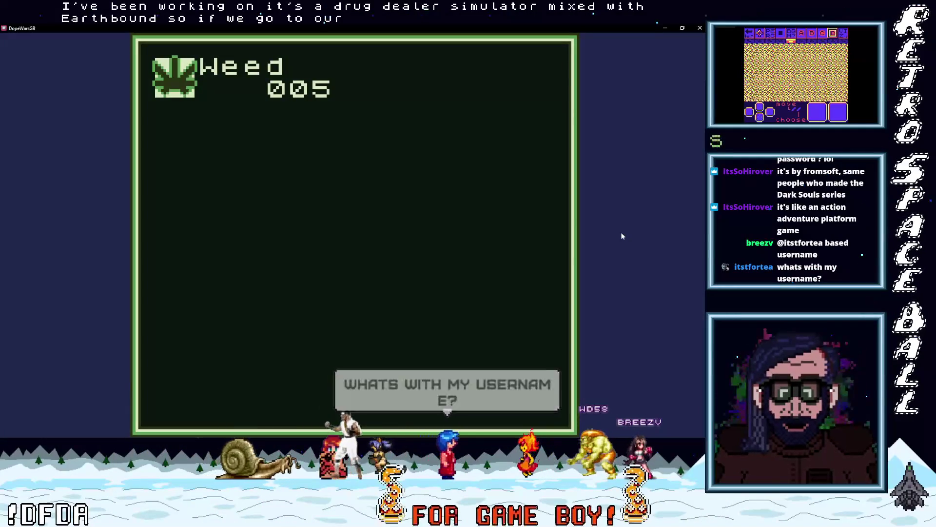
key("Return")
Step: Talk to the NPC by the building and sell 5 Weed for $20
key("Up")
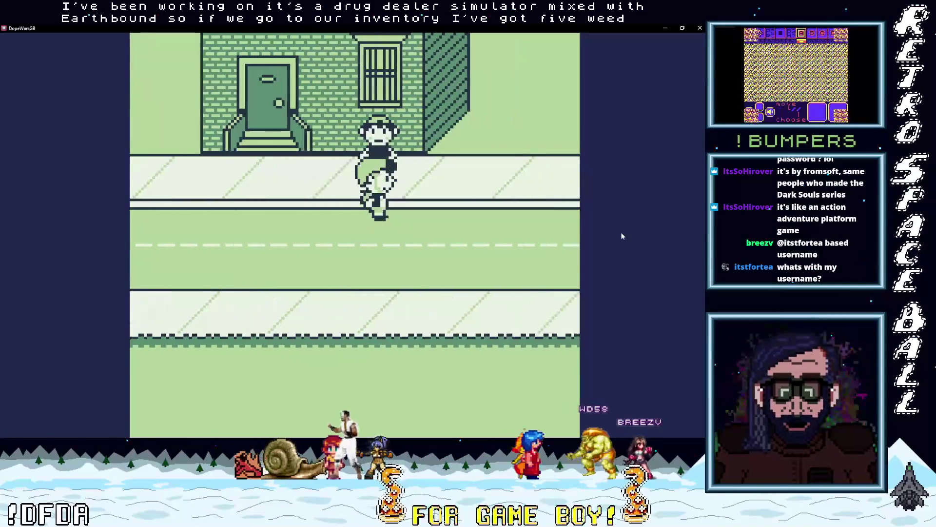
key("Return")
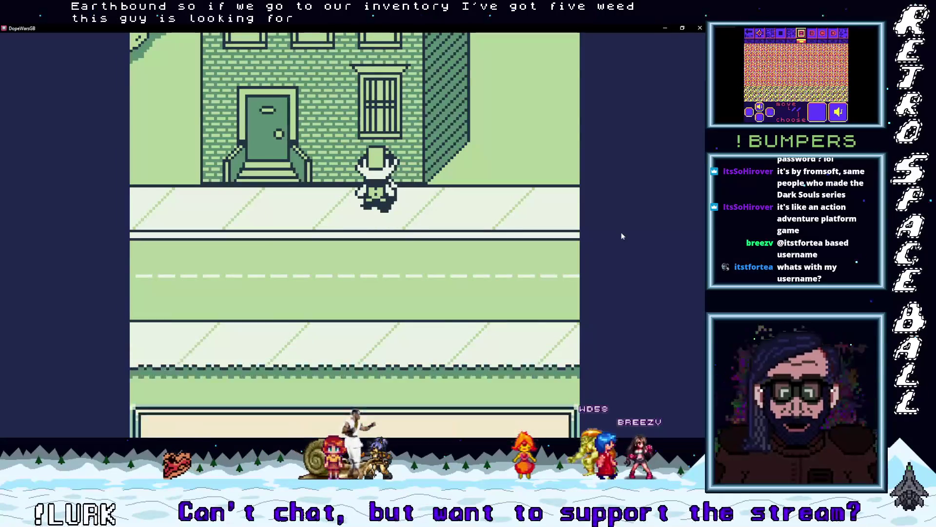
key("Return")
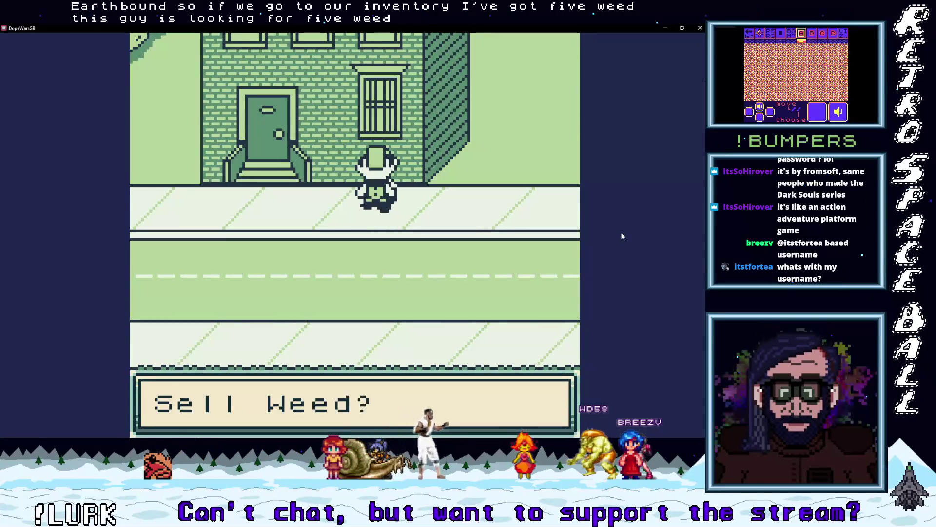
key("Return")
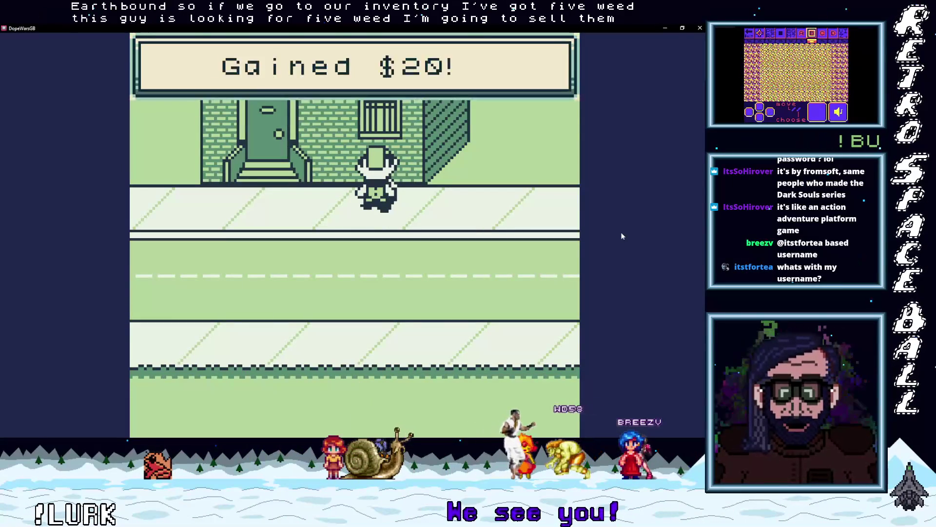
key("Return")
key("Return")
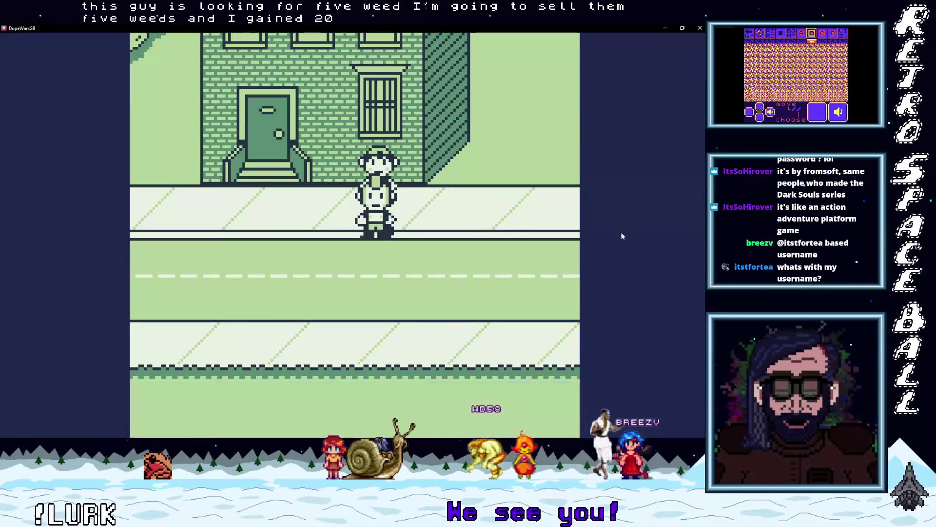
Step: Walk left along the road and step up beside the next NPC
key("Down")
key("Left")
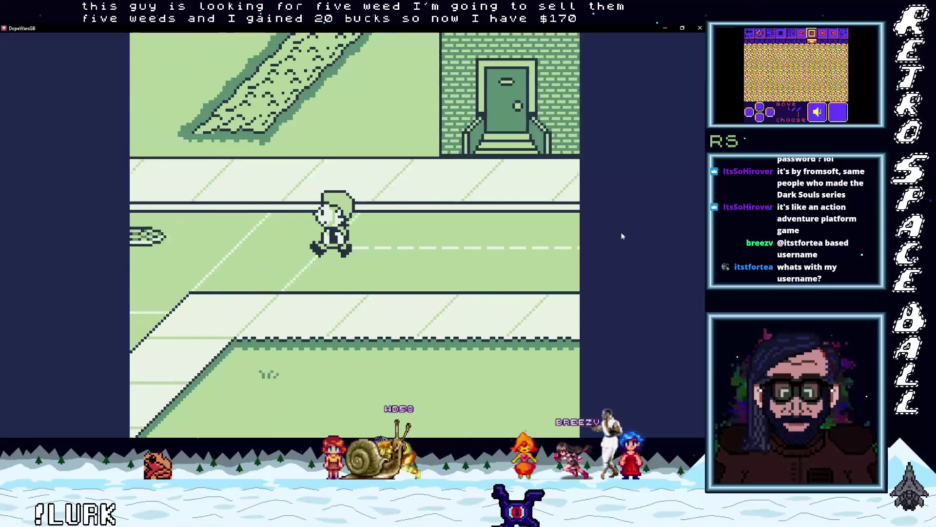
key("Left")
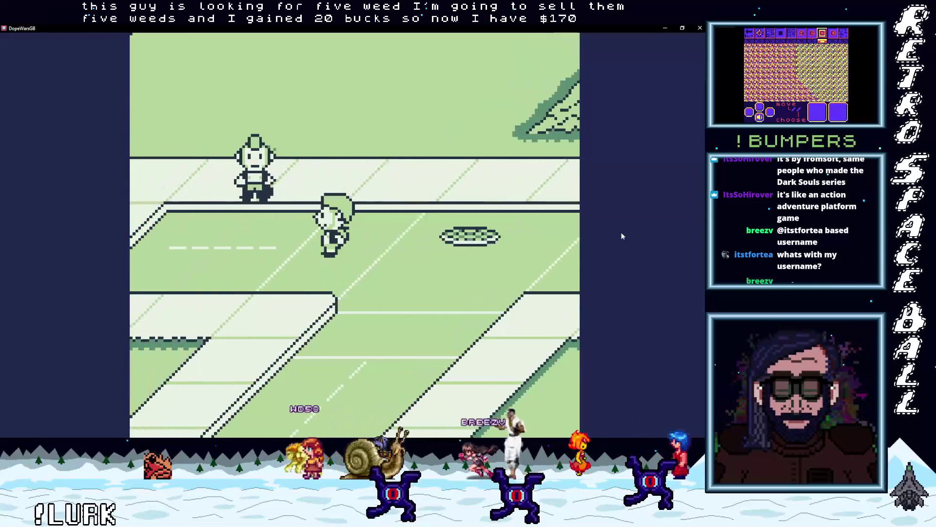
key("Left")
key("Down")
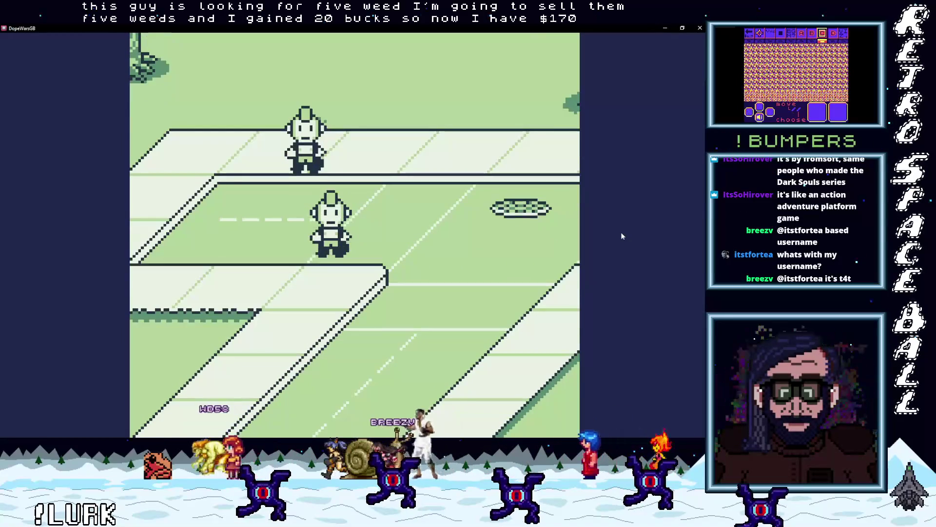
key("Up")
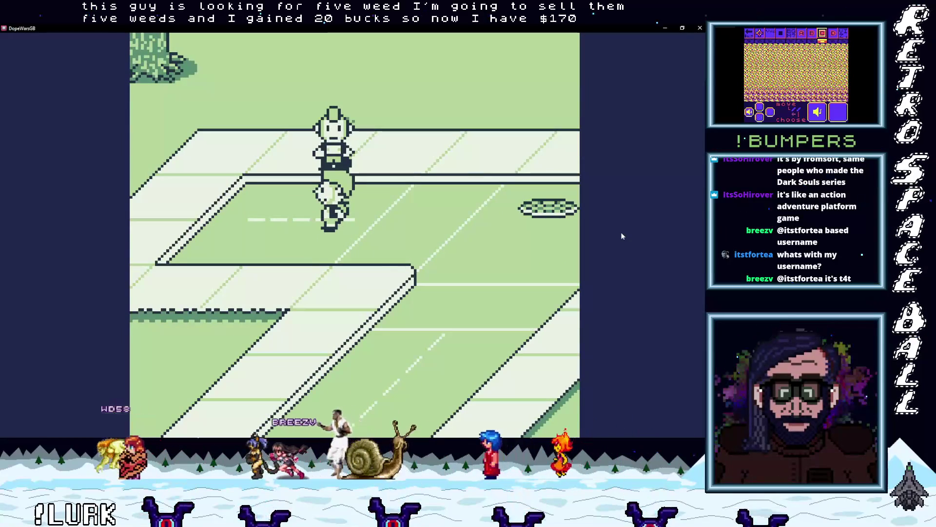
key("Up")
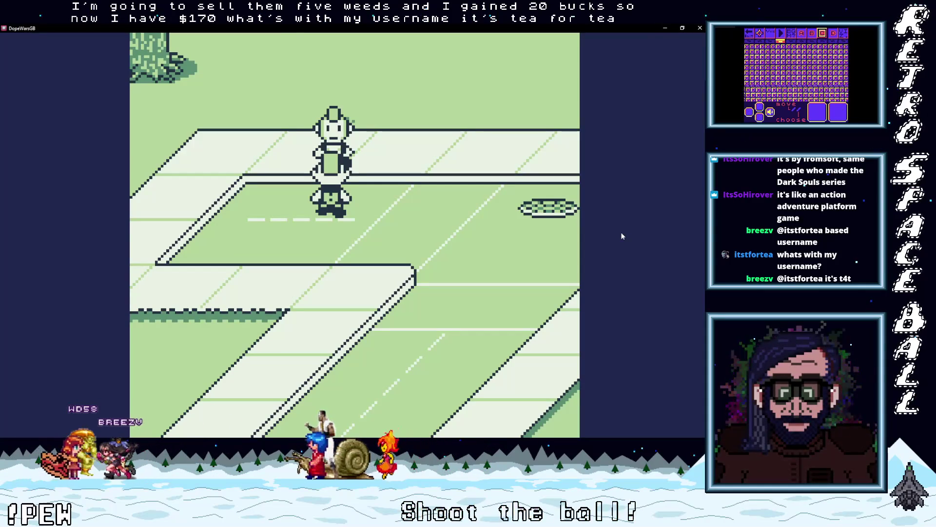
Step: Pay the NPC the $20 debt and accept 5 MDMA fronted
key("Up")
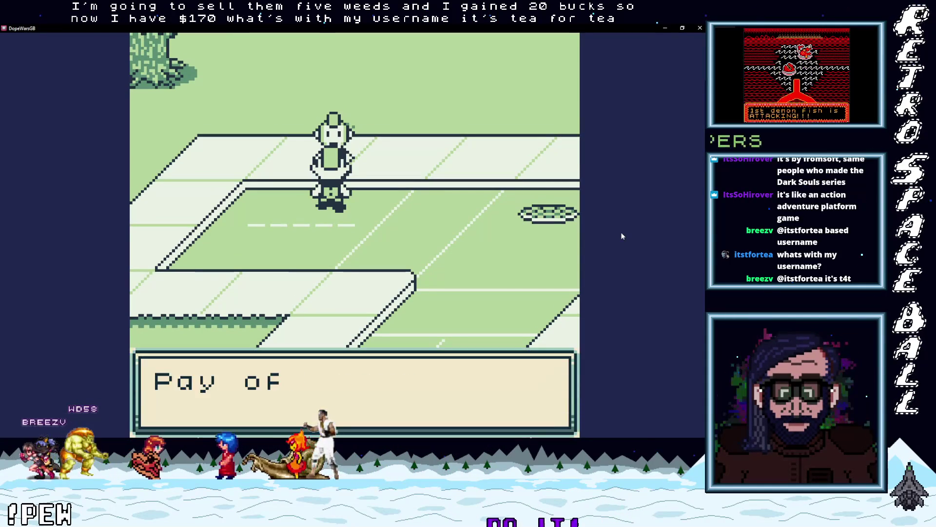
key("x")
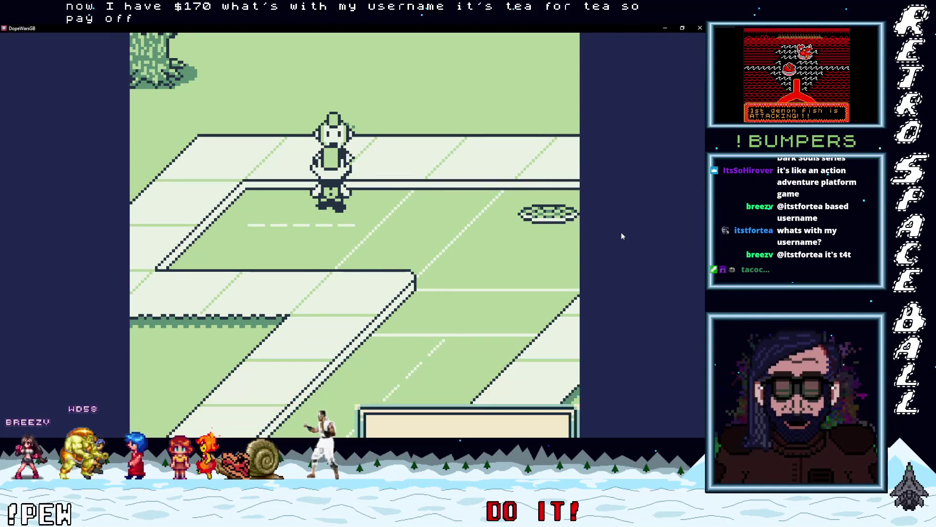
key("x")
key("x")
key("x")
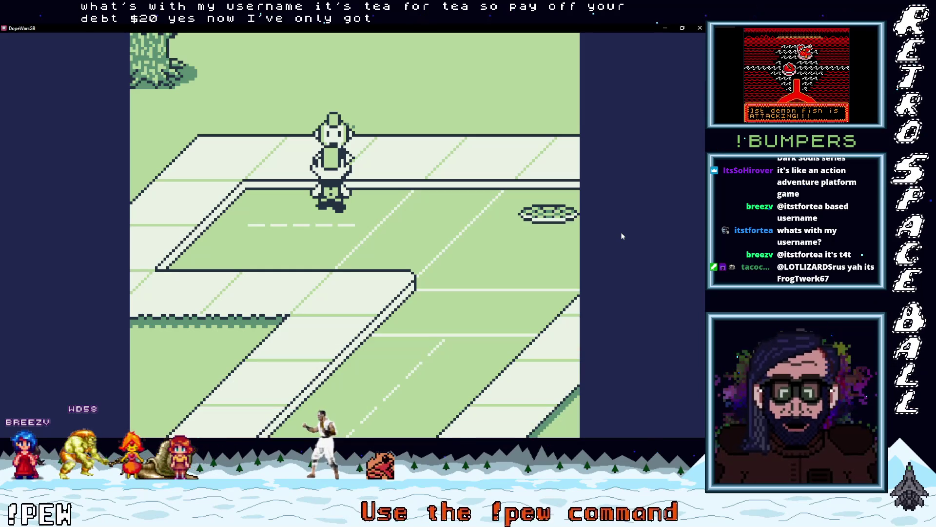
key("x")
key("x")
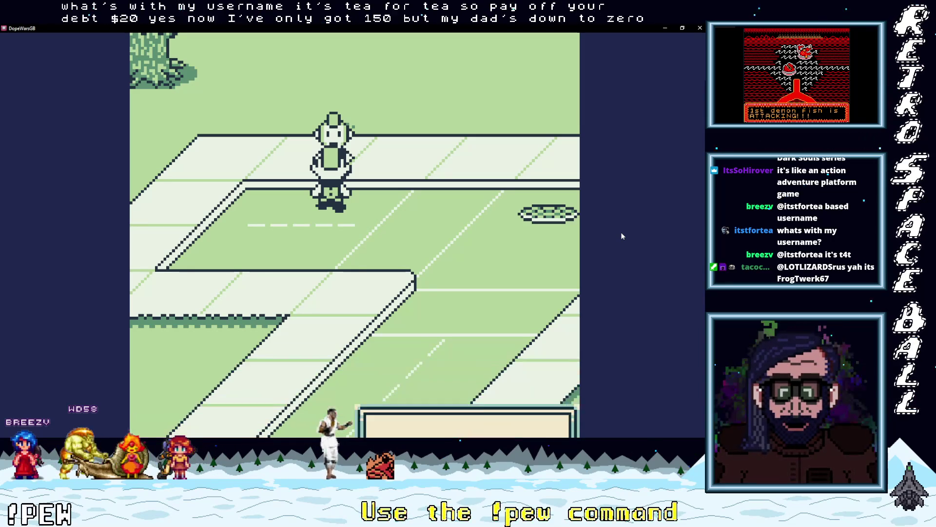
key("x")
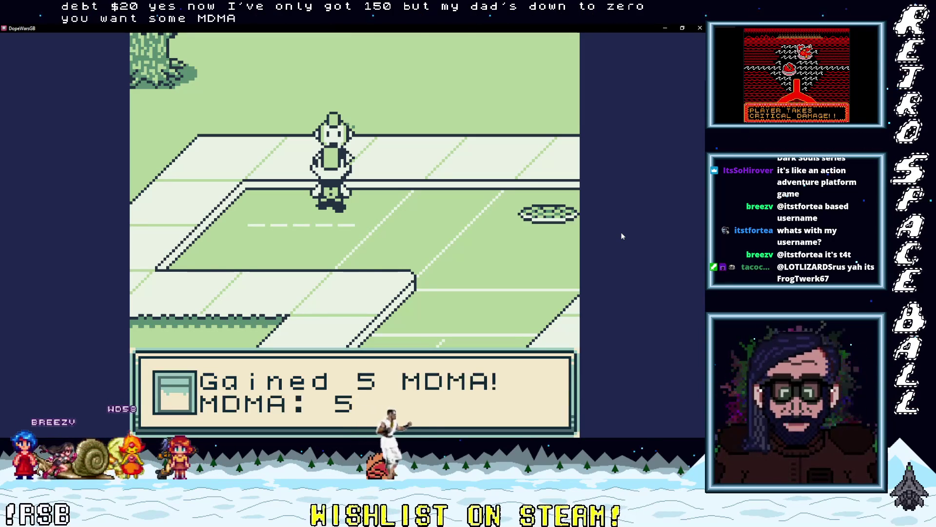
key("x")
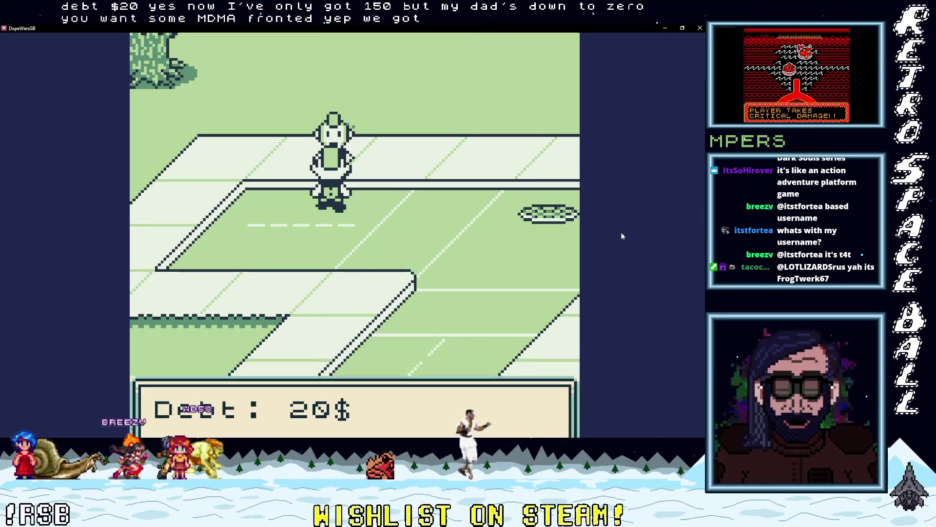
key("x")
Step: Pay off the debt again and take another 5 MDMA fronted, owing $20
key("x")
key("x")
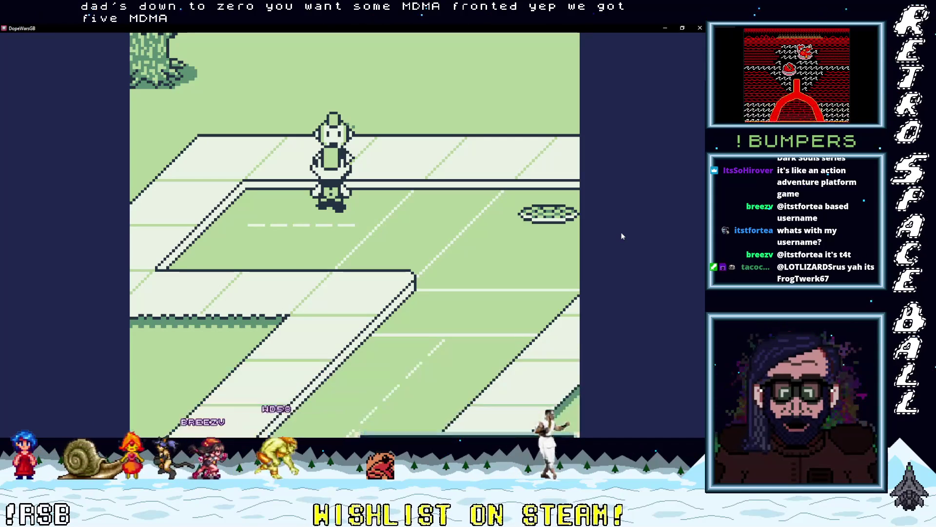
key("x")
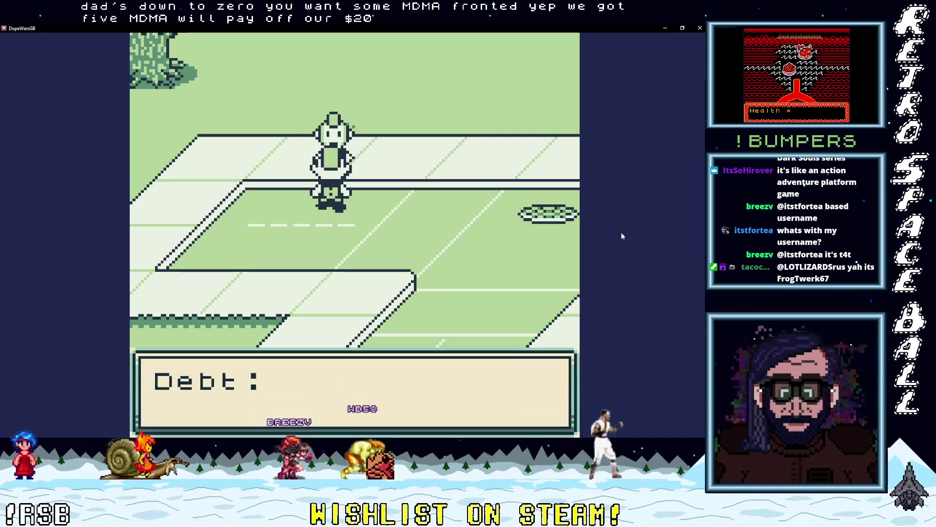
key("x")
key("x")
key("x")
key("x")
key("x")
key("x")
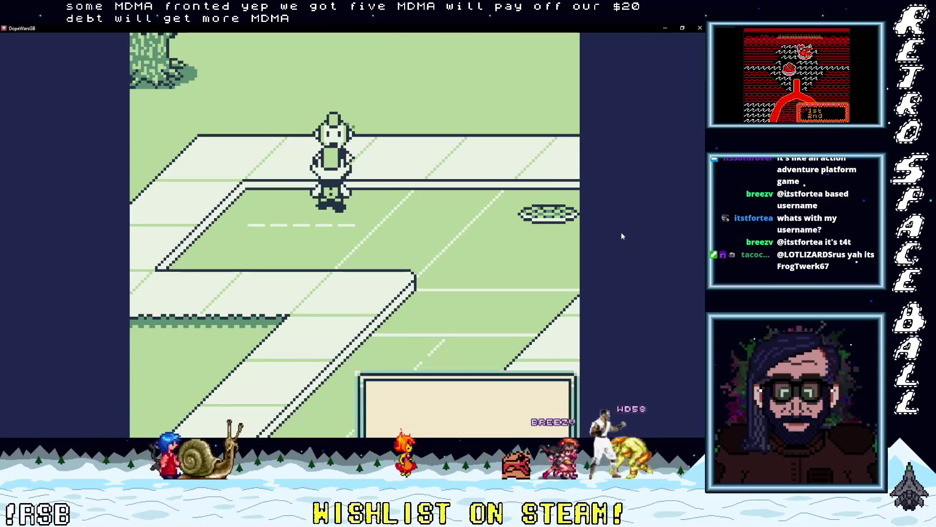
key("x")
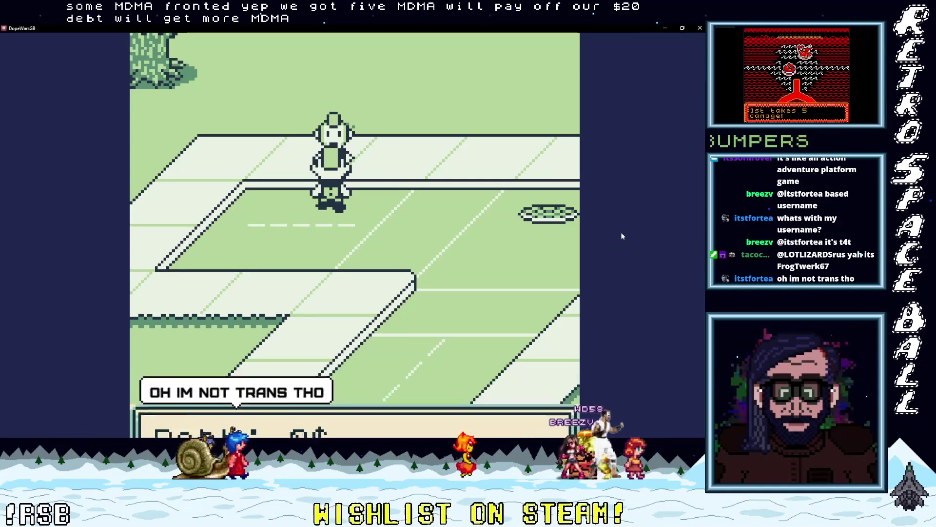
key("x")
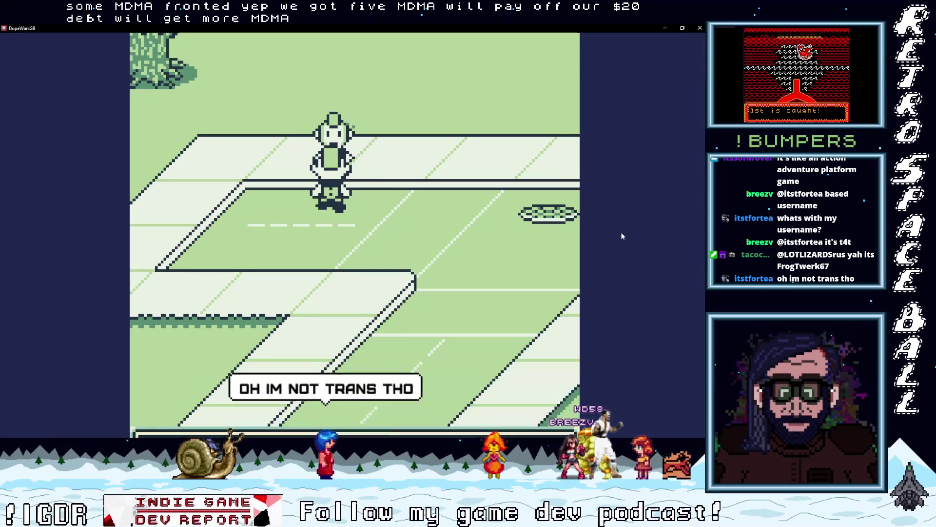
key("x")
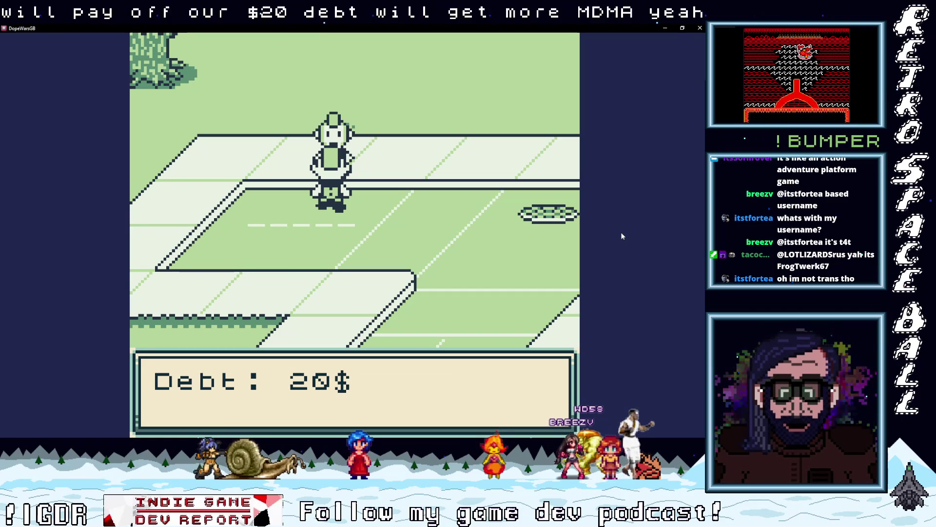
key("x")
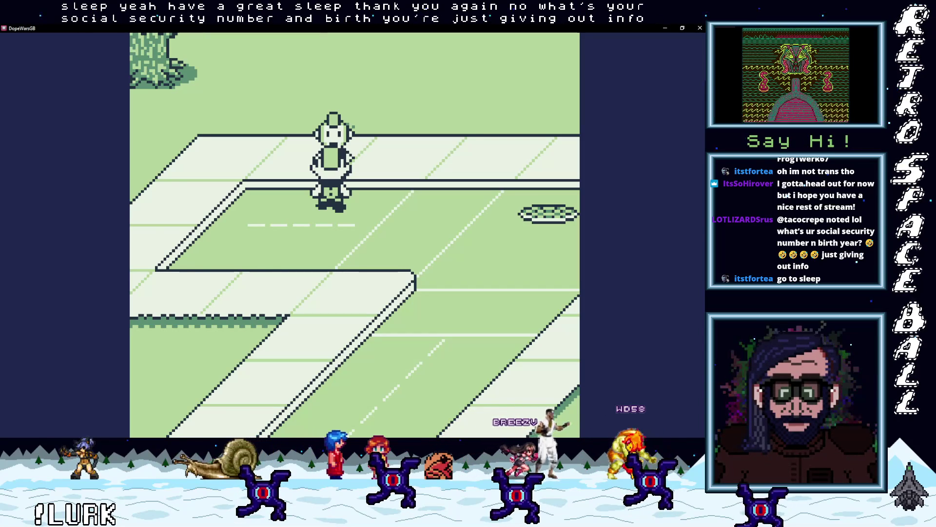
Step: Pay off the dealer's debt and accept another fronted batch of MDMA
key("x")
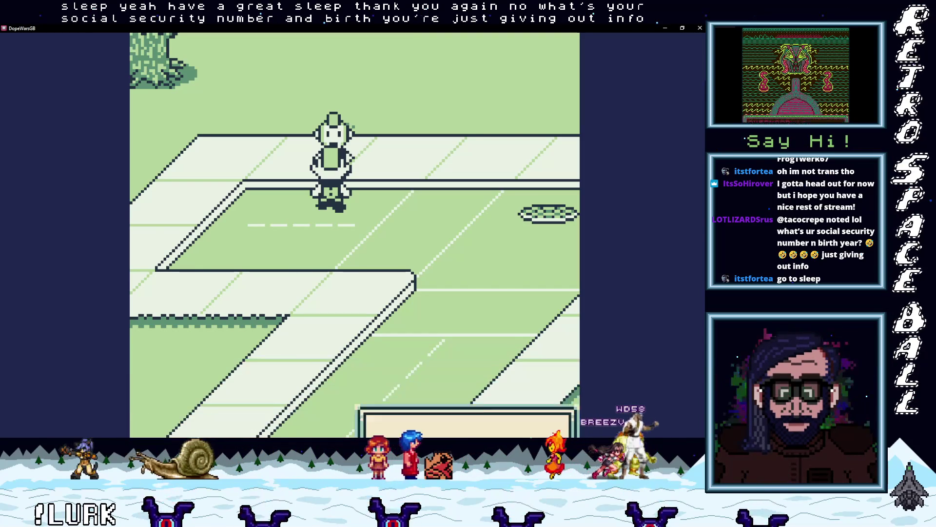
key("x")
key("x")
key("x")
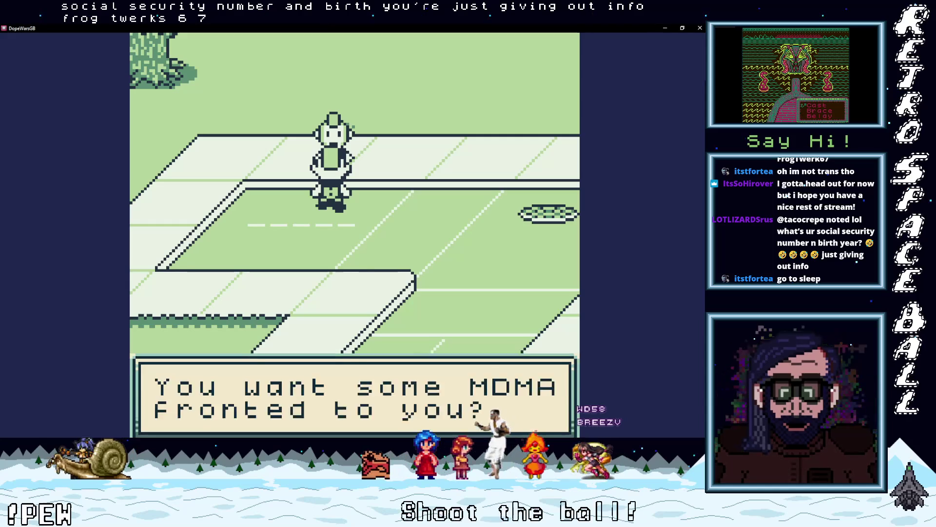
key("x")
key("x")
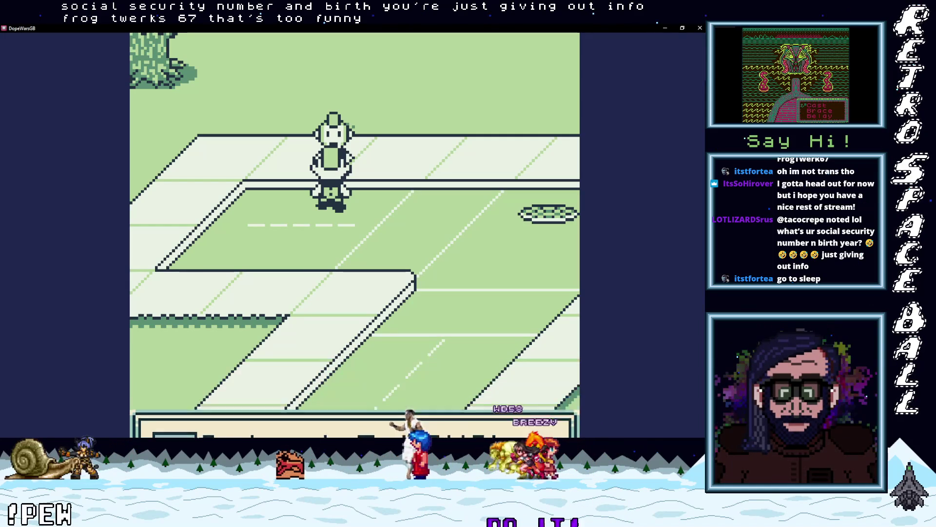
key("x")
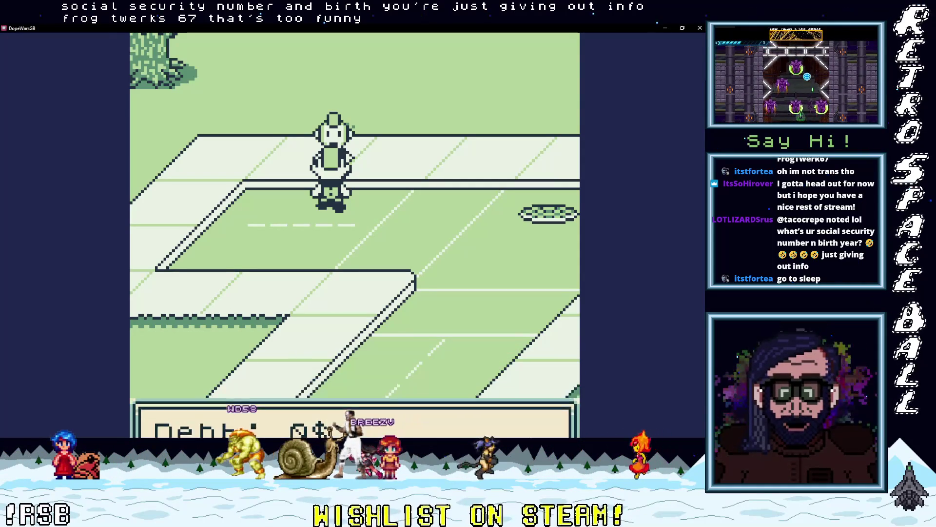
key("x")
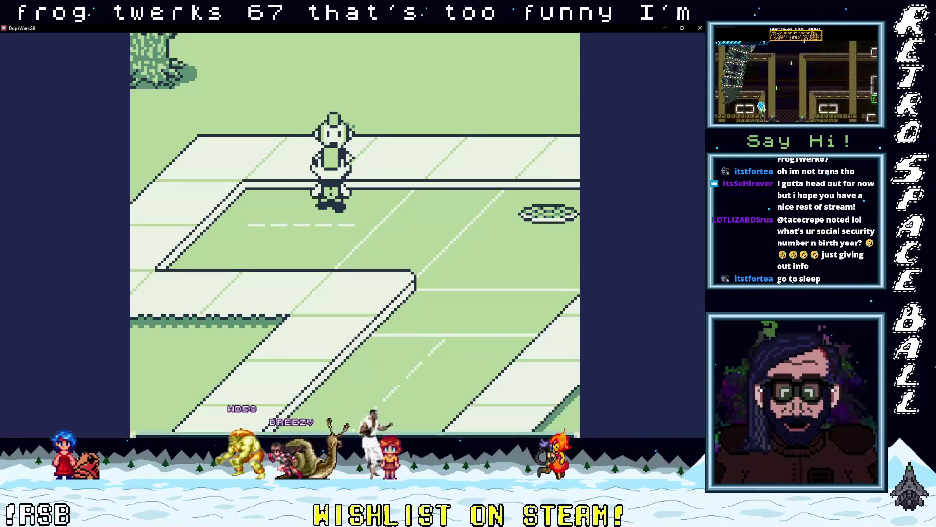
key("x")
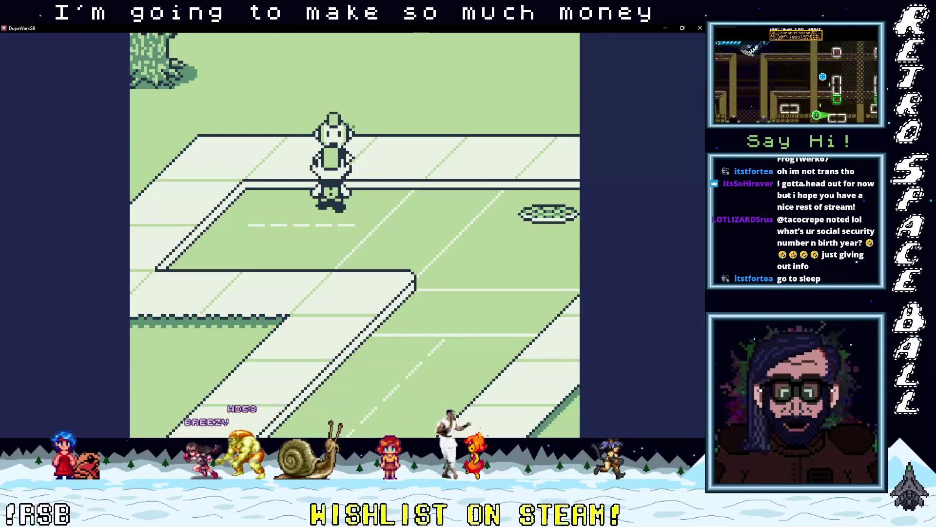
Step: Talk to the dealer again and pay part of the debt, leaving $10 owed
key("x")
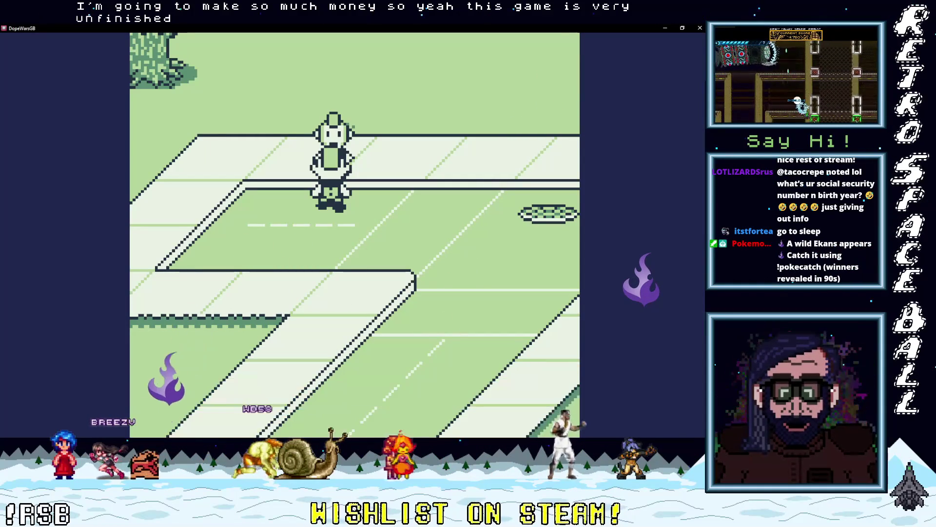
key("x")
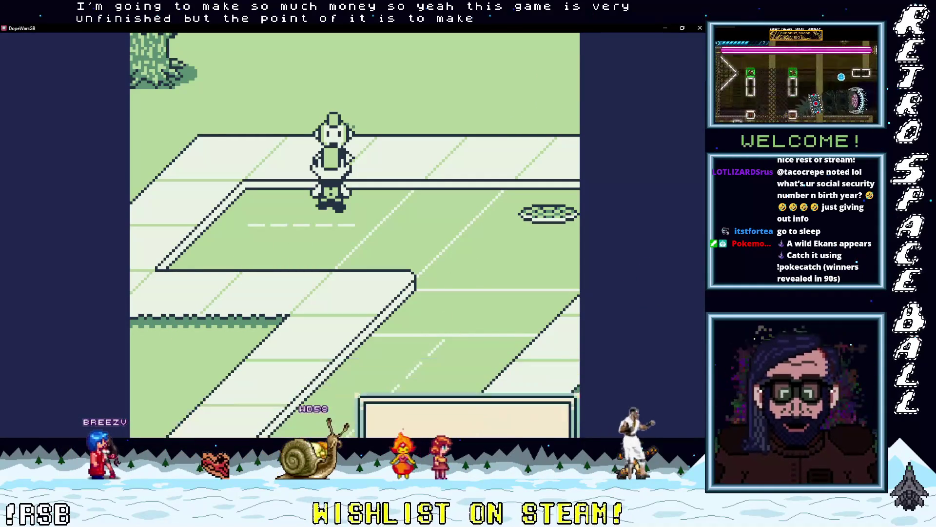
key("x")
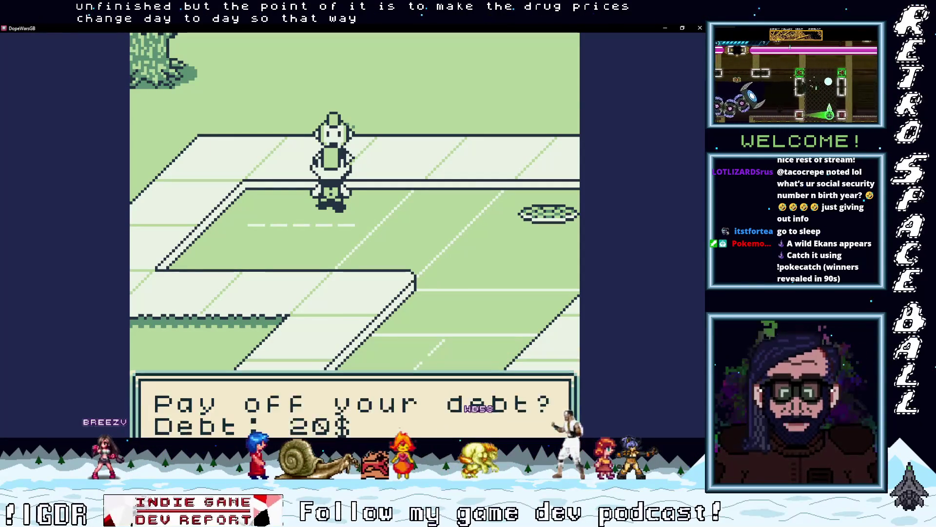
key("x")
key("x")
key("x")
key("x")
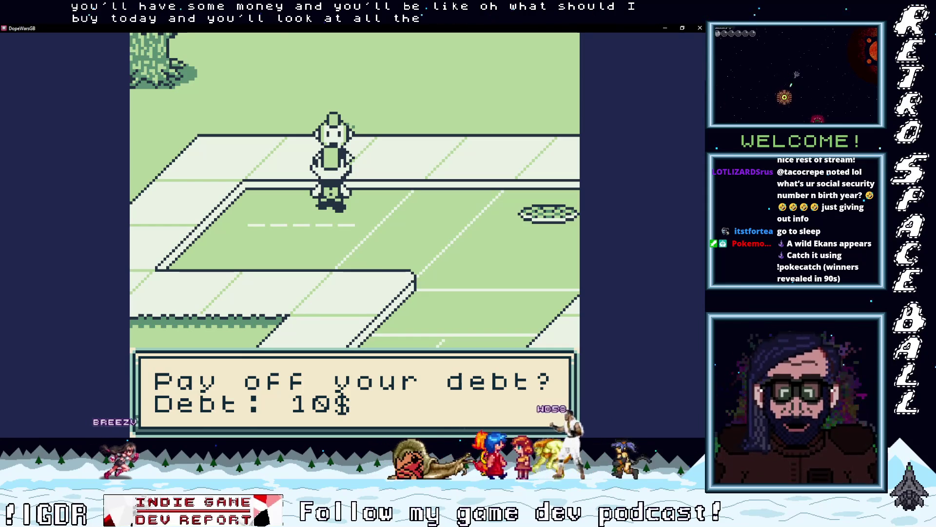
key("x")
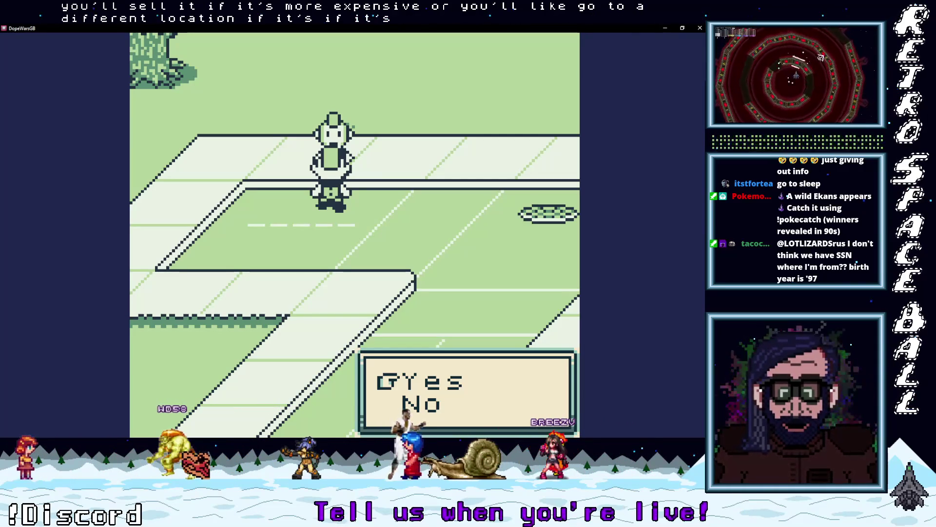
key("x")
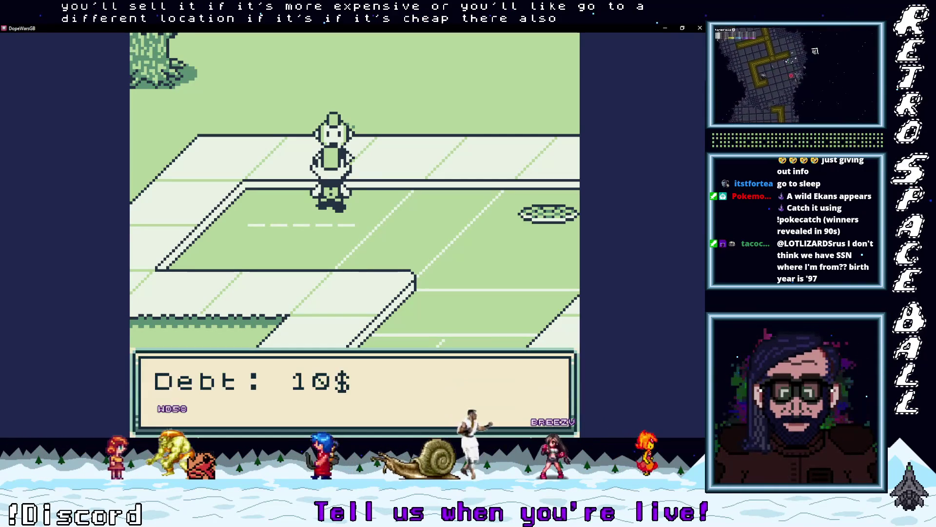
key("x")
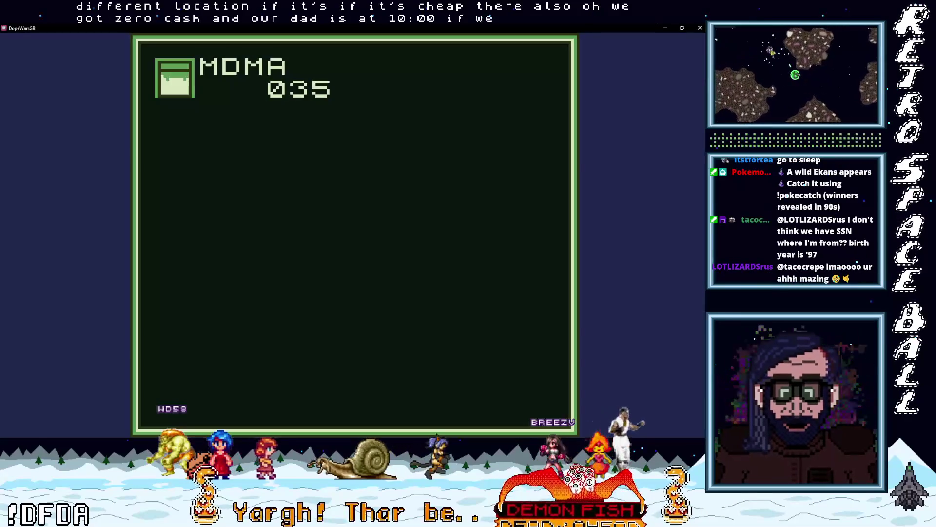
Step: Close the inventory and walk right past the brick building toward the diagonal road
key("z")
key("Right")
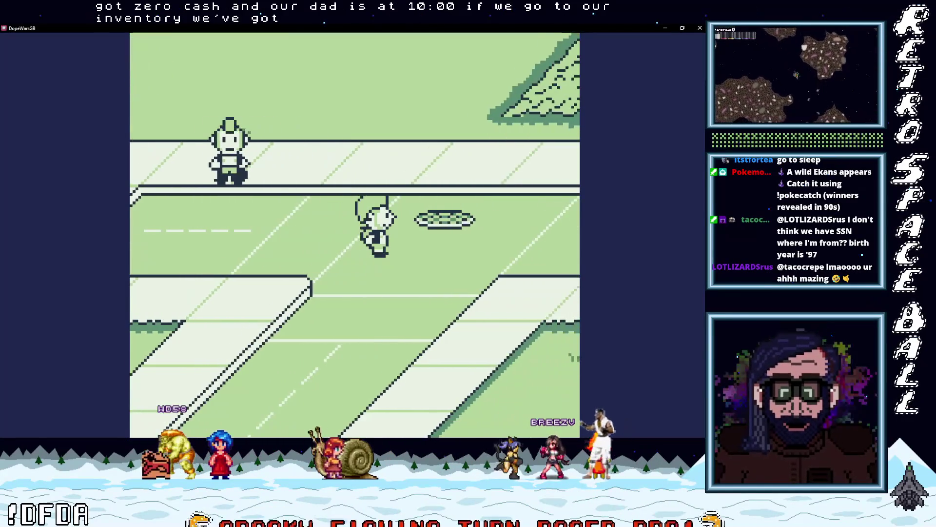
key("Right")
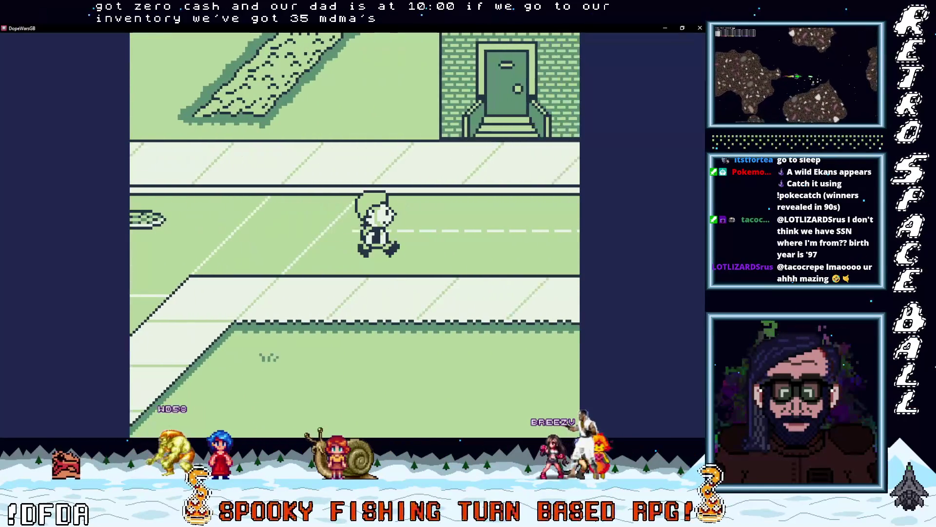
key("Right")
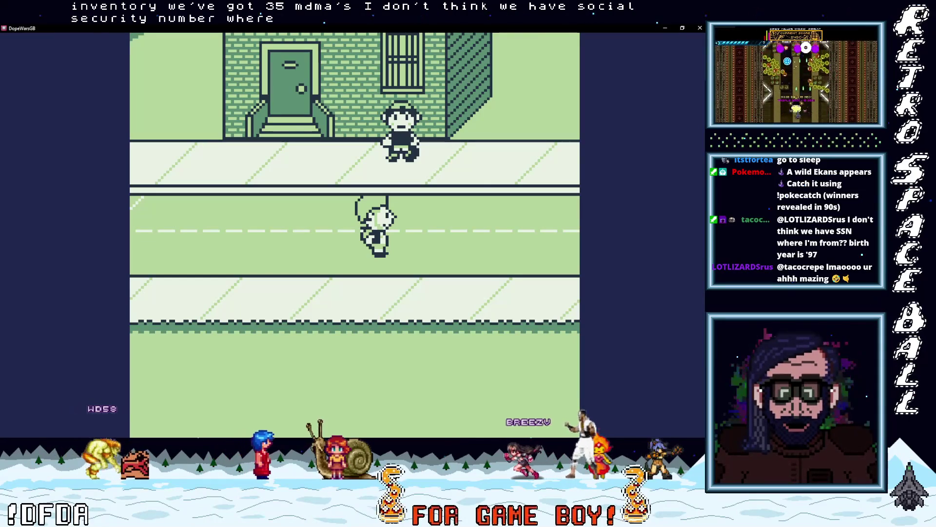
key("Right")
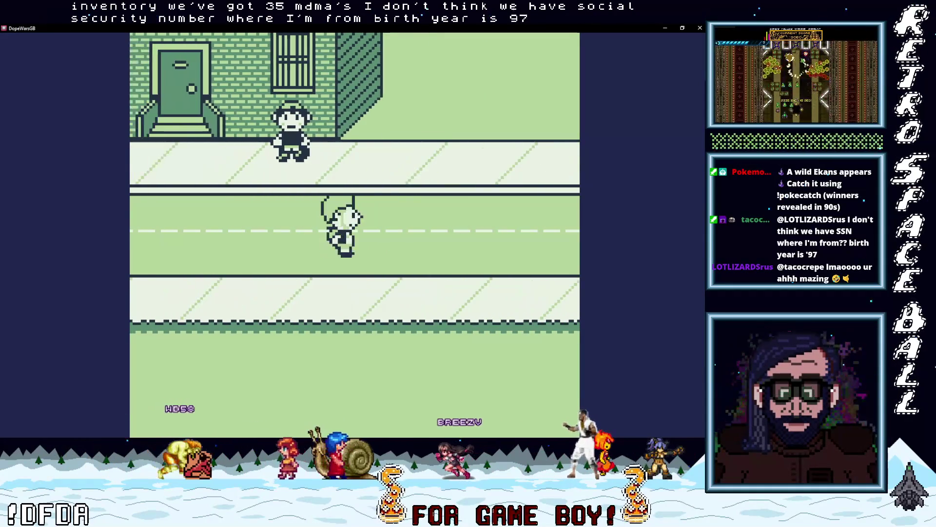
key("Right")
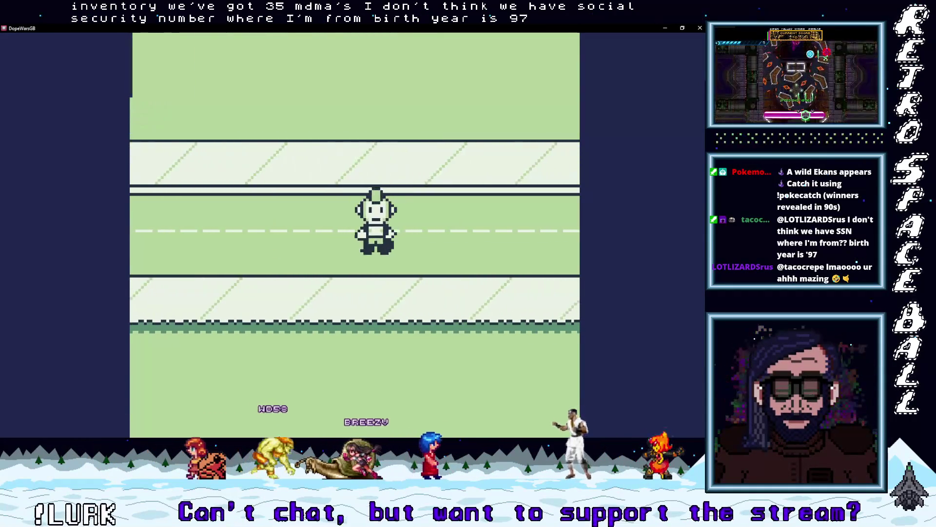
key("Down")
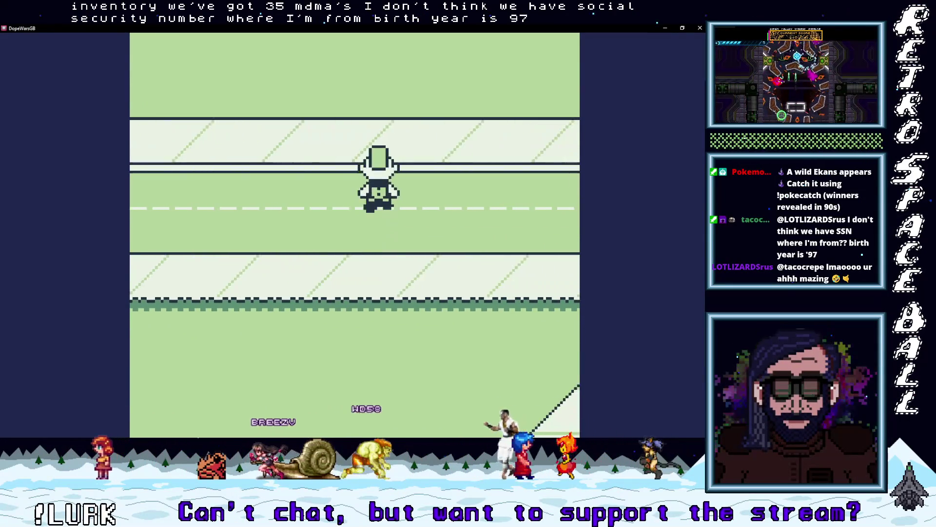
key("Right")
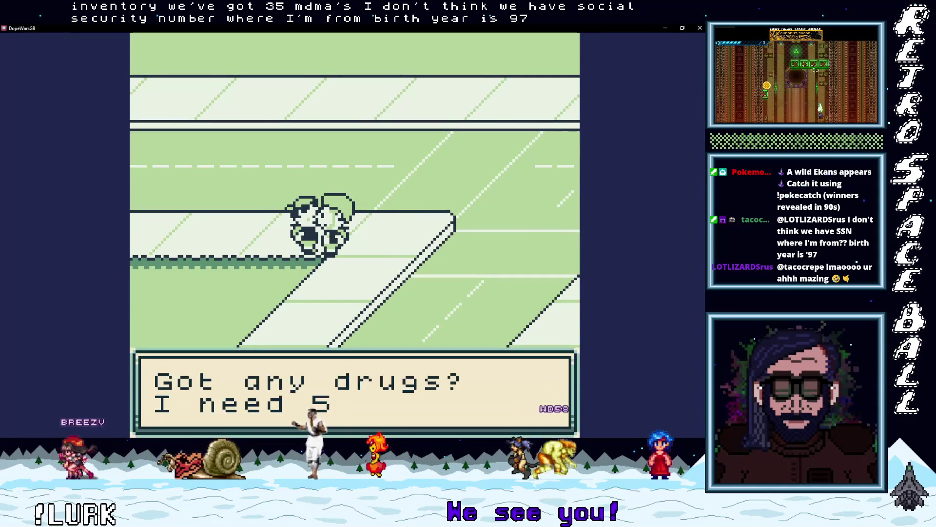
Step: Sell 5 MDMA to the street buyer for cash
key("x")
key("x")
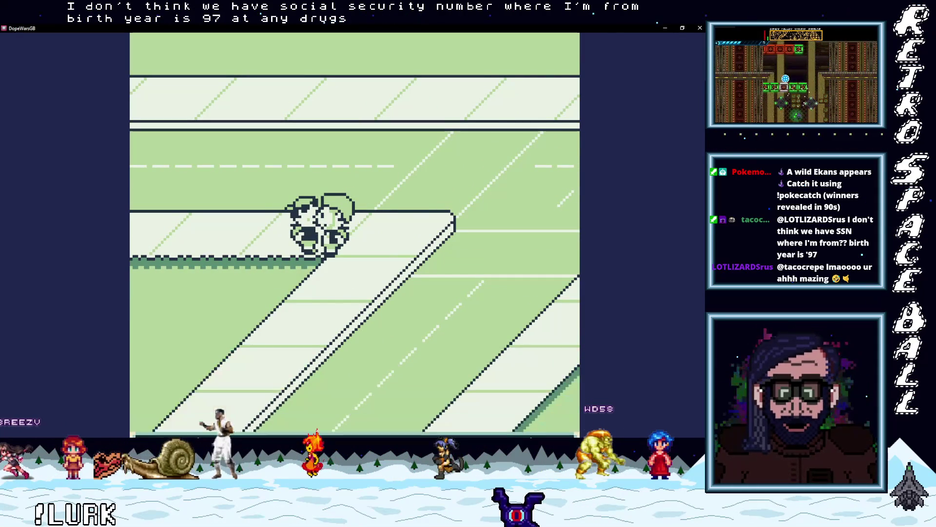
key("x")
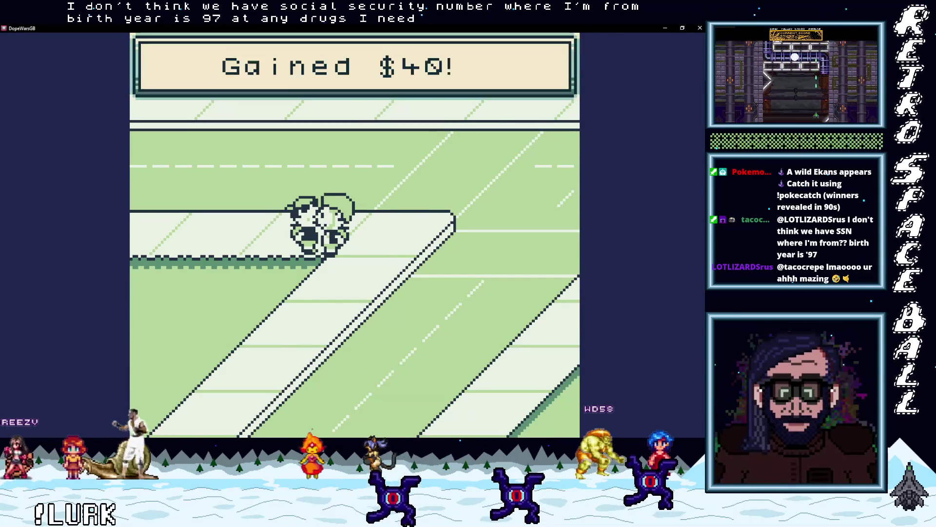
key("x")
key("x")
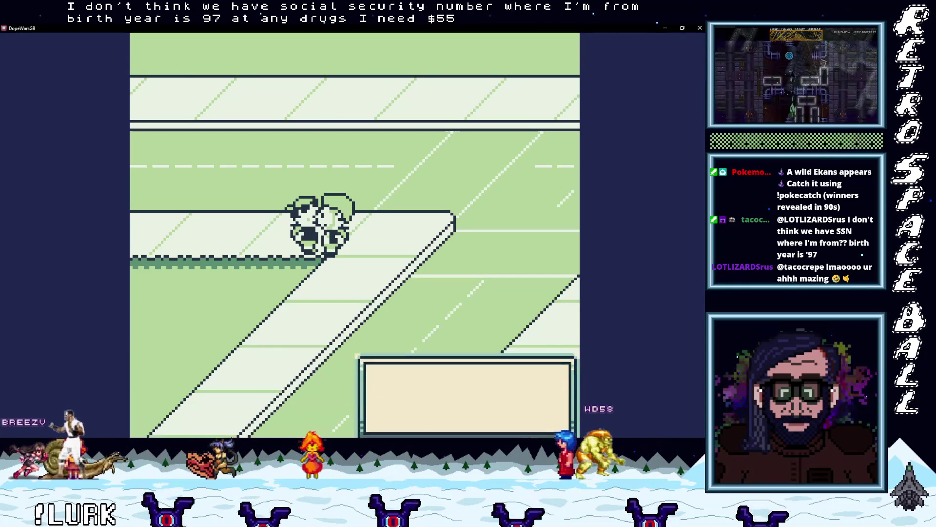
key("x")
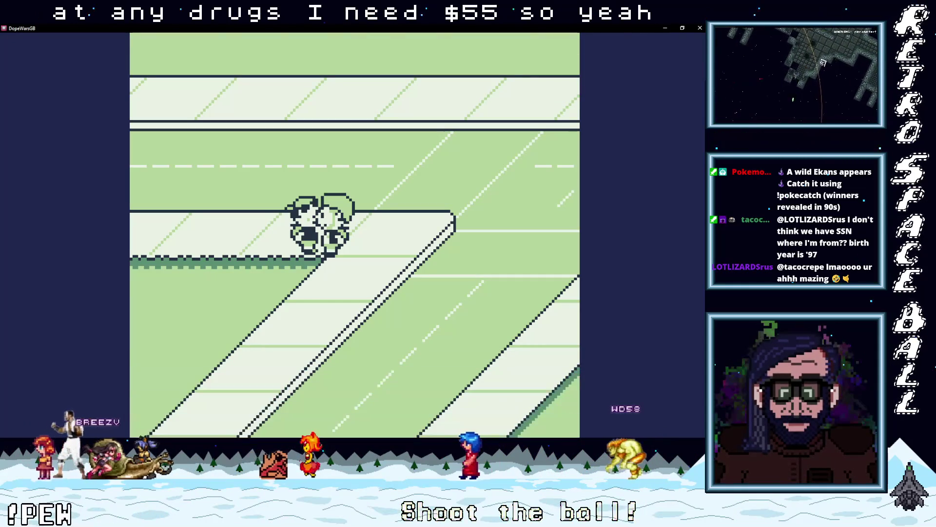
Step: Keep selling 5-MDMA batches to the buyer until the not-enough-MDMA message appears
key("x")
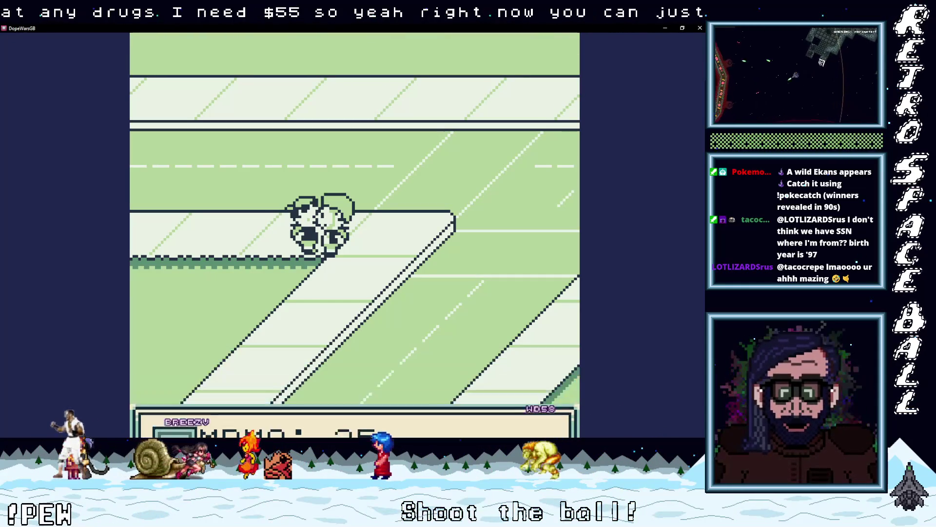
key("x")
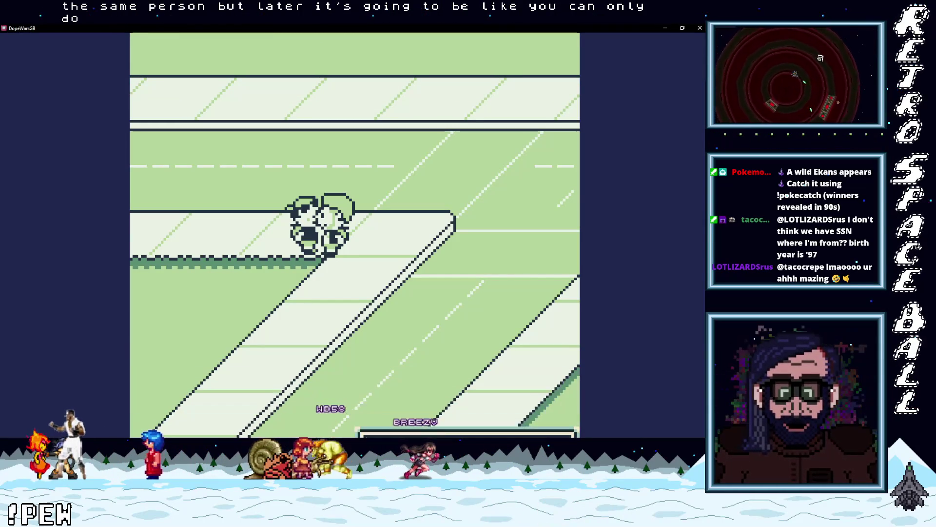
key("x")
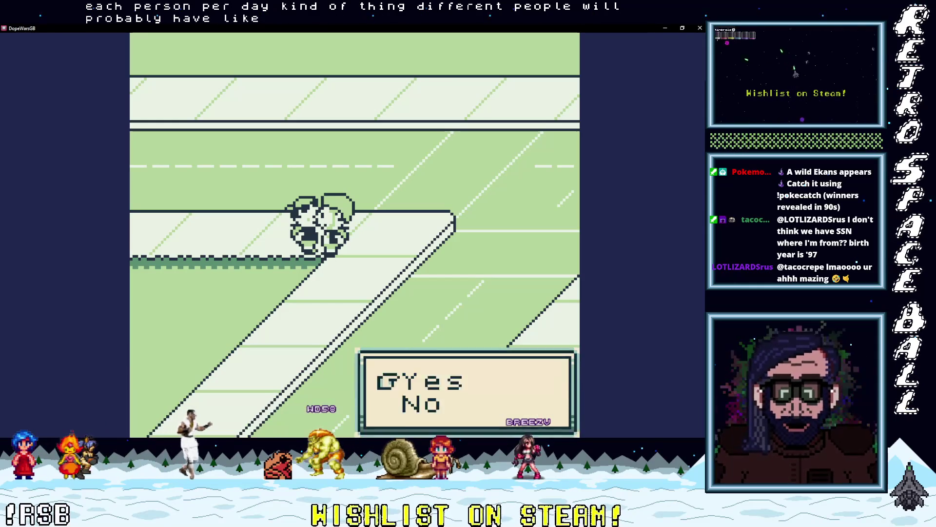
key("x")
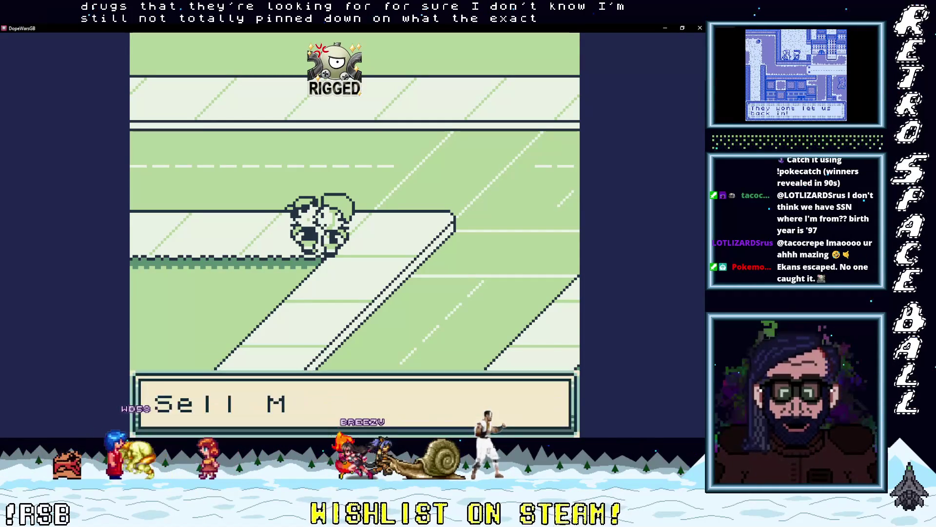
key("z")
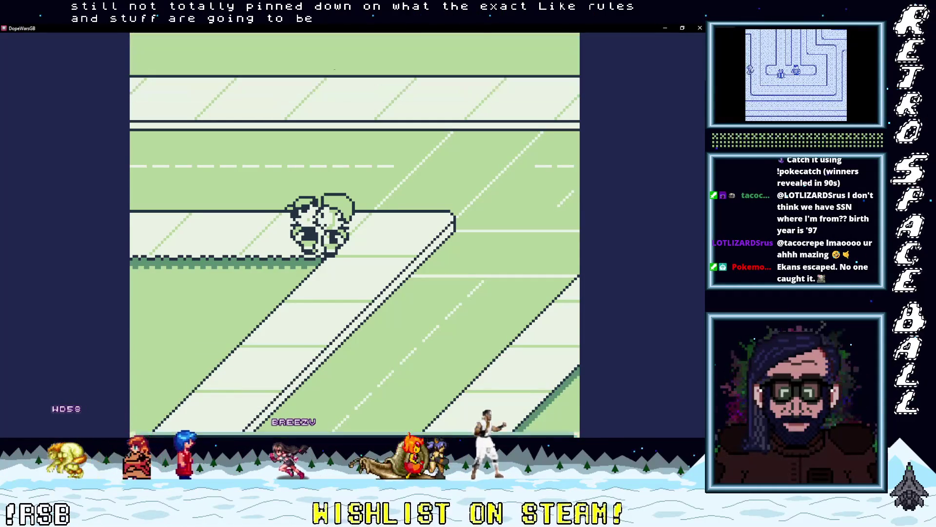
key("z")
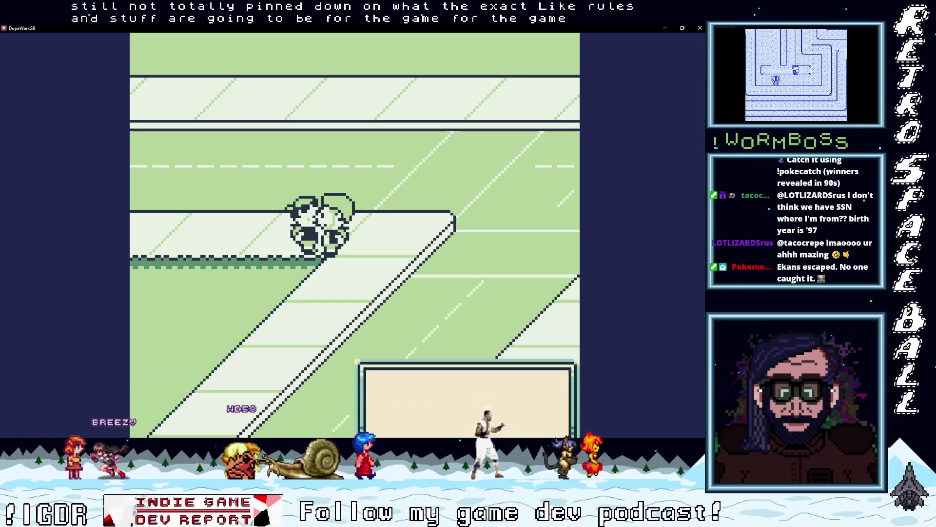
key("z")
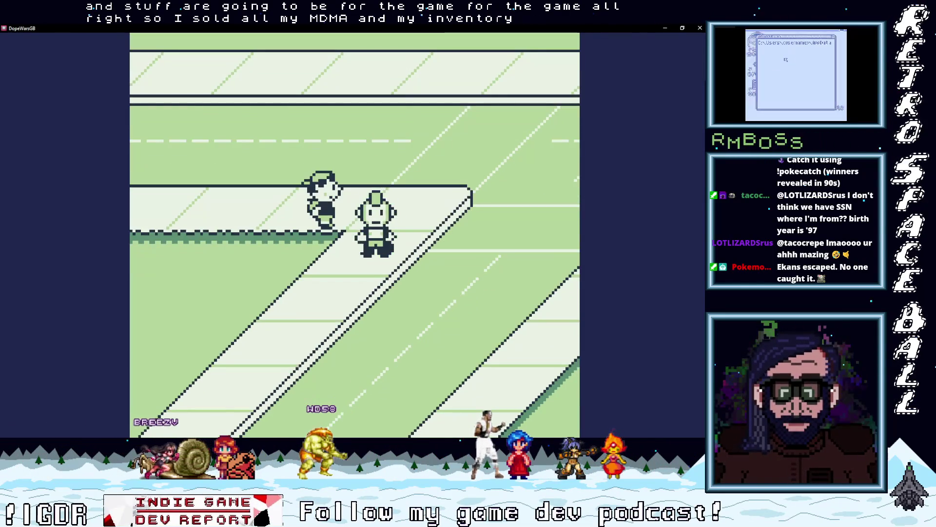
Step: Walk left past the manhole to the character by the trees and reach its Yes/No debt choice
key("Left")
key("Left")
key("Left")
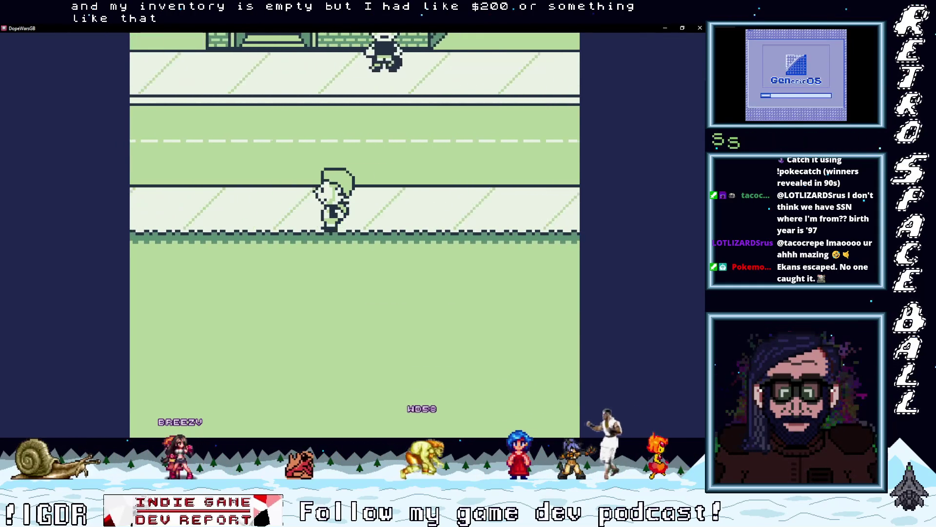
key("Left")
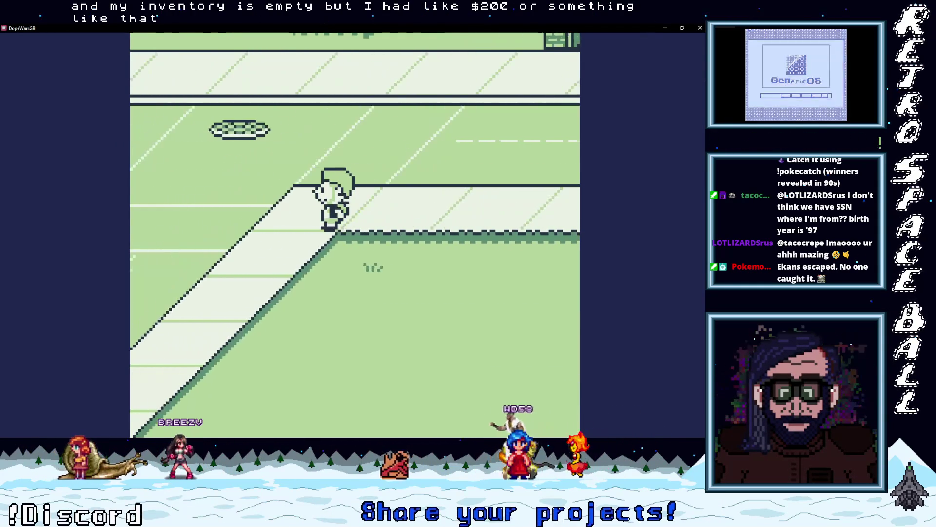
key("Left")
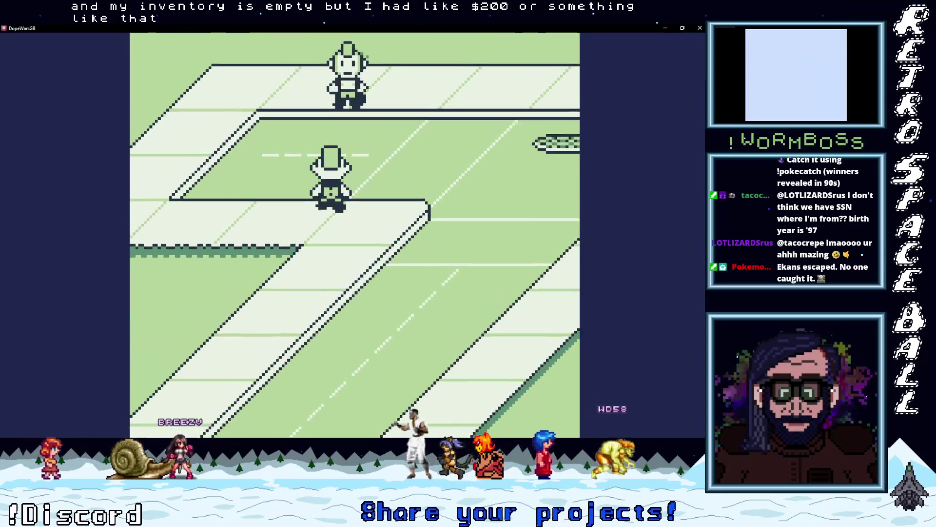
key("Left")
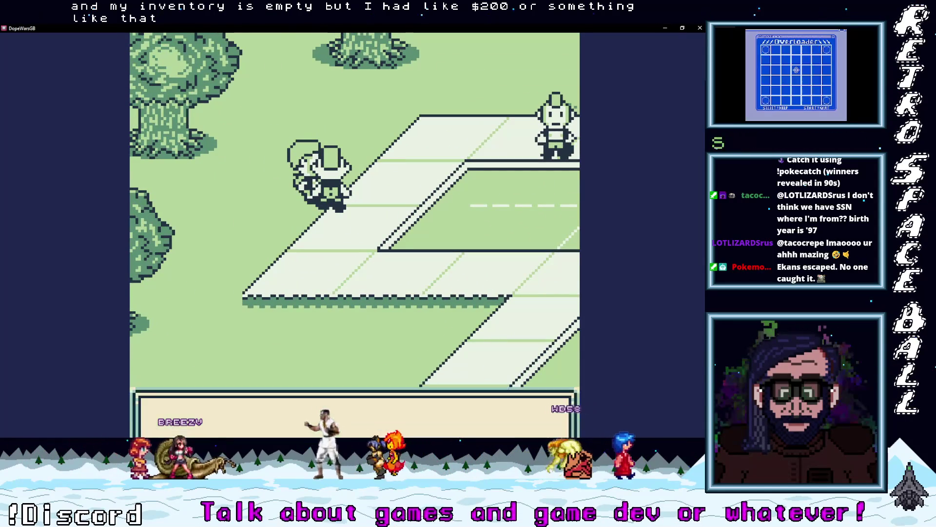
key("z")
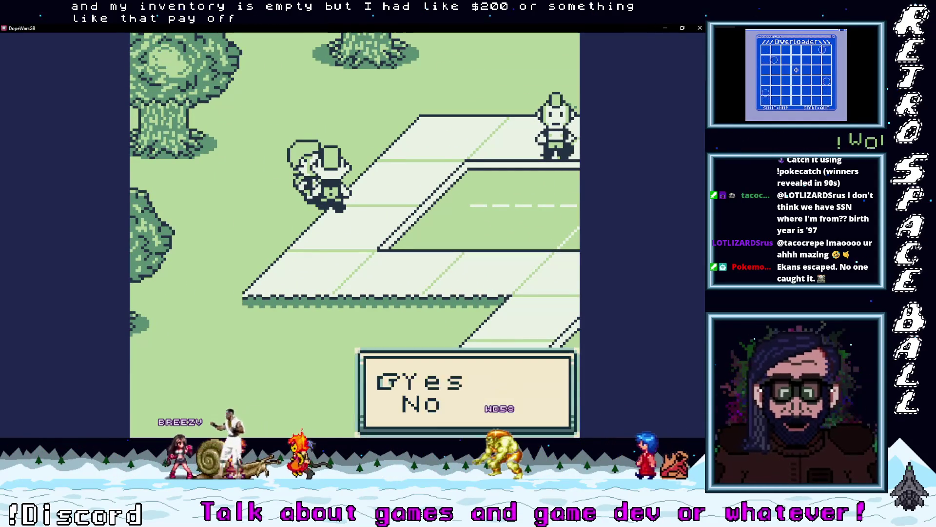
key("z")
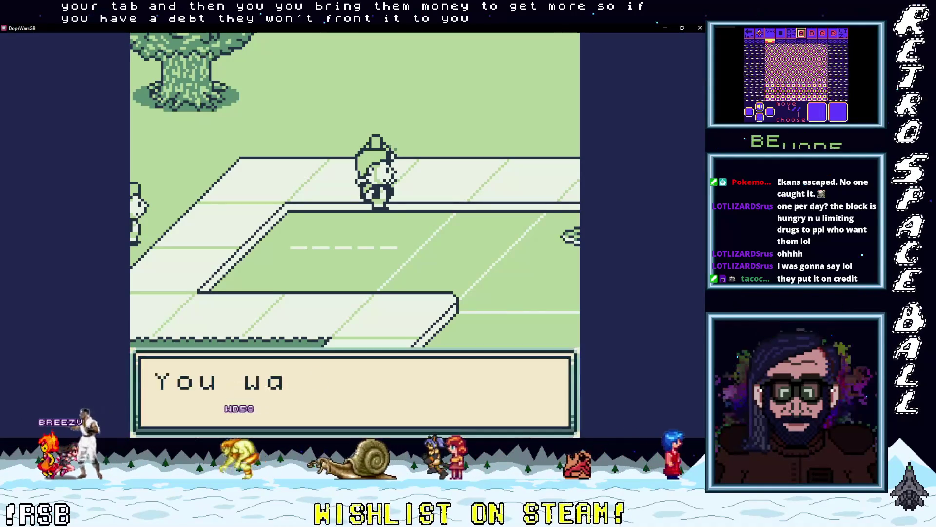
Step: Answer the MDMA offer, close the inventory holding 5 Weed and 10 MDMA, and head right
key("x")
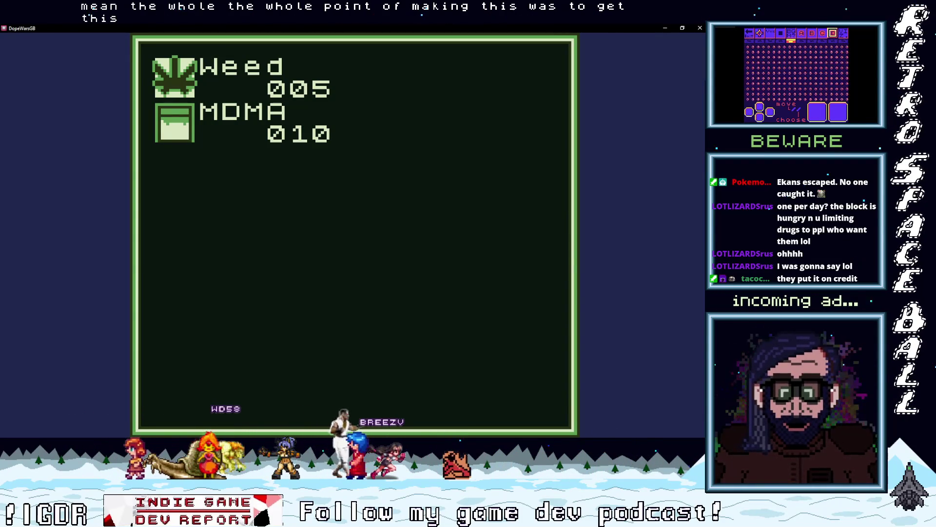
key("Return")
key("Down")
key("Right")
key("Up")
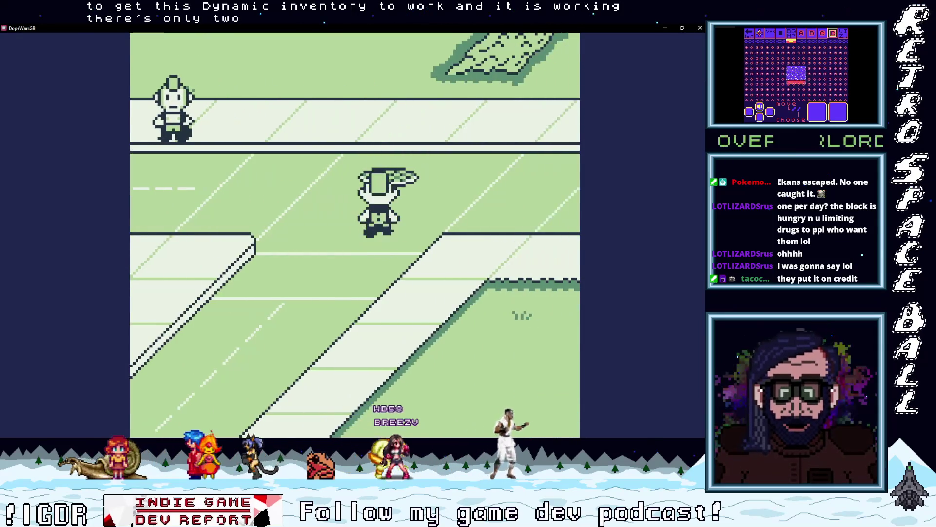
key("Right")
key("Right")
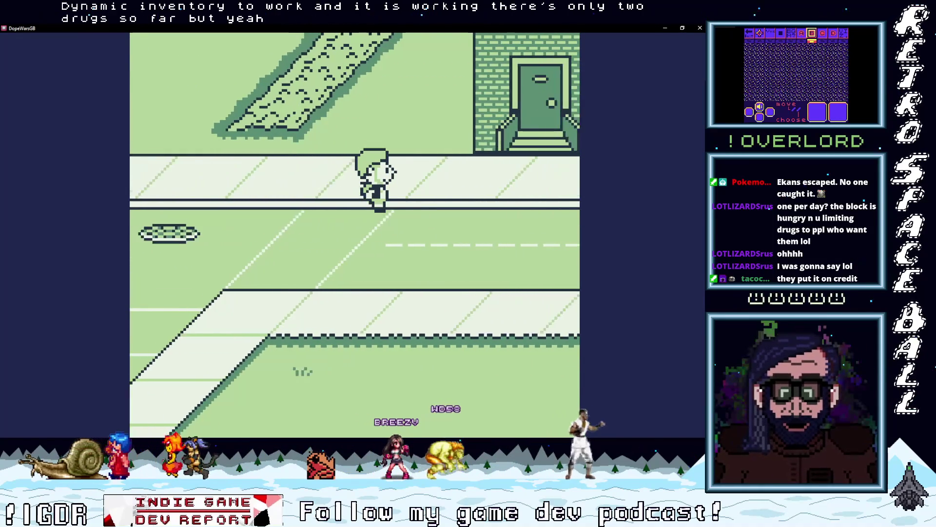
key("Down")
key("Right")
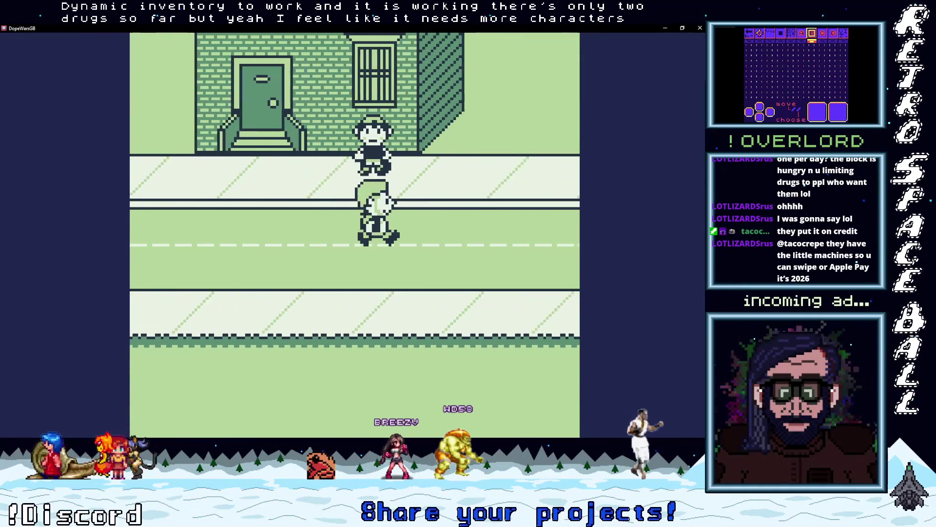
Step: Walk around the brick building to its door and try interacting with it
key("Up")
key("Up")
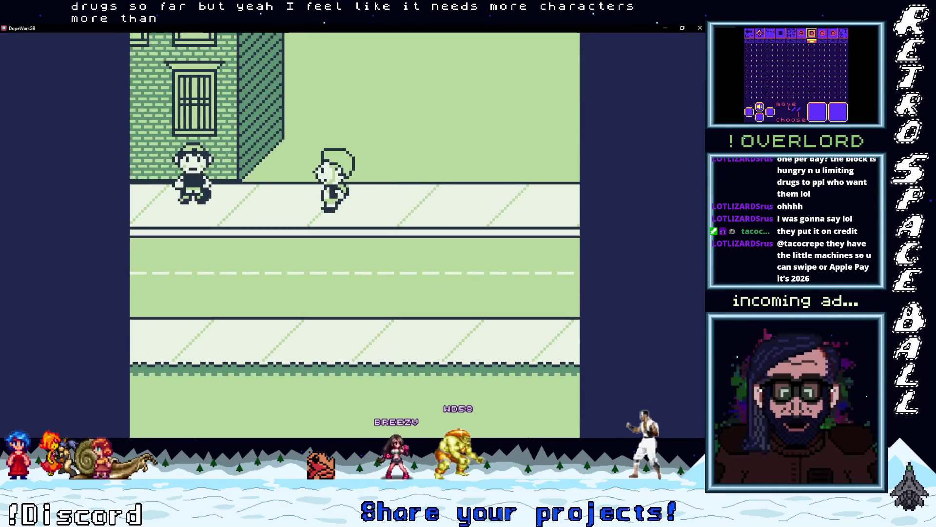
key("Left")
key("Down")
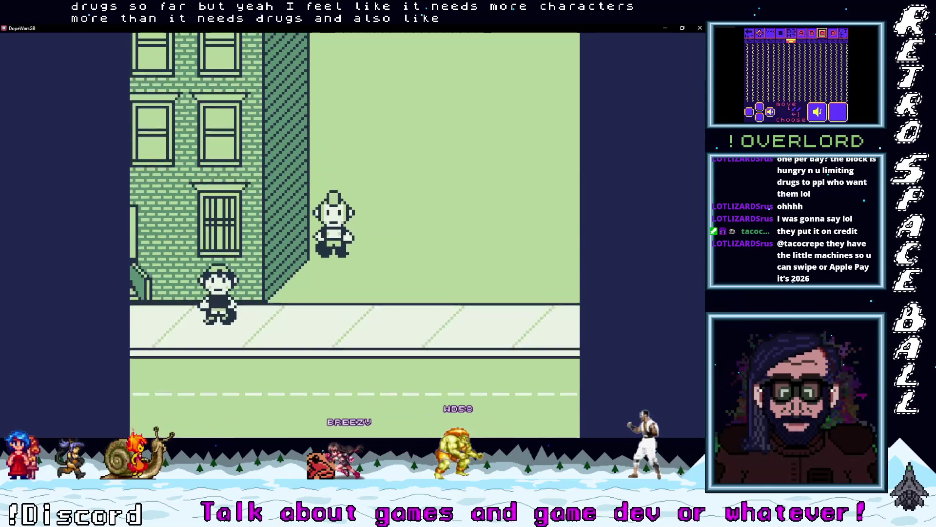
key("Left")
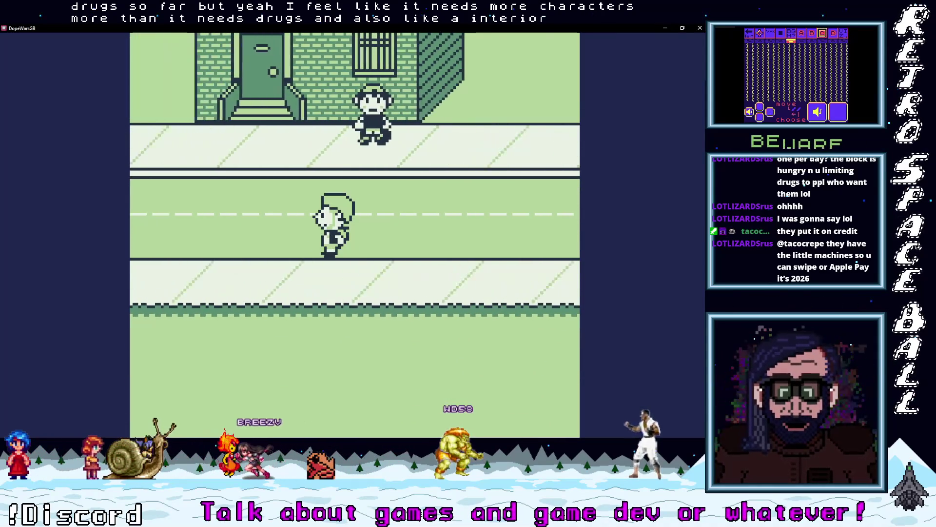
key("Up")
key("z")
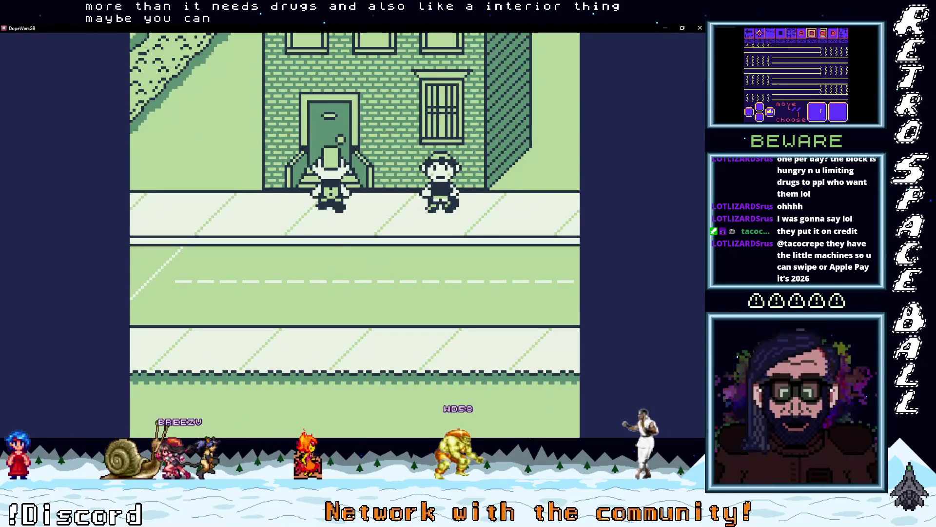
key("Down")
key("Right")
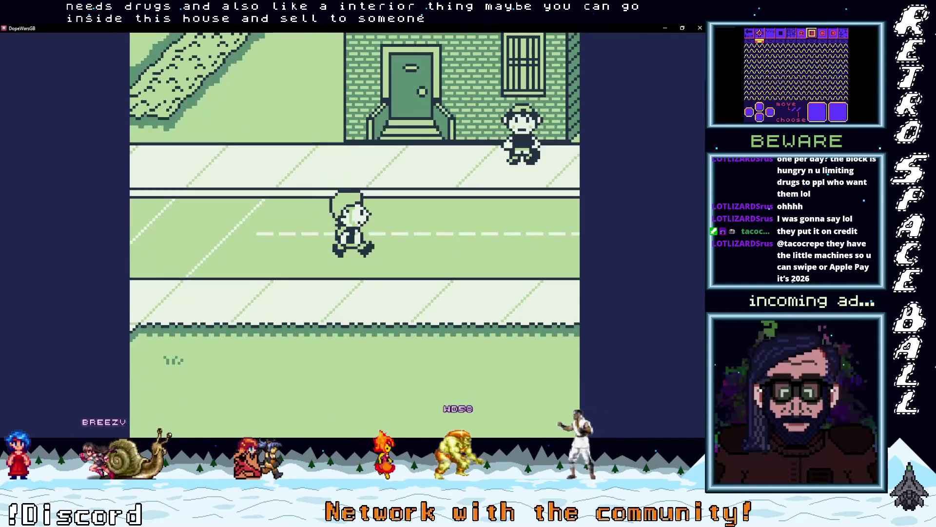
key("Up")
key("Down")
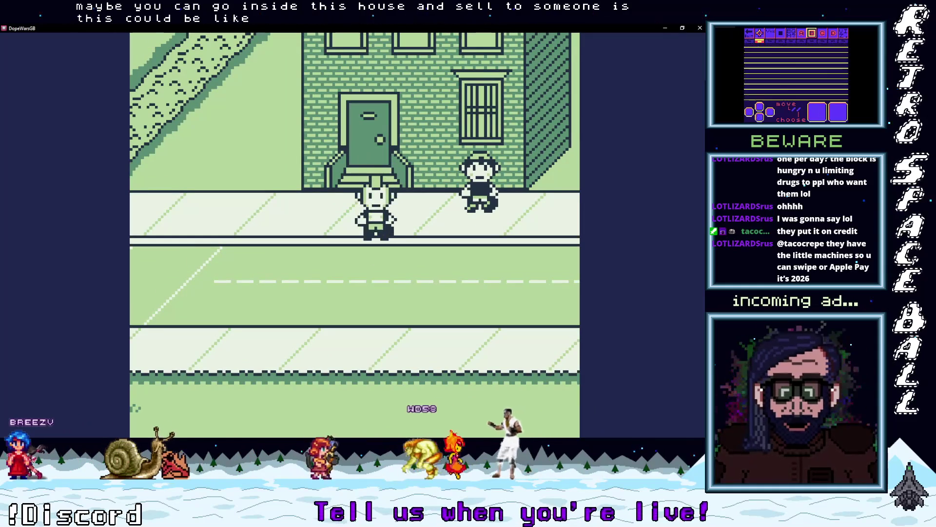
Step: Walk right along the street, down onto the grass, then back up onto the sidewalk
key("Down")
key("Right")
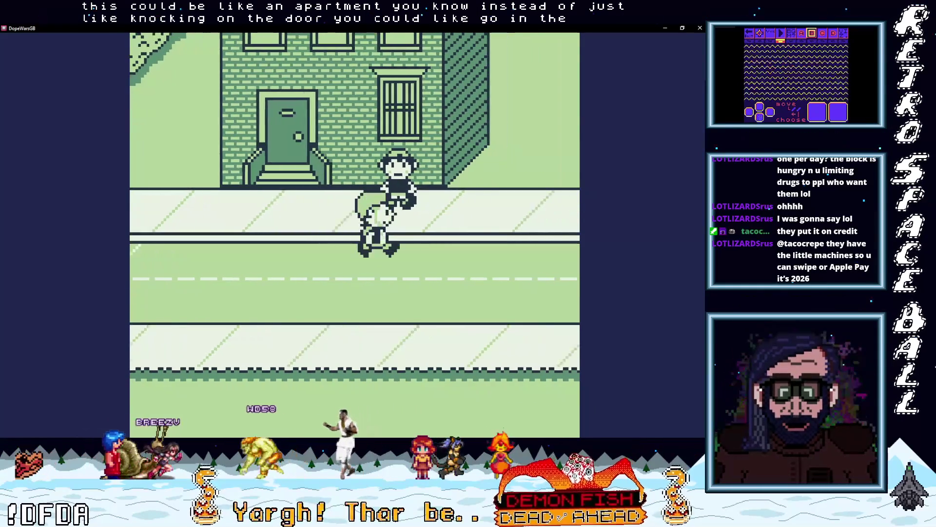
key("Down")
key("Right")
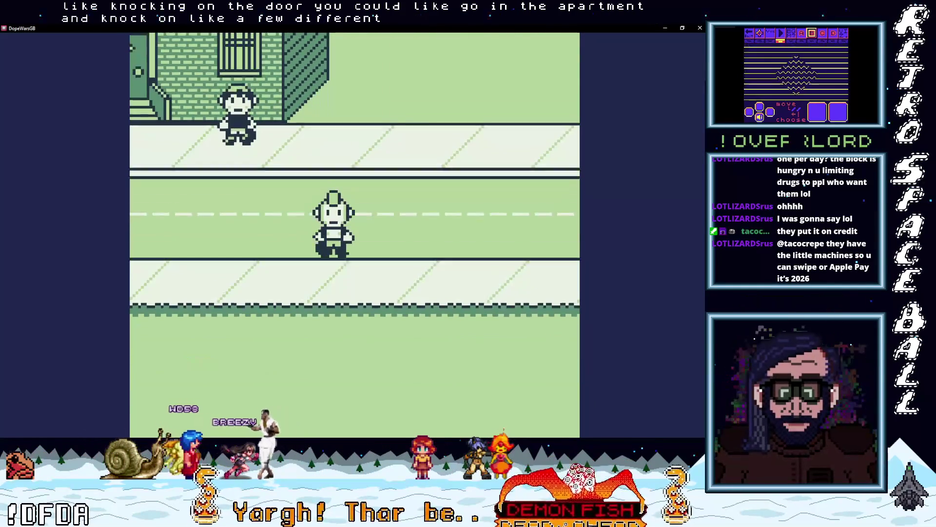
key("Down")
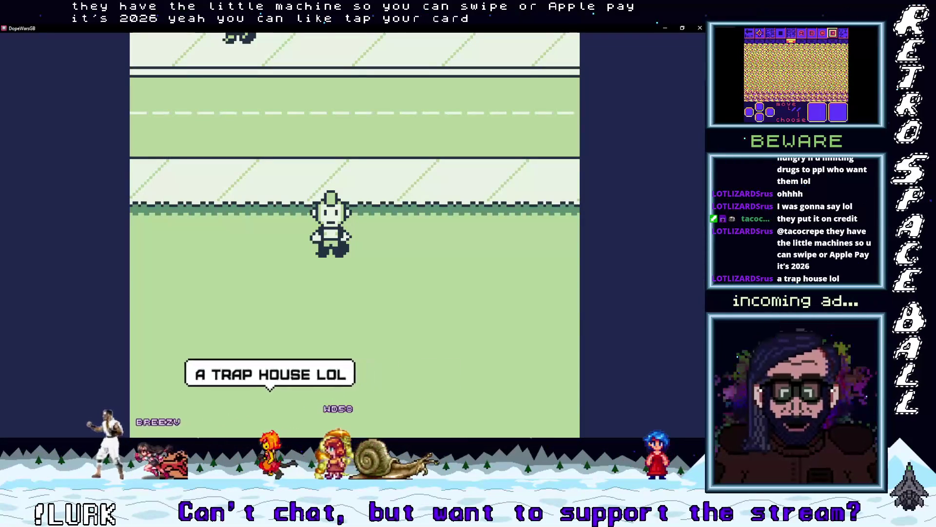
key("Up")
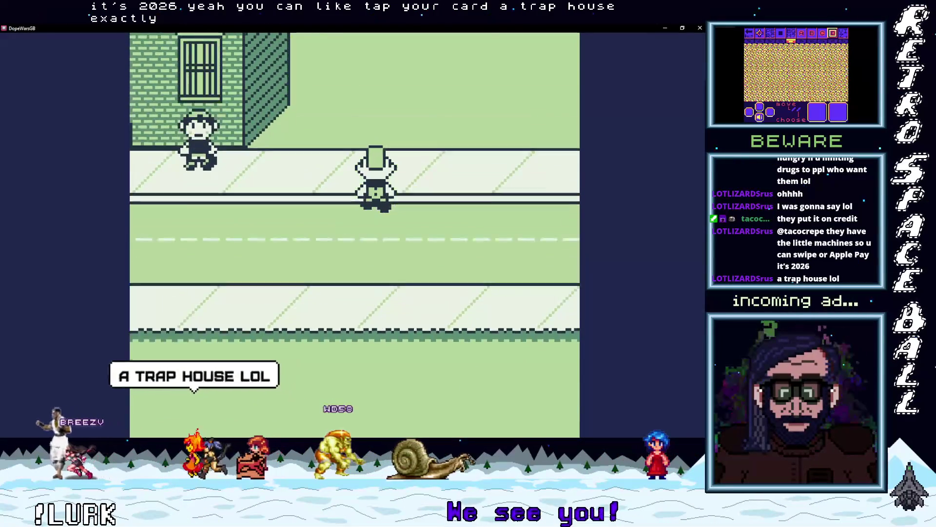
key("Right")
key("Right")
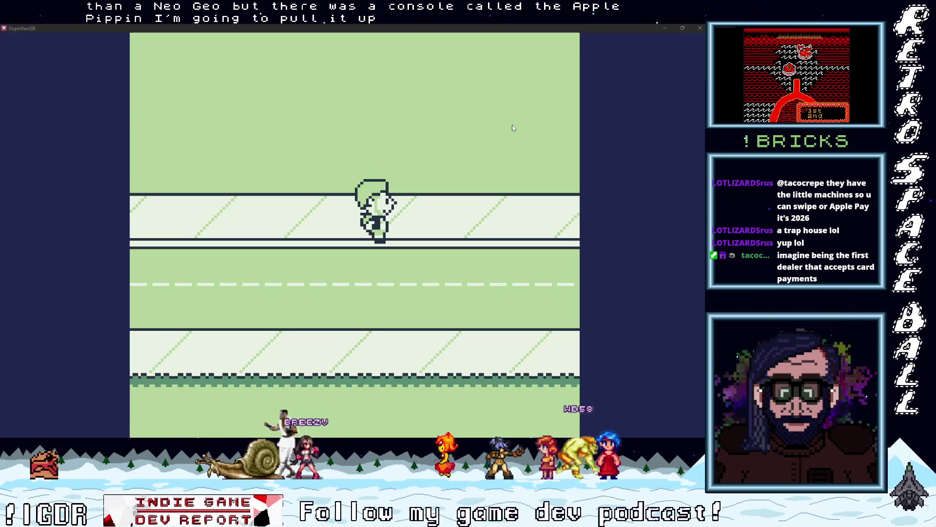
Step: Leave the game and preview several Apple Pippin console photos in the image results
left_click(665, 27)
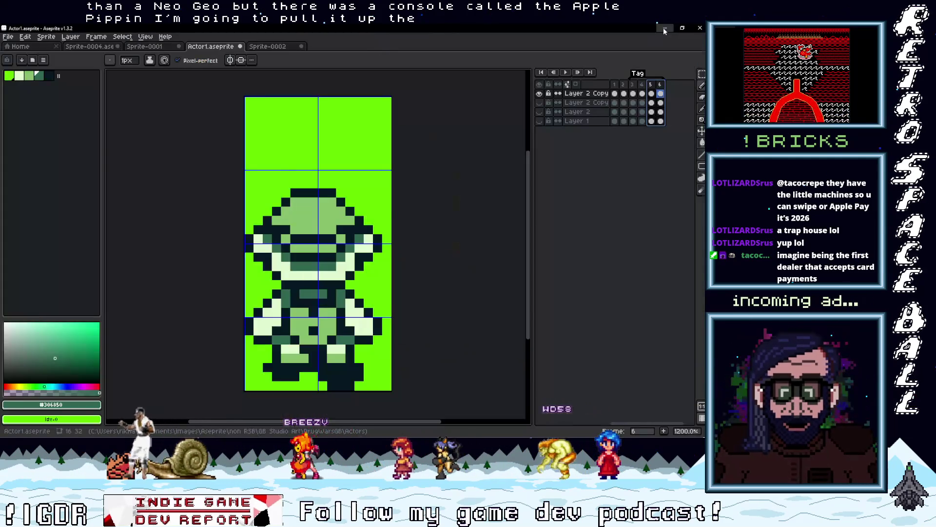
left_click(664, 31)
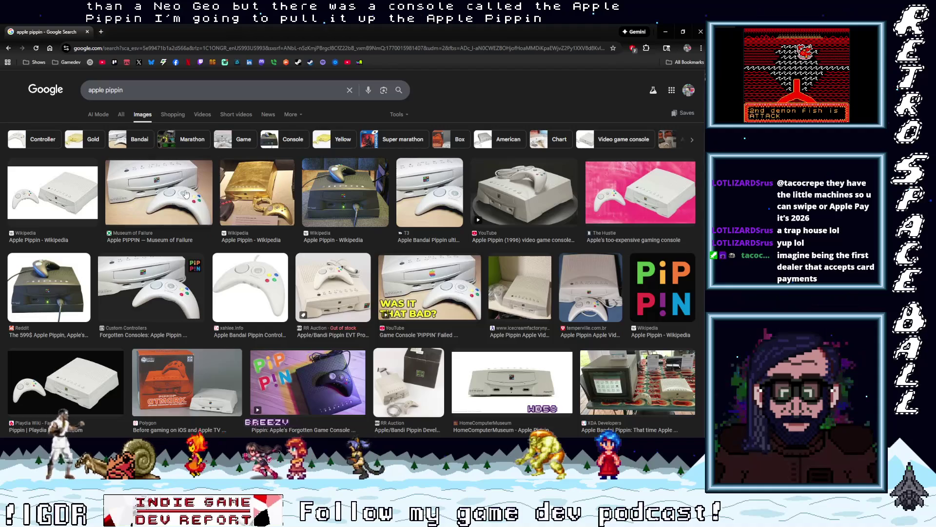
left_click(210, 219)
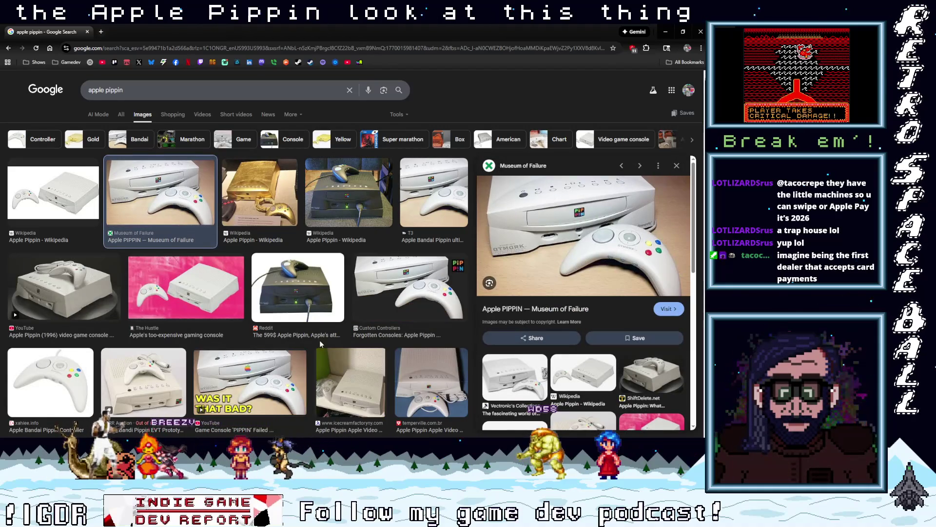
left_click(527, 397)
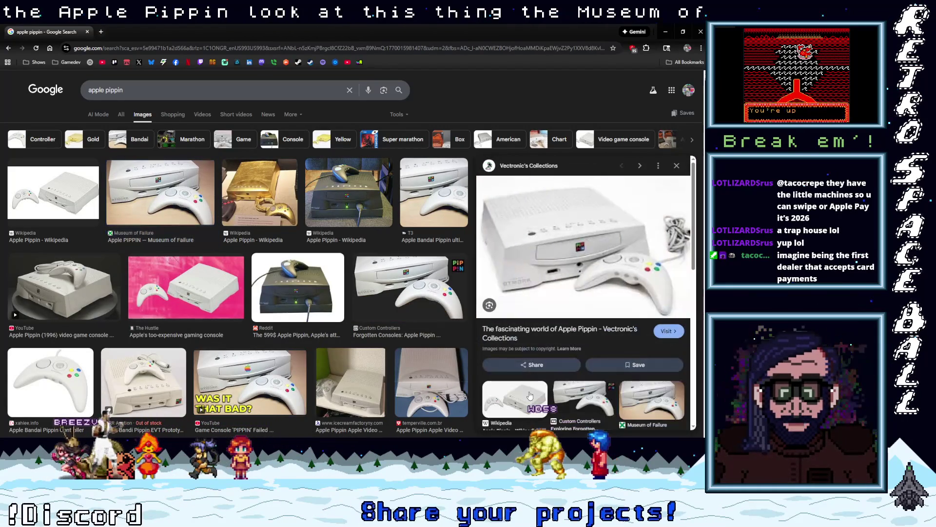
scroll(527, 397, "down", 1)
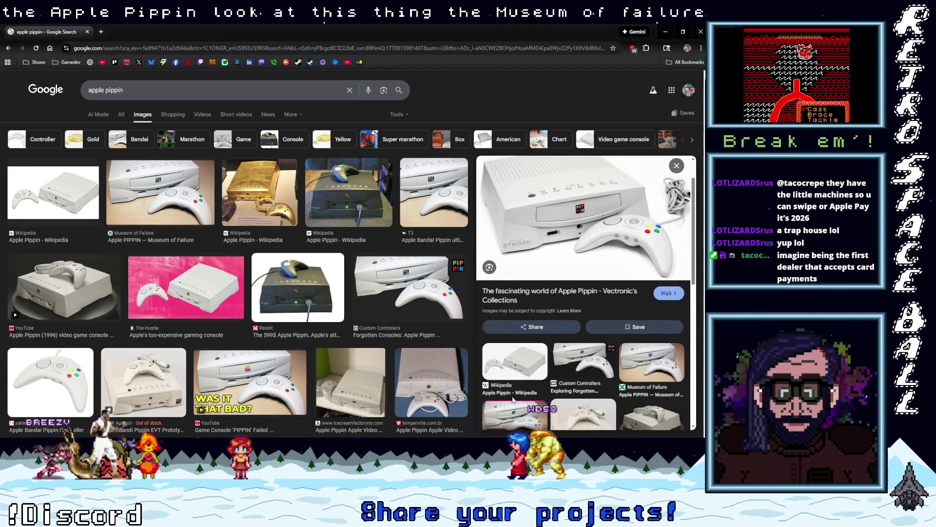
left_click(438, 389)
Step: Scroll down and preview the Pippin Atmark AppleJack Controller image from retrostuff
scroll(441, 387, "down", 2)
scroll(431, 385, "down", 3)
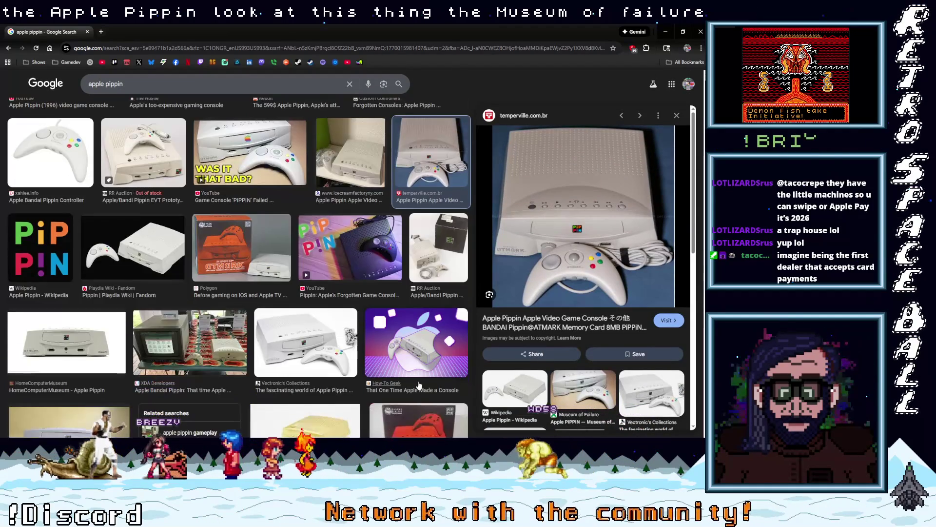
scroll(418, 385, "down", 4)
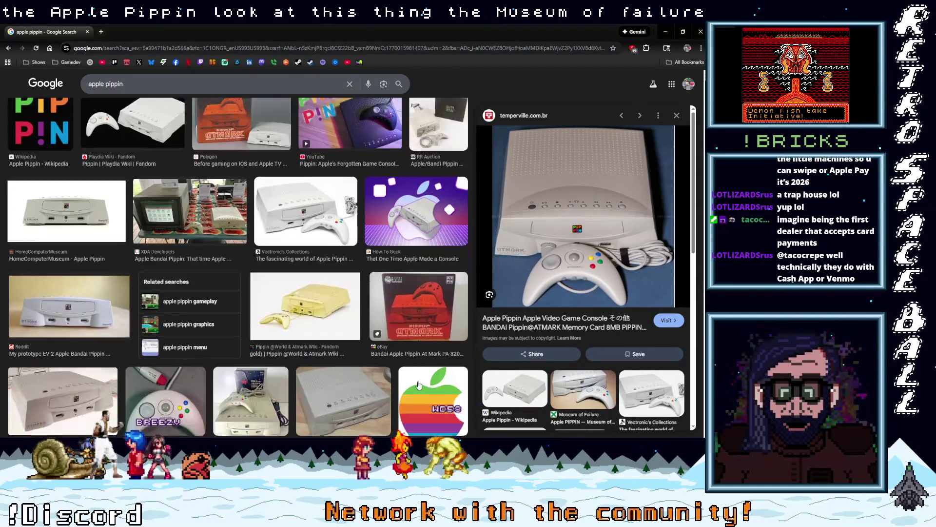
scroll(400, 384, "down", 2)
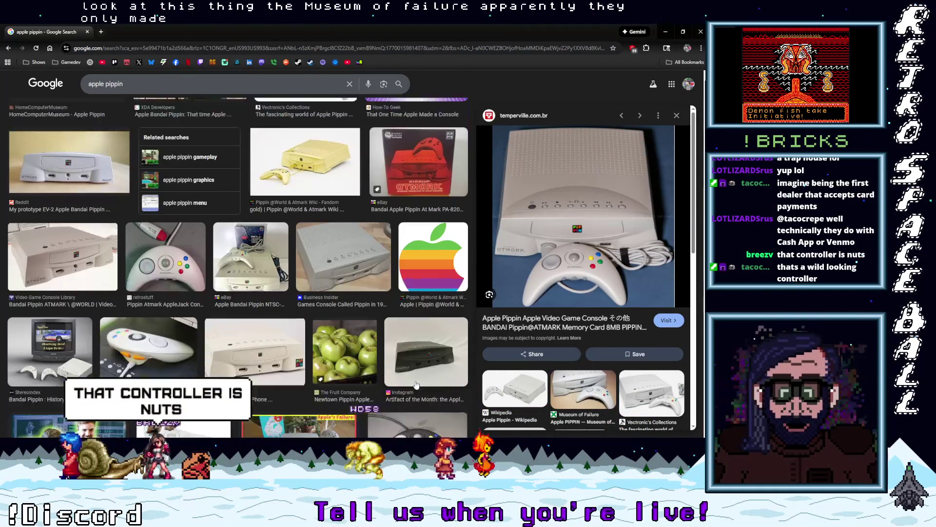
scroll(384, 382, "down", 2)
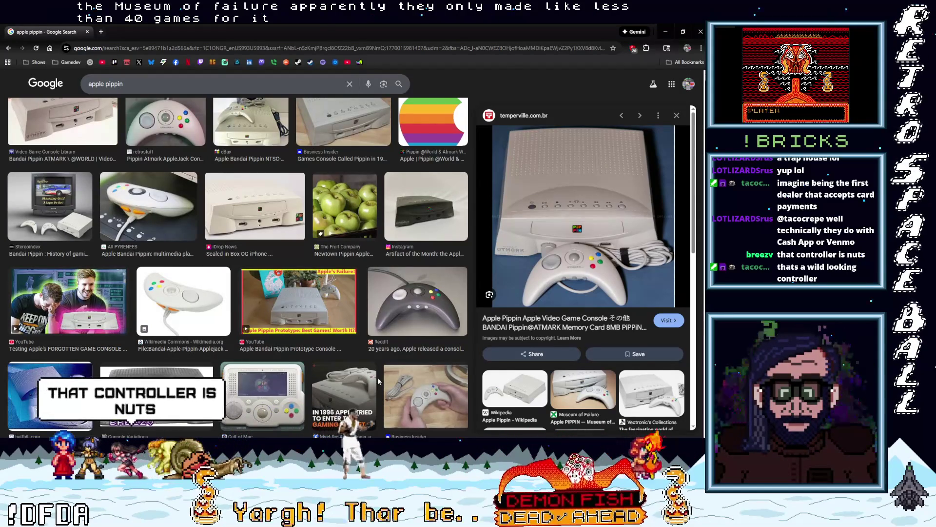
left_click(173, 209)
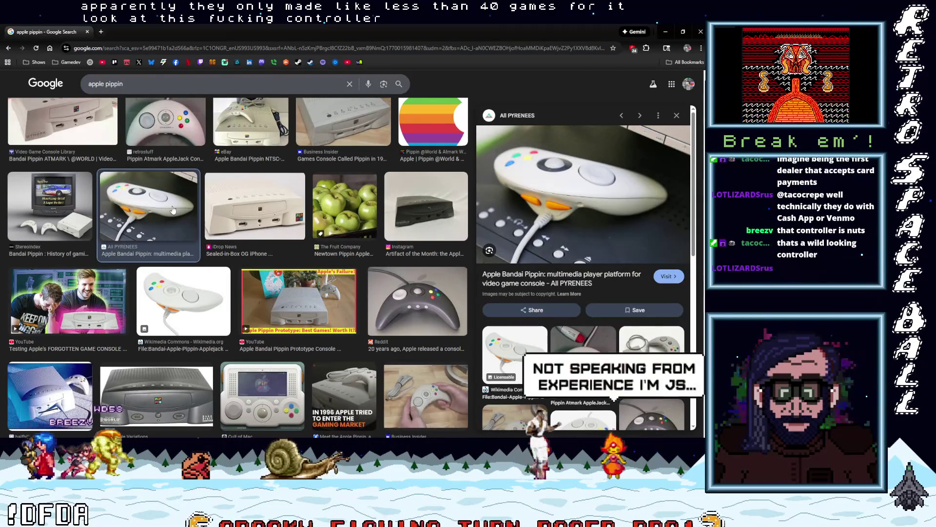
left_click(583, 358)
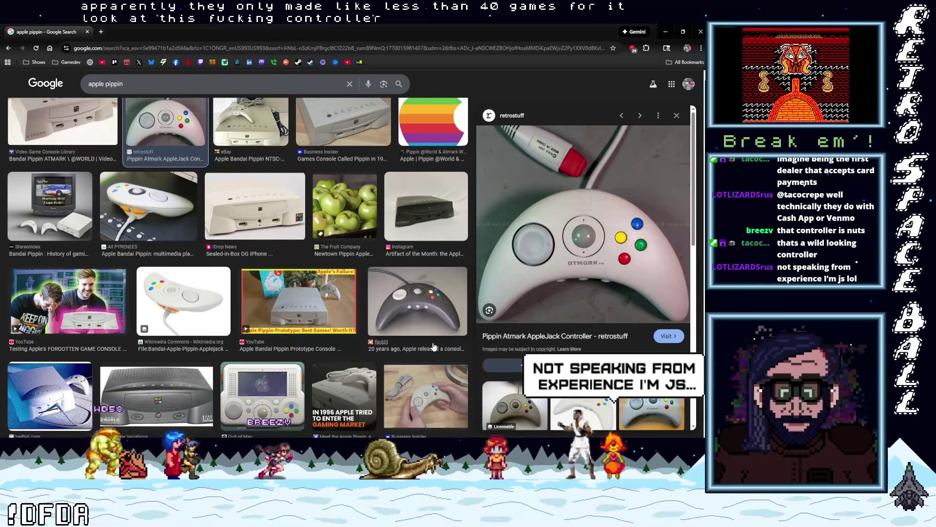
scroll(439, 337, "down", 3)
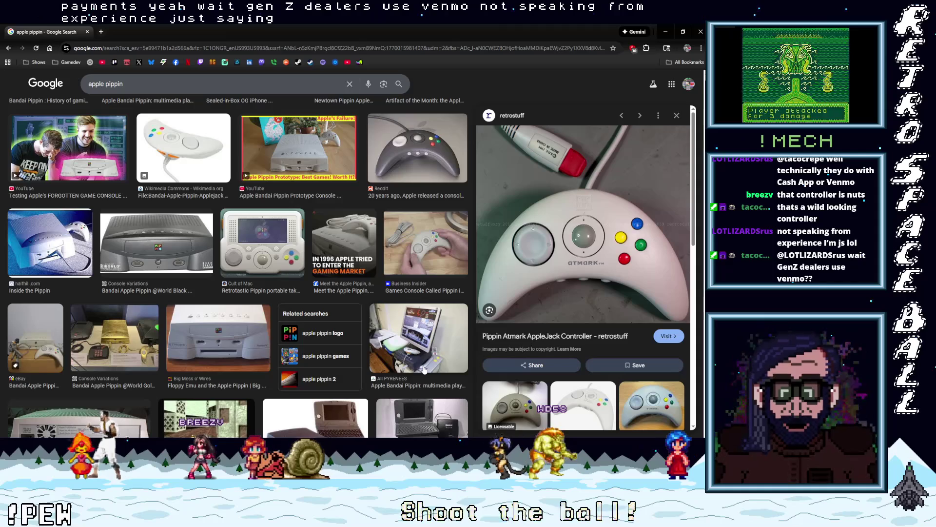
scroll(405, 371, "down", 3)
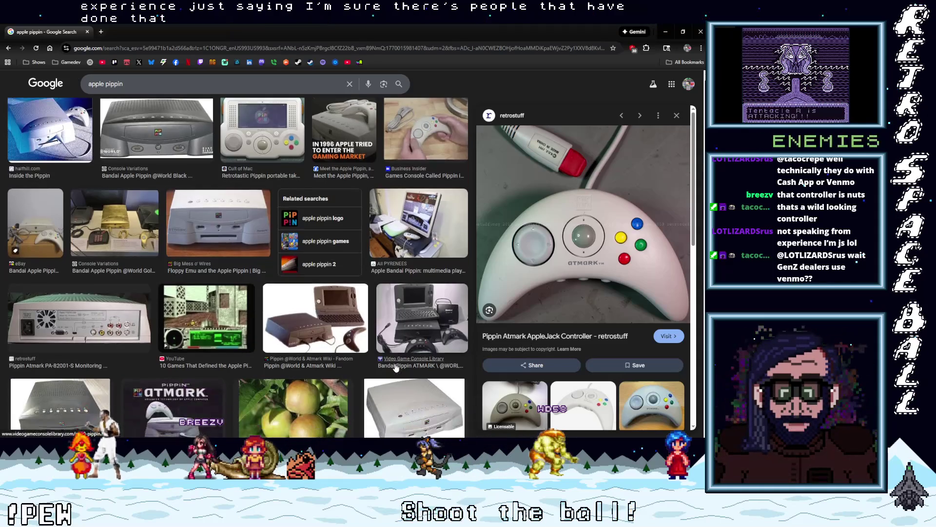
scroll(395, 368, "down", 1)
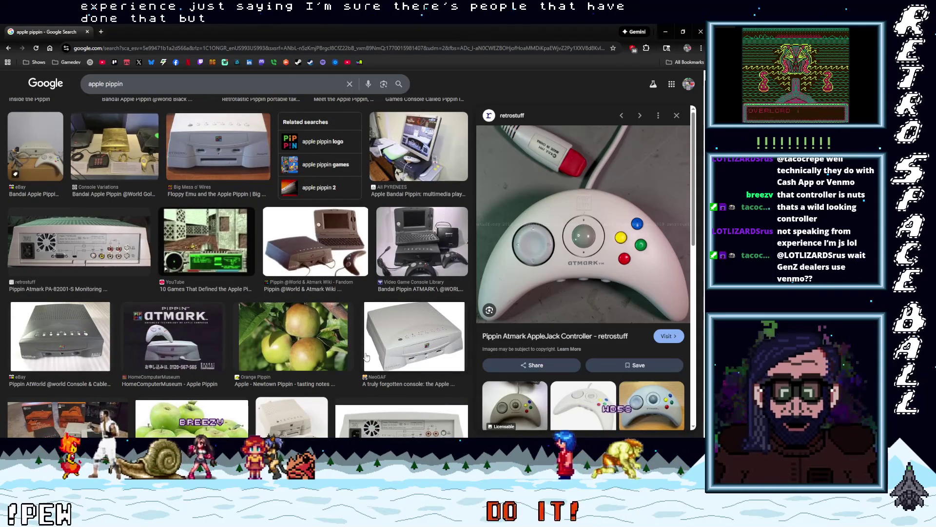
scroll(367, 356, "down", 2)
scroll(364, 357, "down", 3)
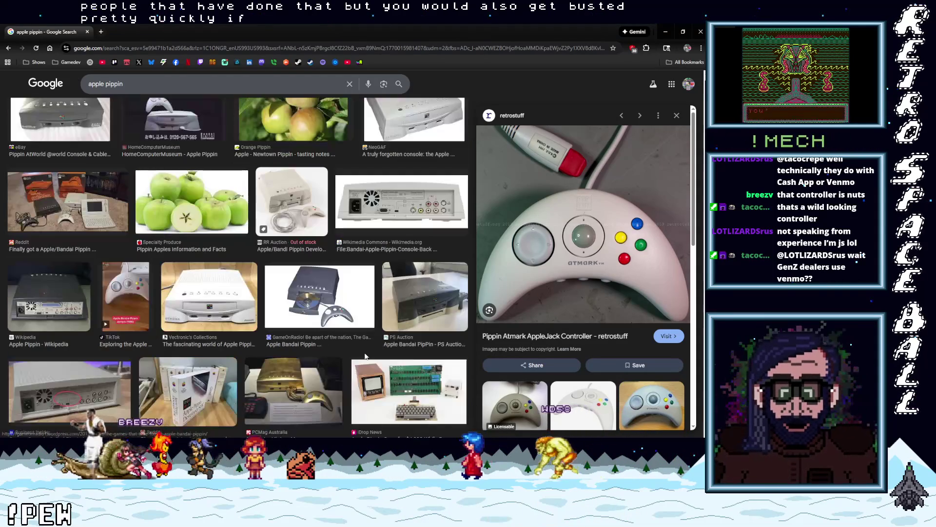
scroll(365, 356, "down", 2)
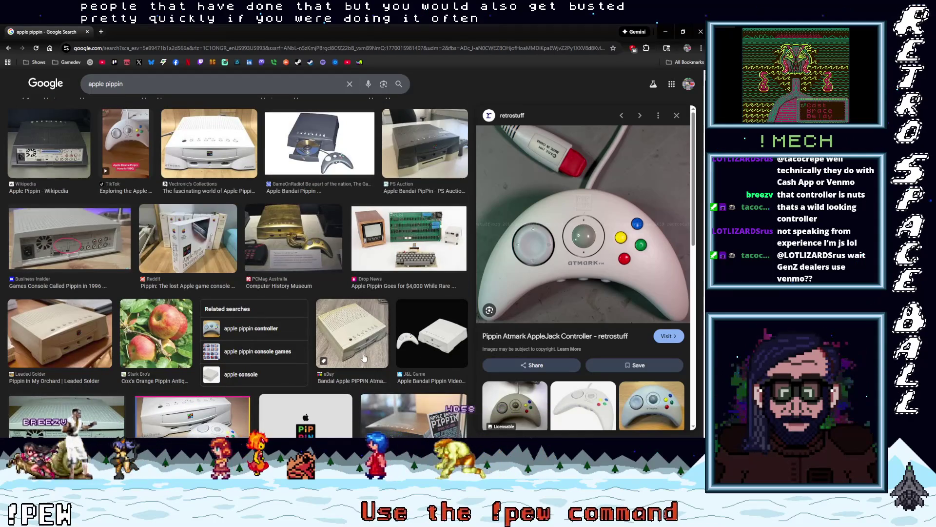
scroll(364, 357, "down", 2)
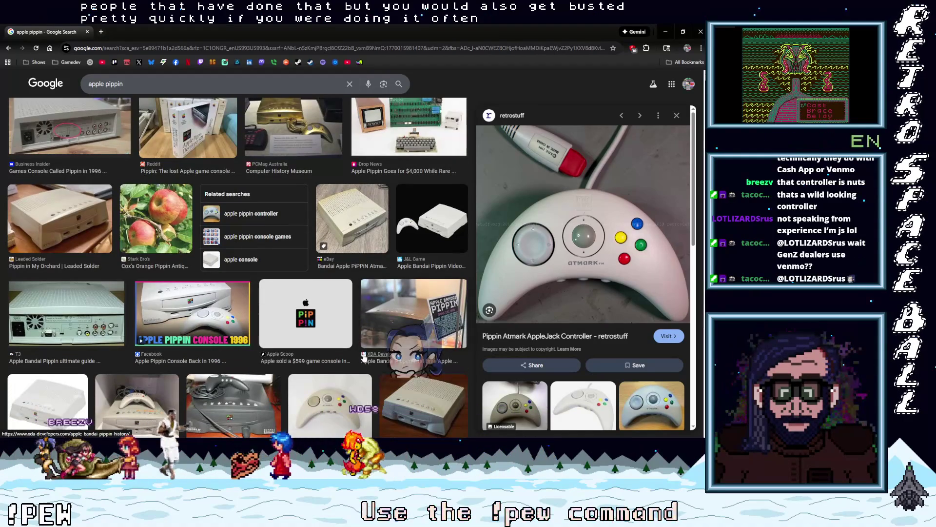
scroll(363, 358, "down", 2)
scroll(364, 357, "down", 5)
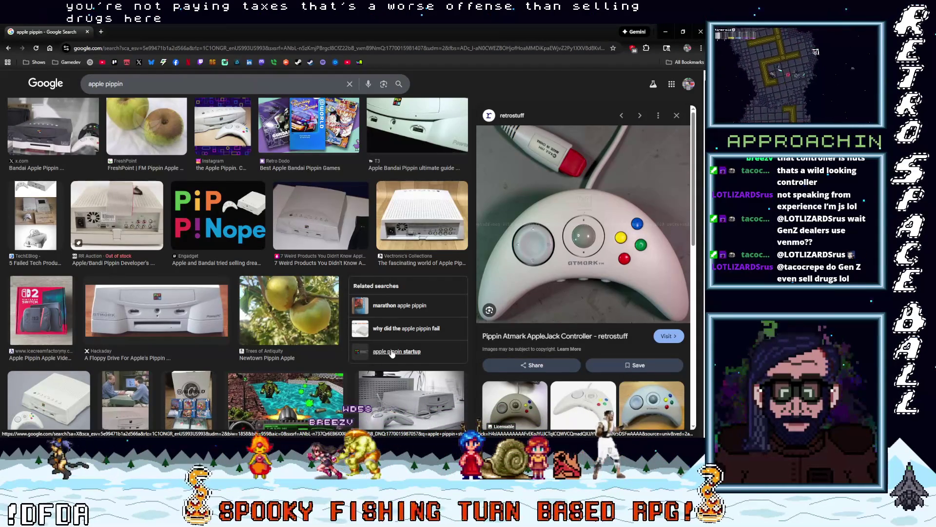
scroll(355, 346, "down", 5)
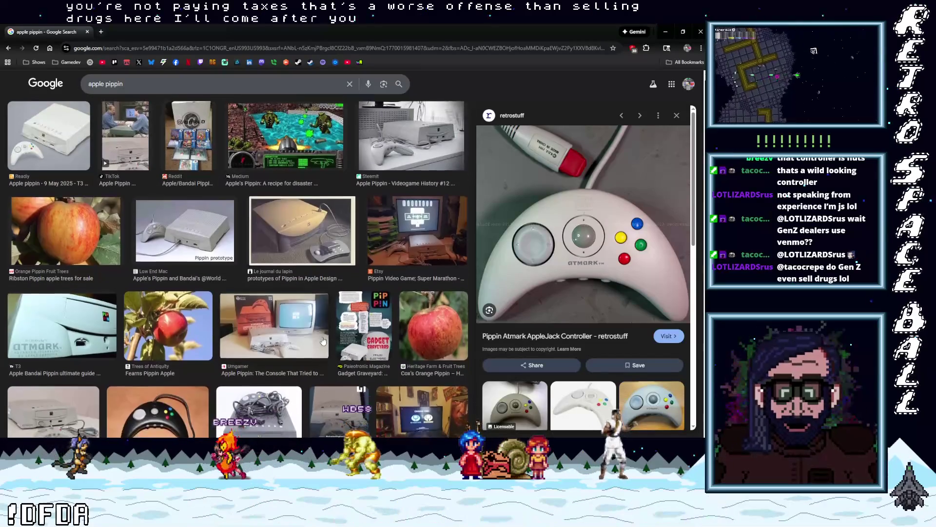
scroll(322, 341, "down", 4)
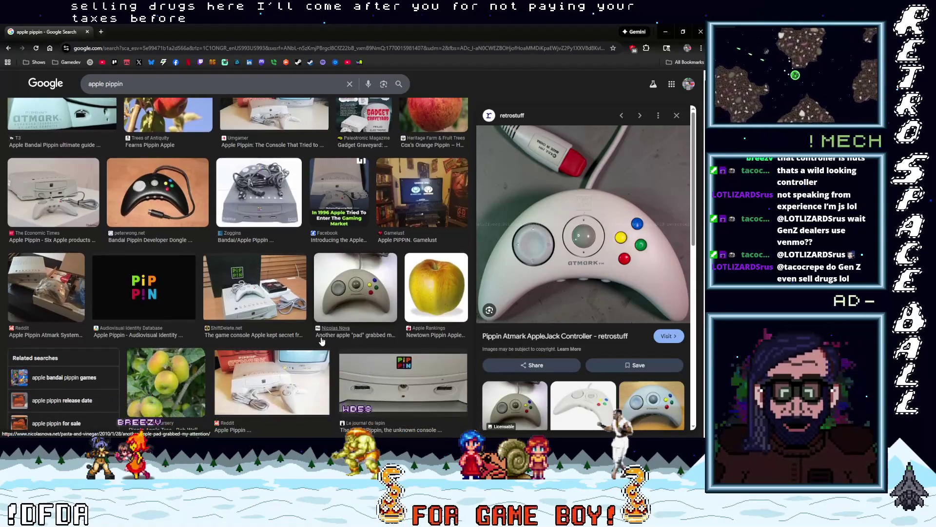
scroll(322, 341, "down", 3)
left_click(117, 188)
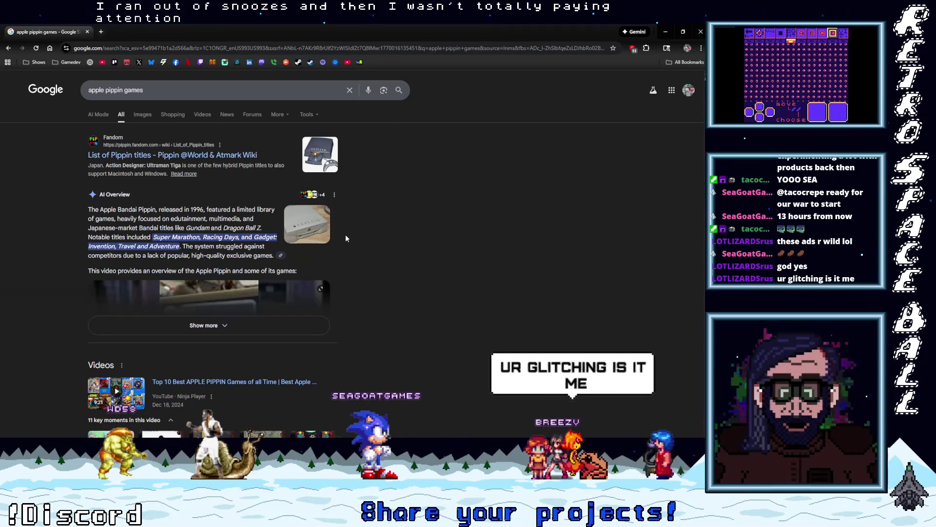
Step: Scroll the 'apple pippin games' results to the Wikipedia entry and open the Apple Pippin article
scroll(300, 276, "down", 2)
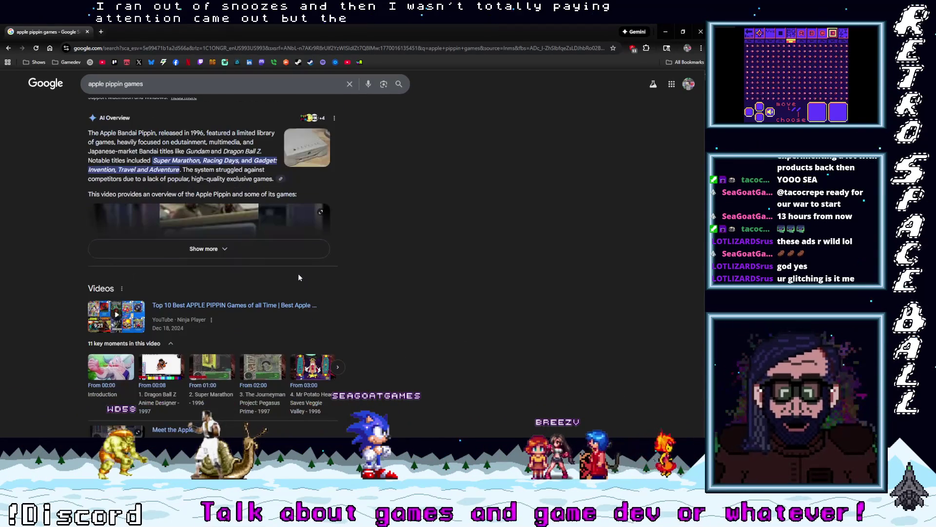
scroll(299, 277, "down", 4)
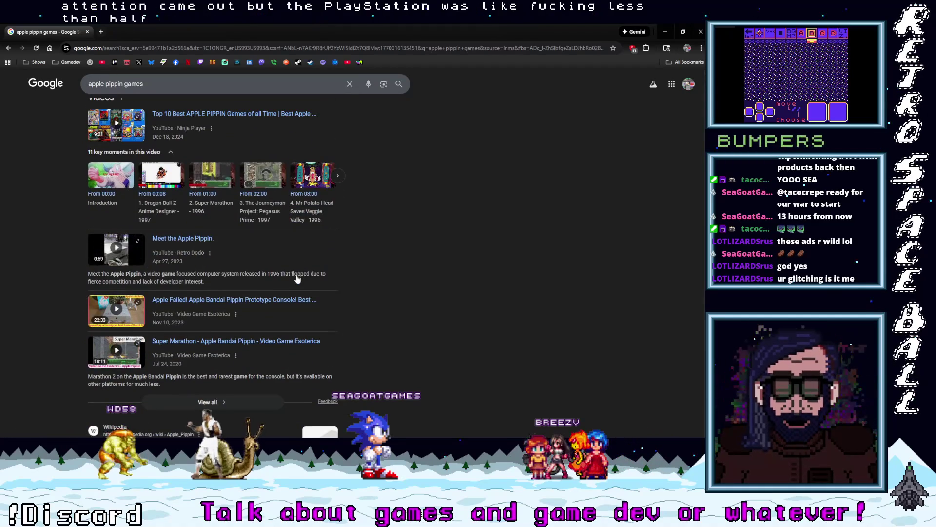
scroll(297, 279, "down", 3)
scroll(296, 277, "up", 2)
scroll(296, 277, "down", 2)
left_click(113, 292)
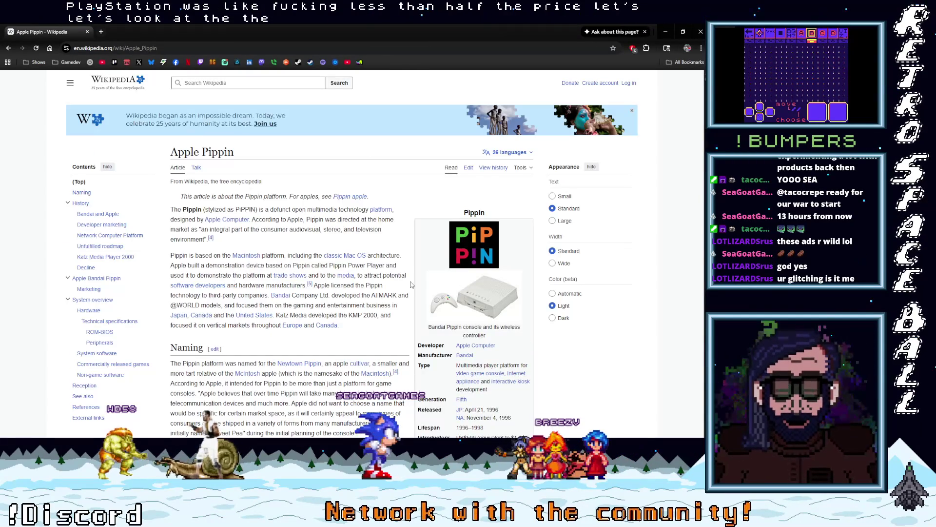
scroll(411, 284, "down", 1)
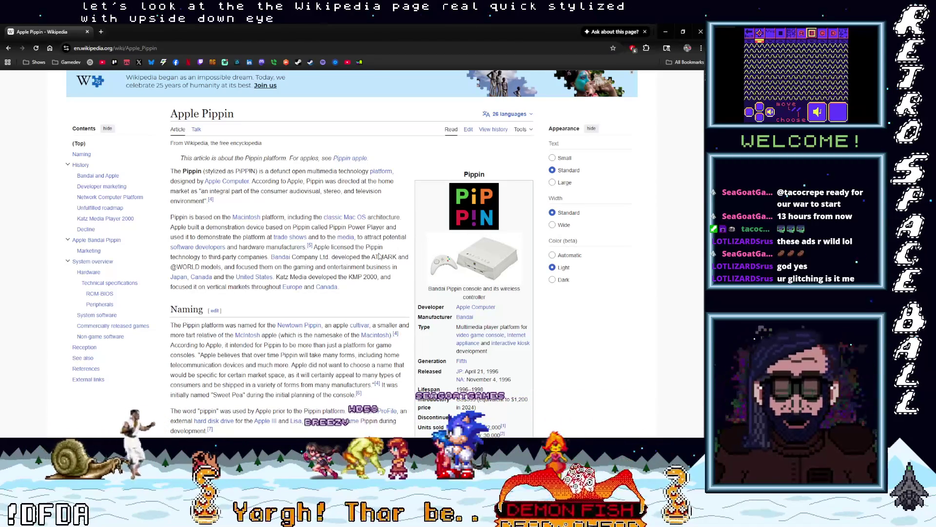
scroll(351, 311, "down", 1)
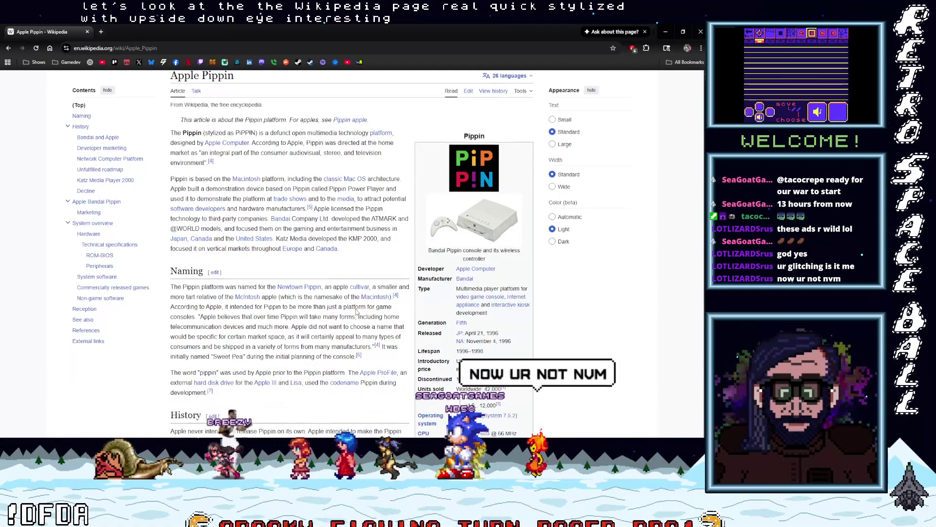
scroll(356, 310, "down", 1)
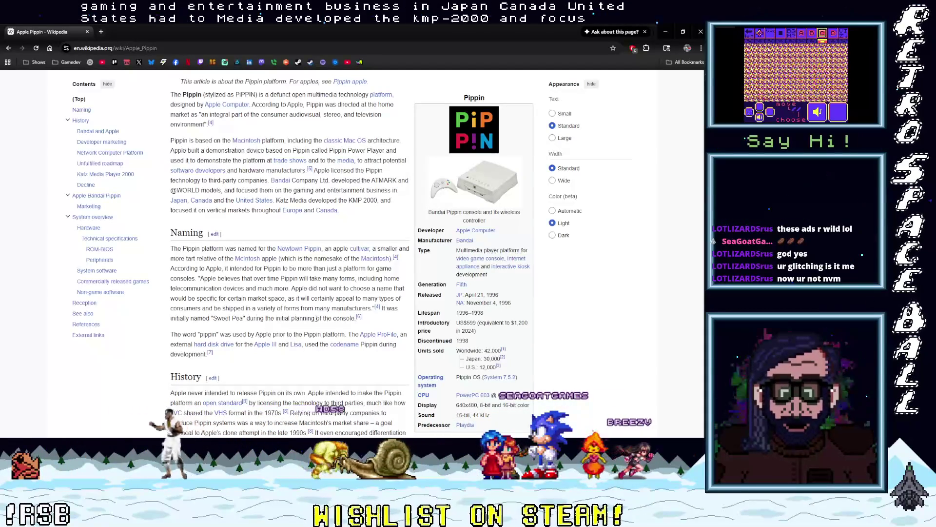
scroll(314, 319, "down", 4)
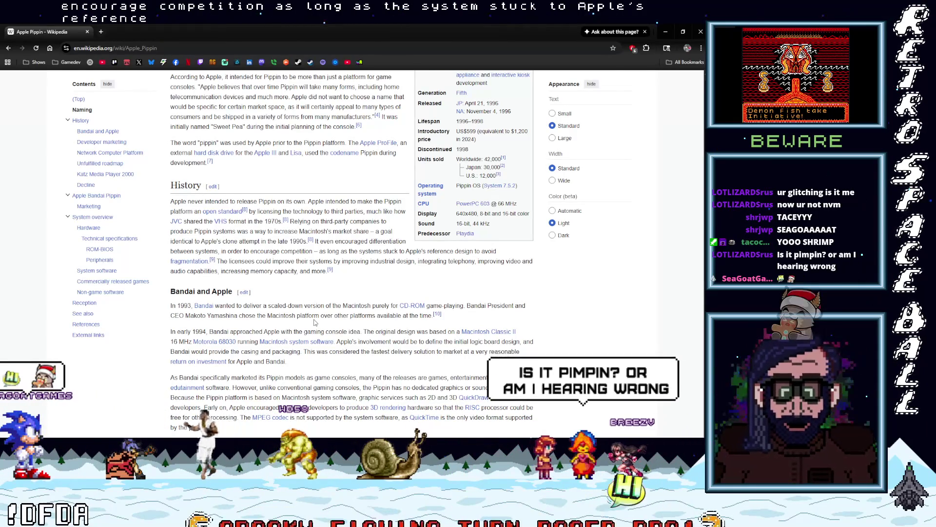
Step: Read down the Apple Pippin article, return to the top, and enlarge the infobox logo
scroll(315, 322, "down", 7)
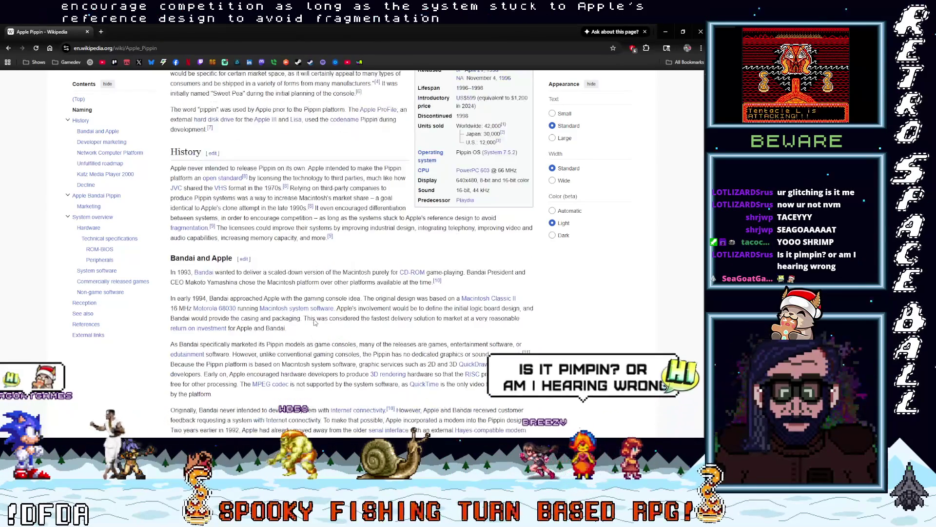
scroll(314, 320, "down", 10)
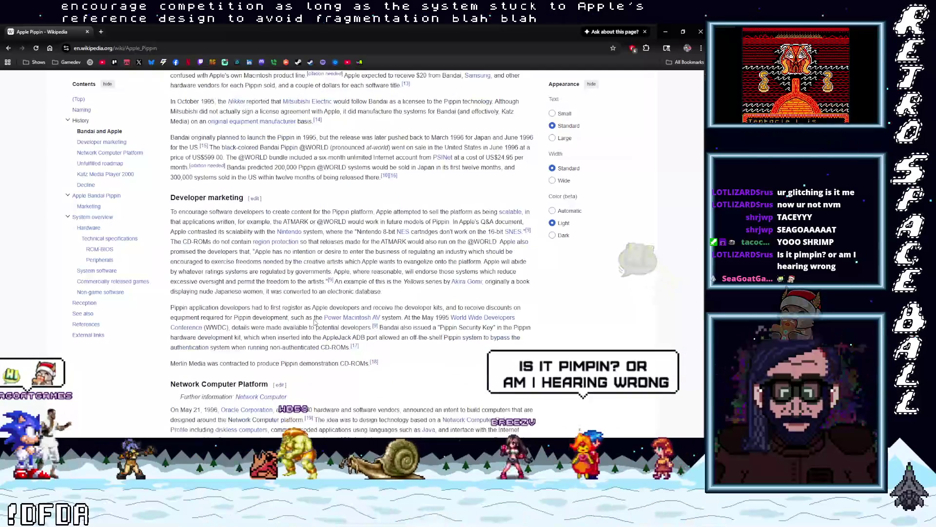
scroll(315, 319, "down", 1)
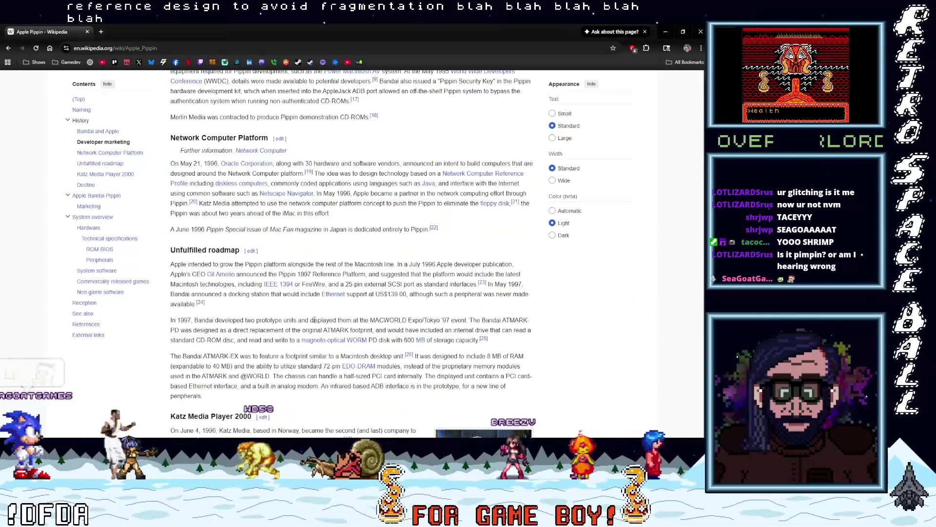
scroll(315, 319, "down", 1)
scroll(314, 320, "down", 1)
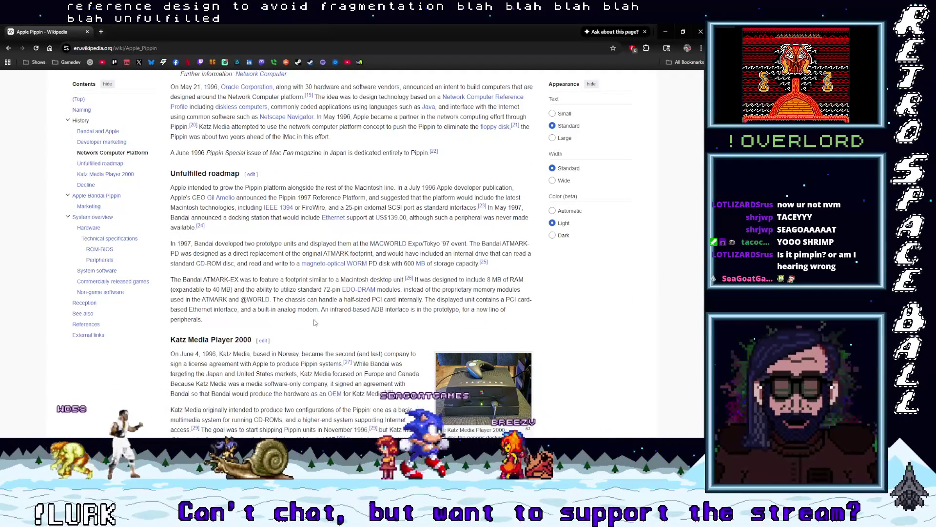
scroll(314, 322, "down", 10)
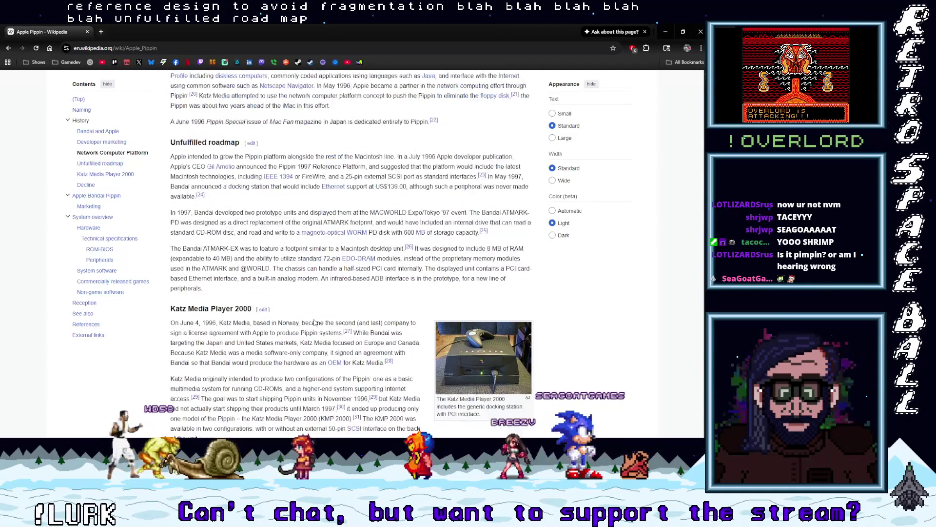
scroll(314, 319, "down", 4)
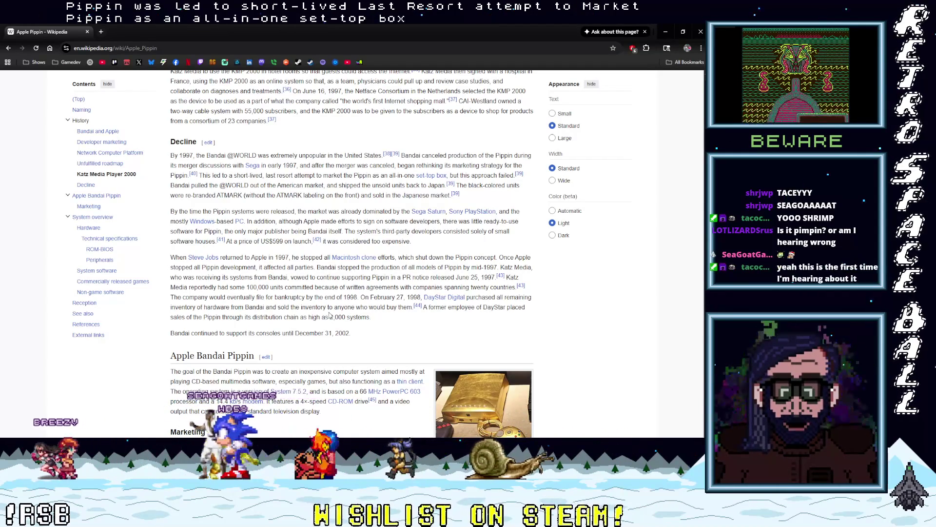
scroll(329, 315, "down", 4)
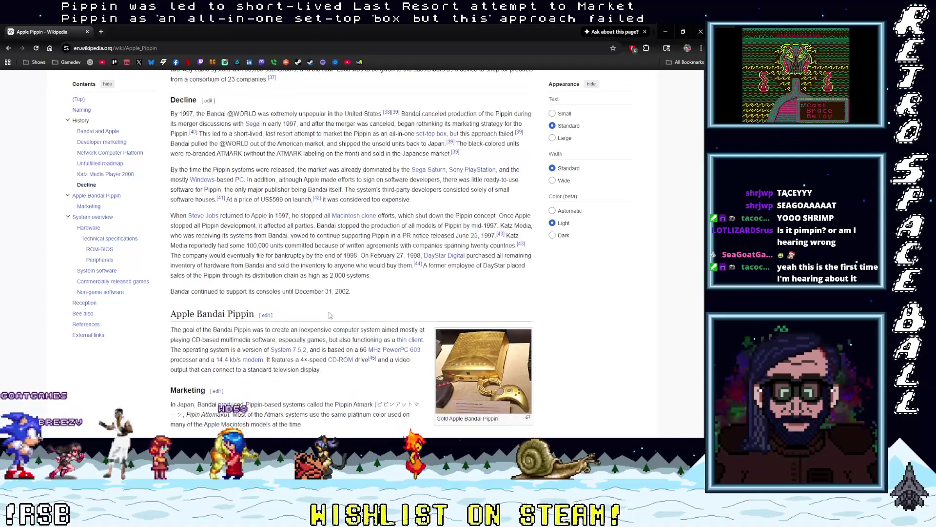
scroll(330, 316, "down", 4)
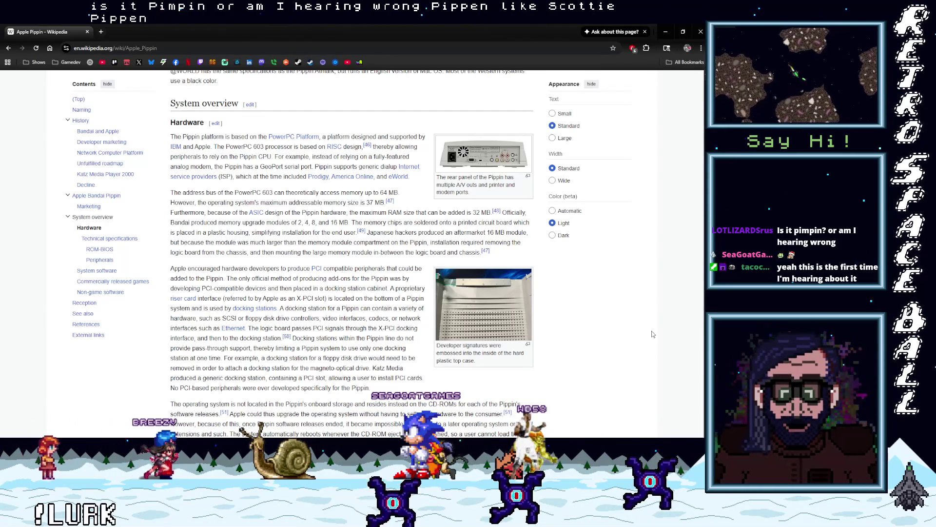
scroll(651, 331, "up", 20)
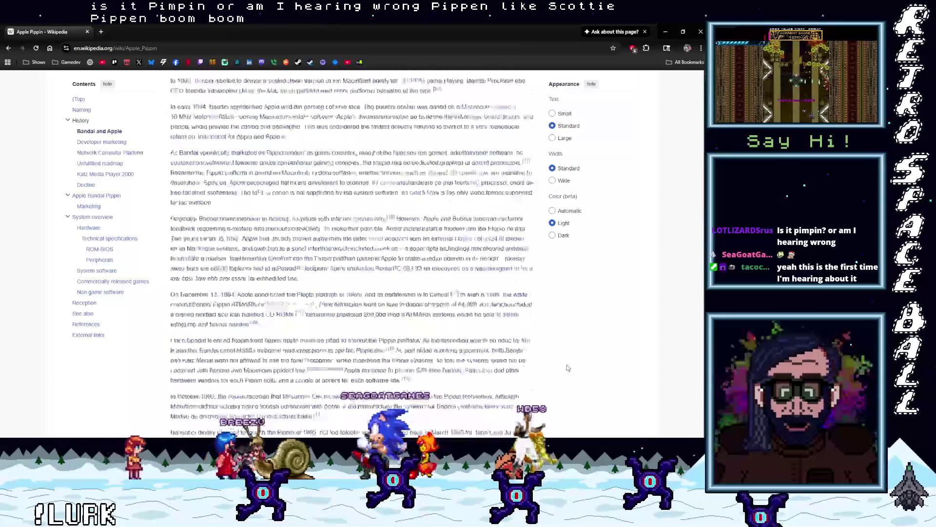
scroll(567, 369, "up", 10)
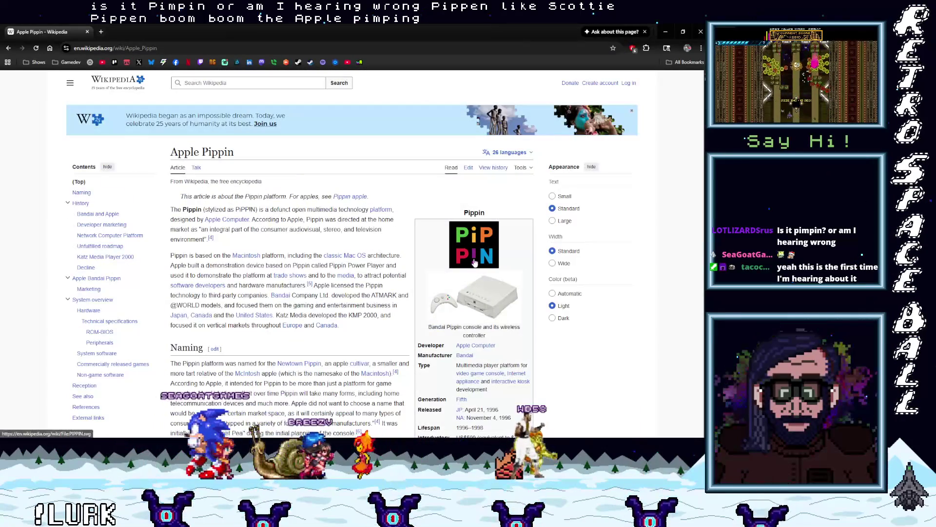
left_click(472, 246)
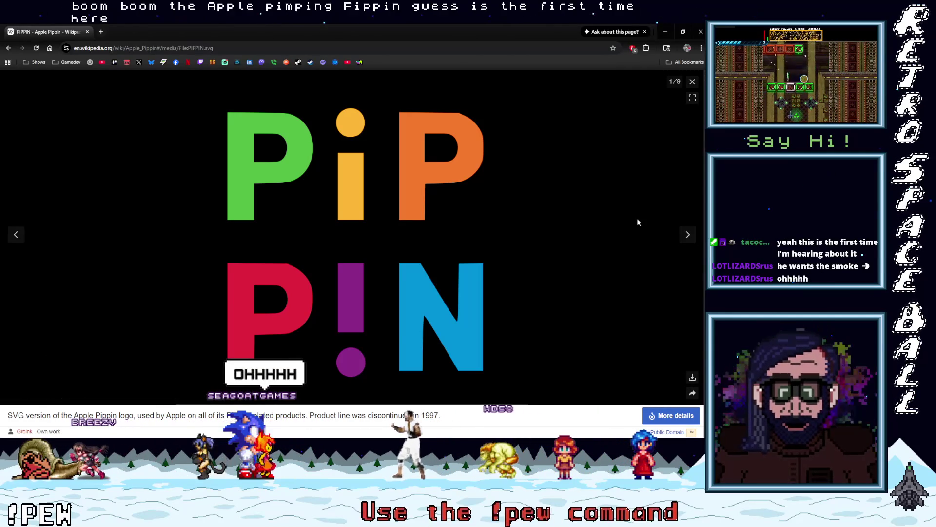
Step: Close the logo viewer and scroll through the Apple Pippin article sections
left_click(692, 83)
scroll(434, 277, "down", 12)
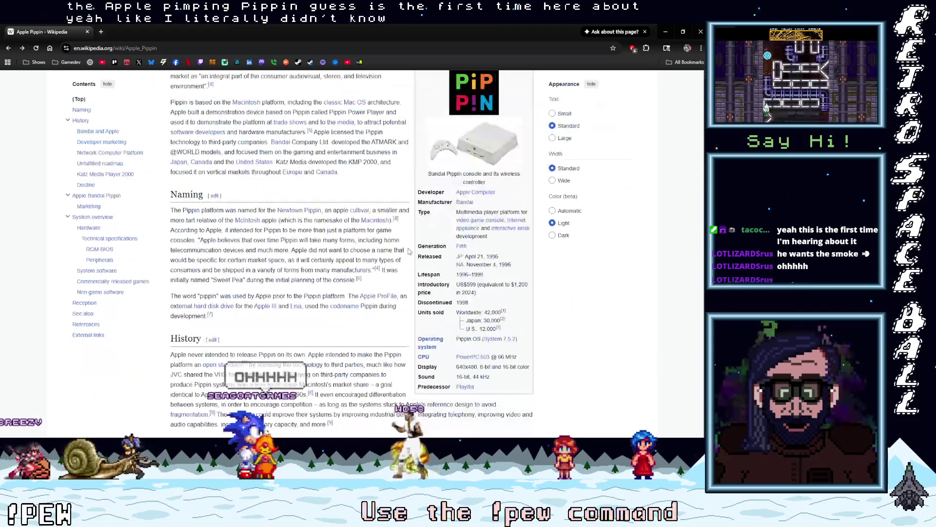
scroll(359, 274, "down", 10)
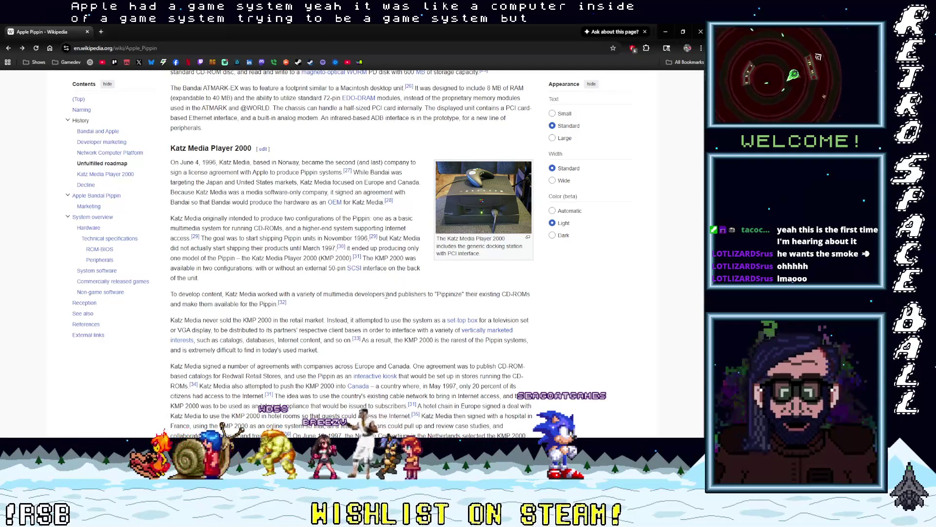
scroll(386, 294, "up", 5)
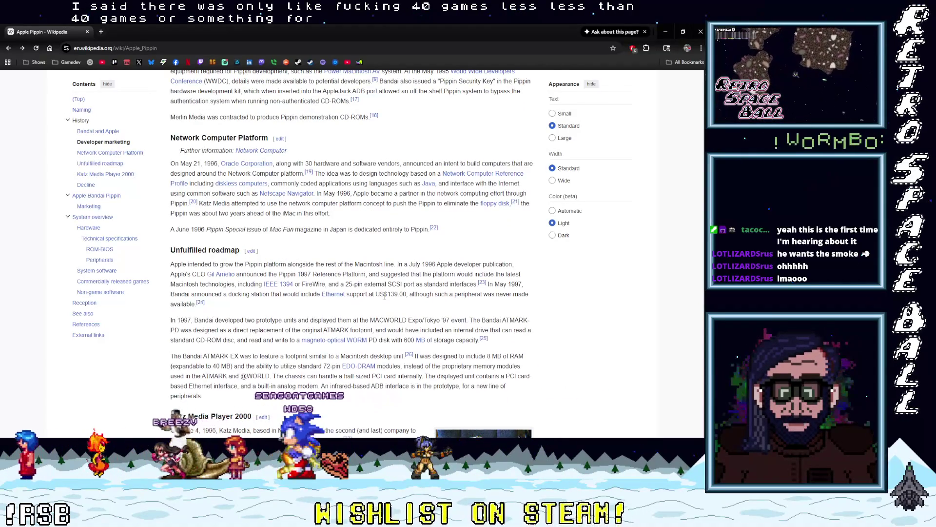
scroll(384, 296, "down", 10)
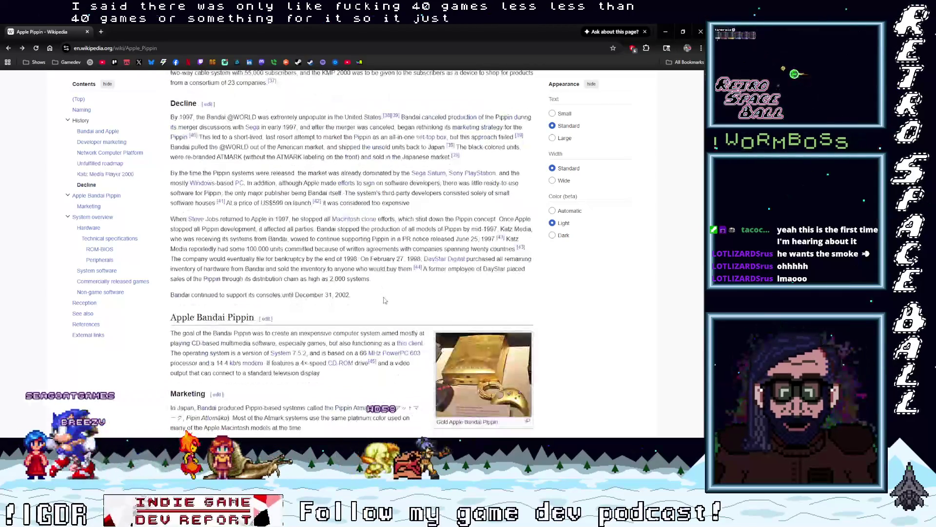
scroll(385, 300, "down", 2)
scroll(384, 300, "up", 8)
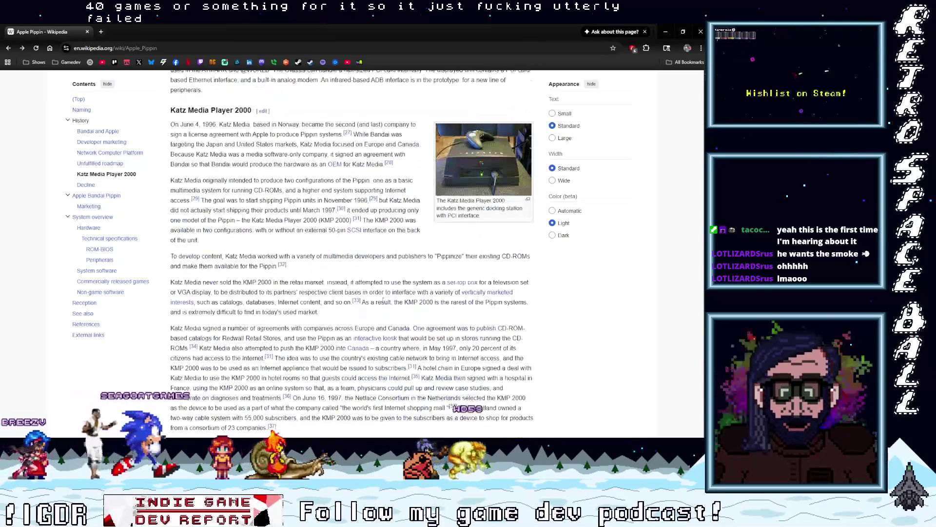
scroll(384, 299, "up", 20)
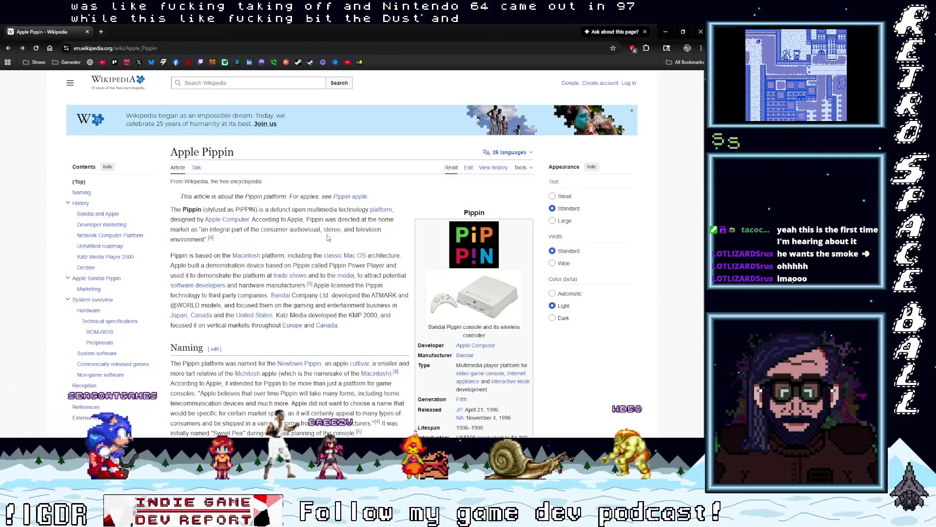
Step: Read further down the article, then close the Wikipedia window
mouse_move(345, 256)
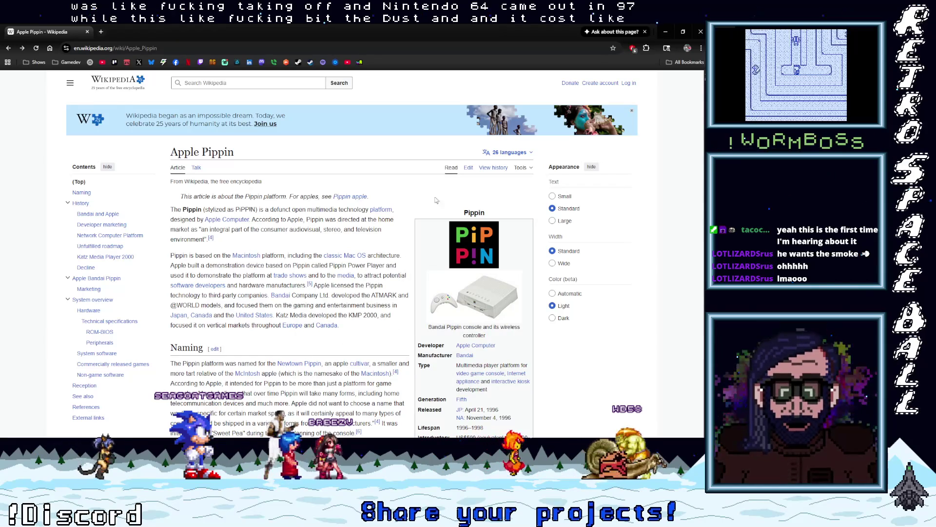
scroll(436, 194, "down", 2)
scroll(441, 272, "down", 1)
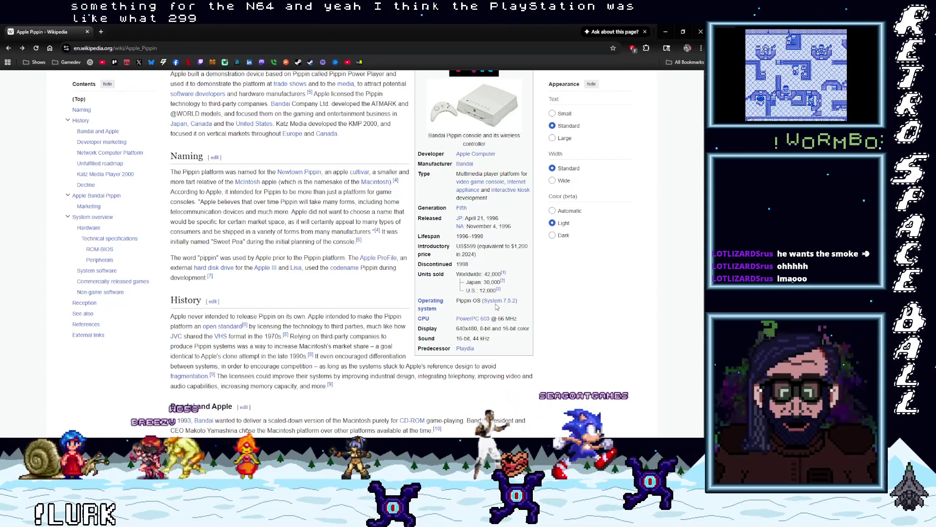
mouse_move(497, 305)
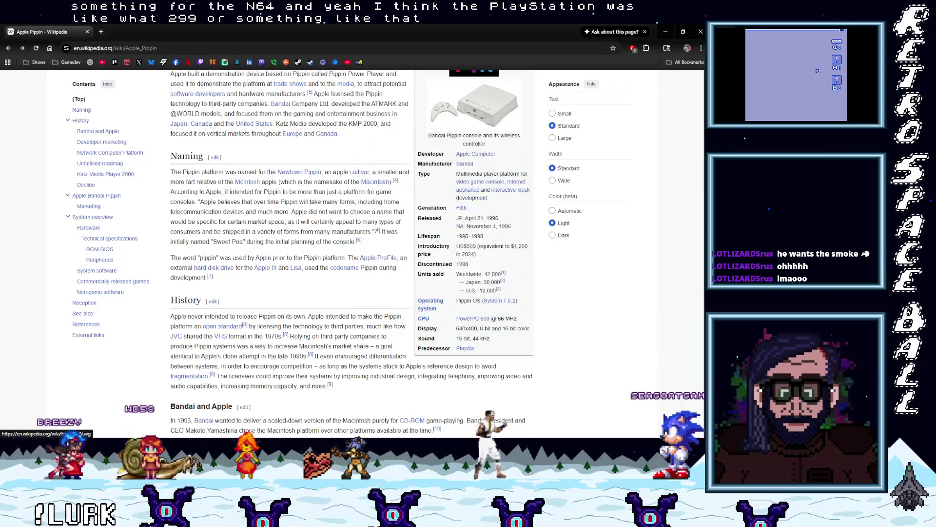
left_click(89, 31)
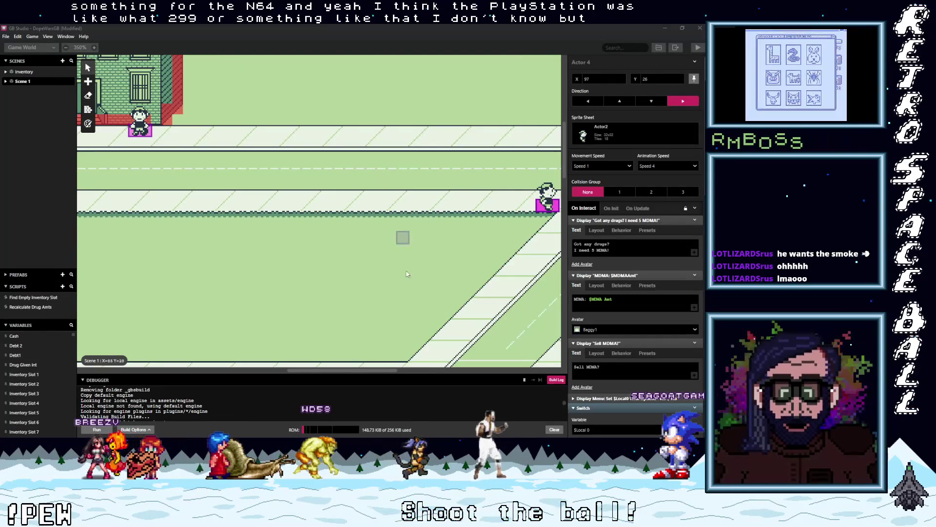
Step: Pan across the DopeWarsGB town scene, then switch back to Actor1 in Aseprite
mouse_move(307, 370)
left_mouse_down()
mouse_move(403, 370)
mouse_move(314, 370)
left_mouse_up()
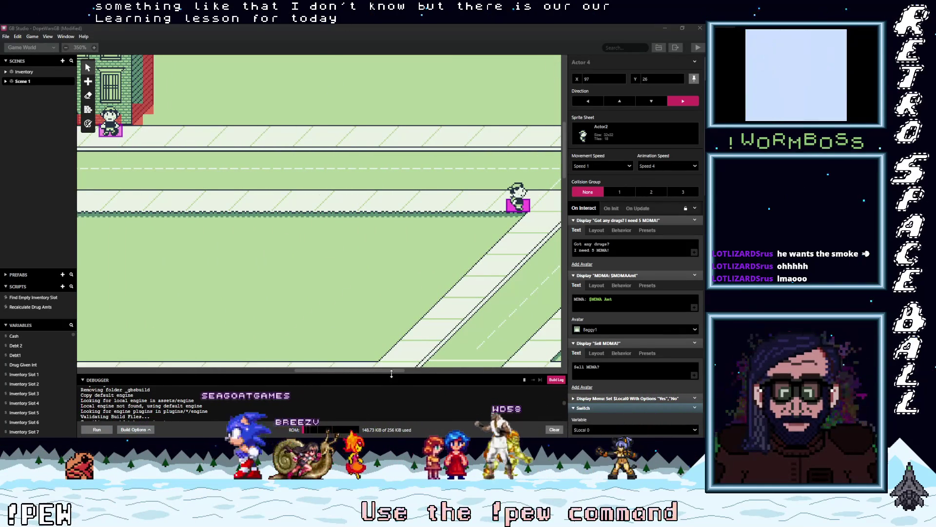
left_click_drag(353, 370, 337, 371)
scroll(336, 370, "left", 8)
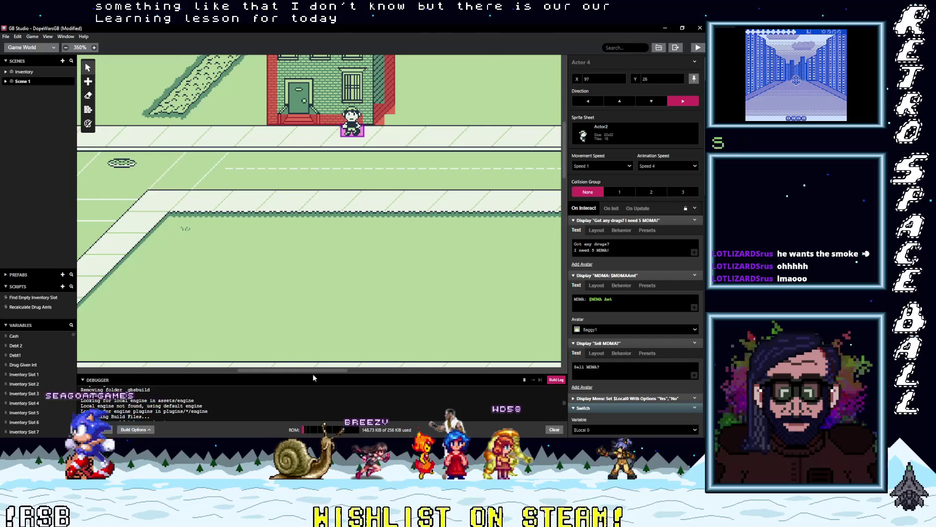
scroll(412, 347, "right", 4)
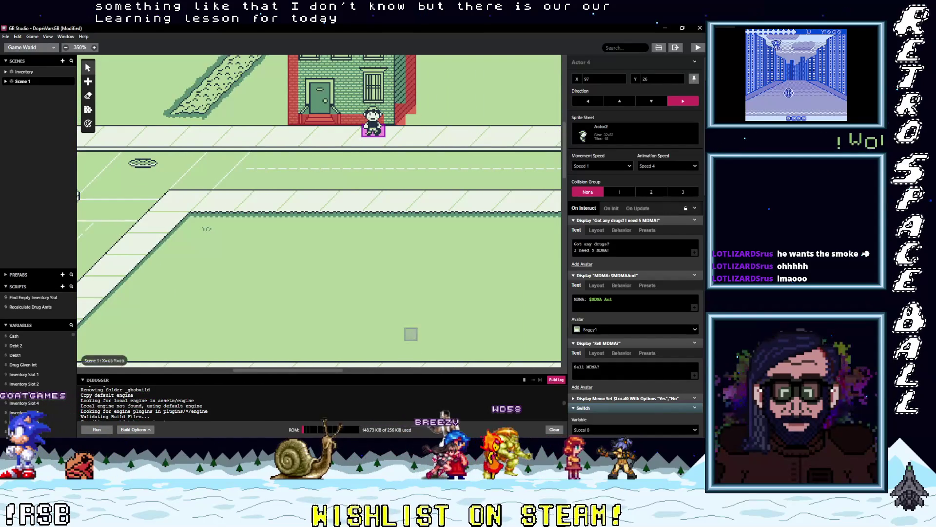
key("alt+Tab")
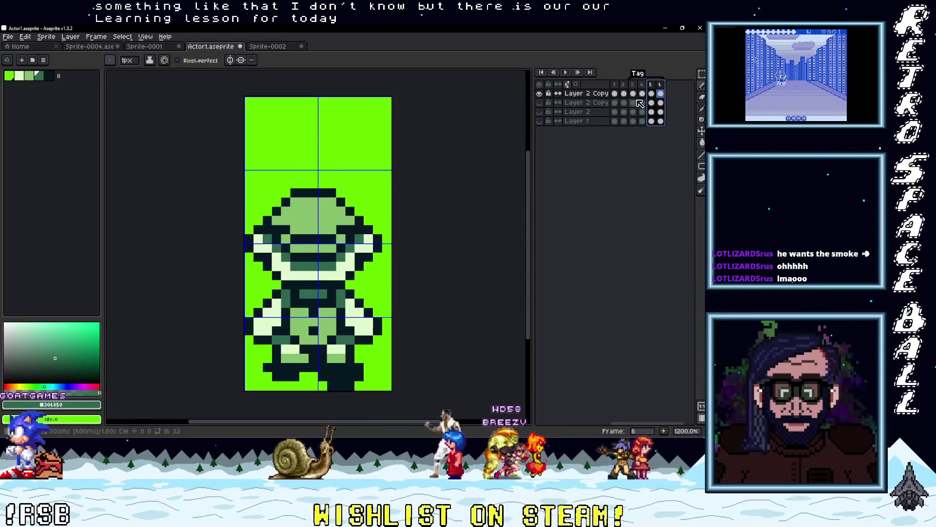
Step: Compare the side-view frames 3 and 4, settling on frame 5
key("Left")
key("Left")
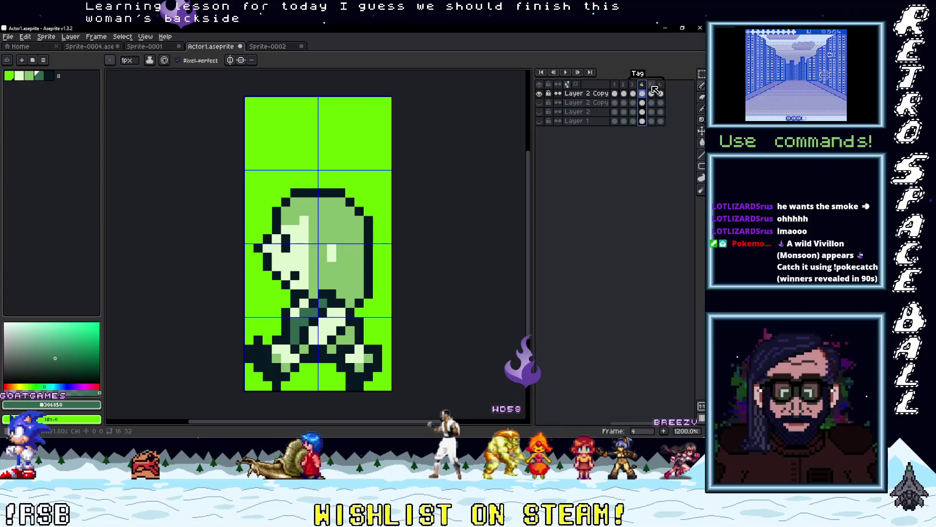
left_click(652, 89)
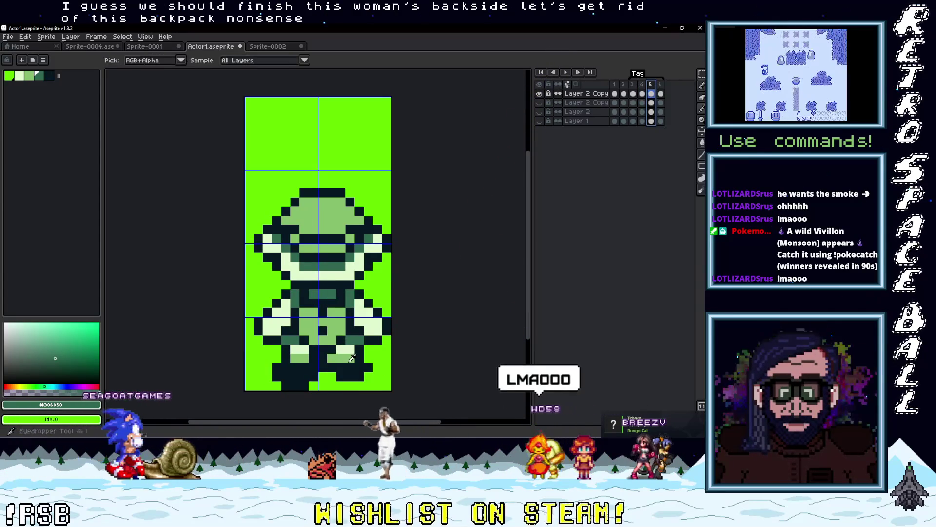
left_click(633, 92)
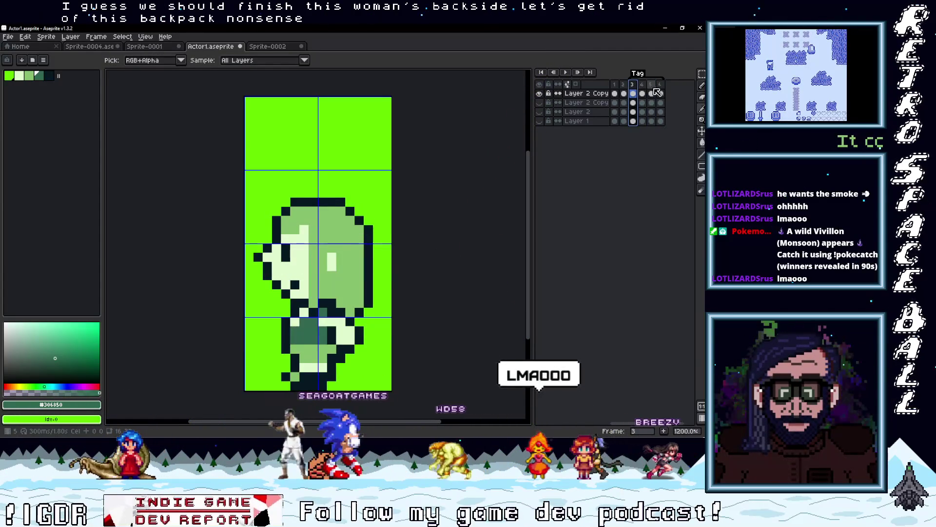
left_click(652, 93)
Step: Paint frame 5's lower legs and front details in light green #86C06C
left_click(296, 343, "alt")
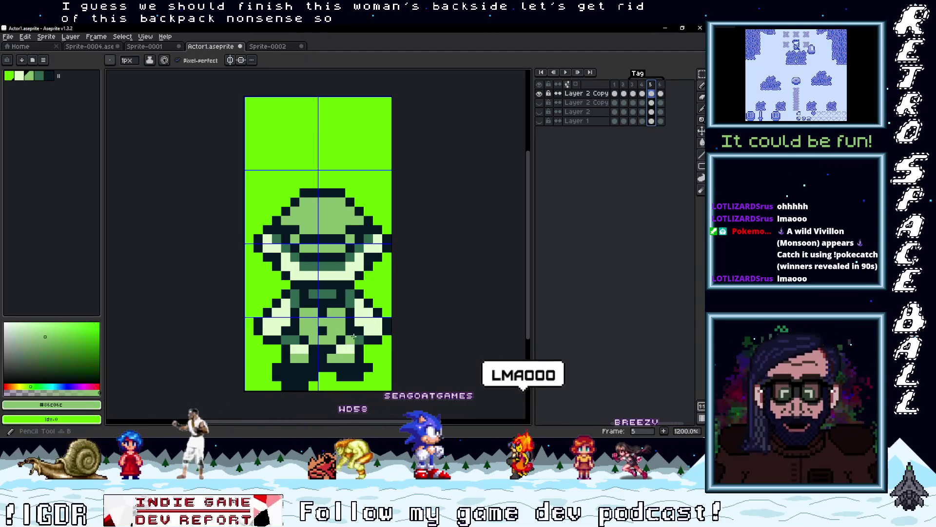
key("ctrl+z")
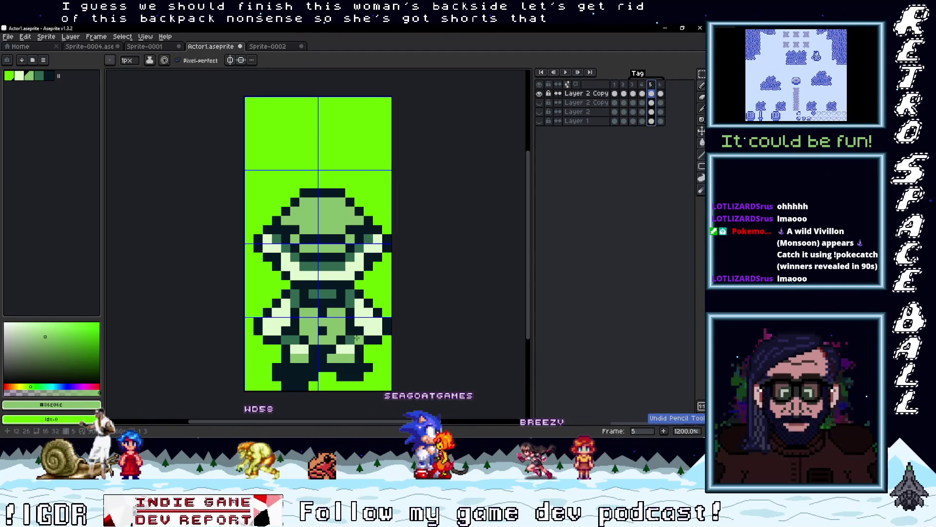
left_click_drag(303, 339, 291, 339)
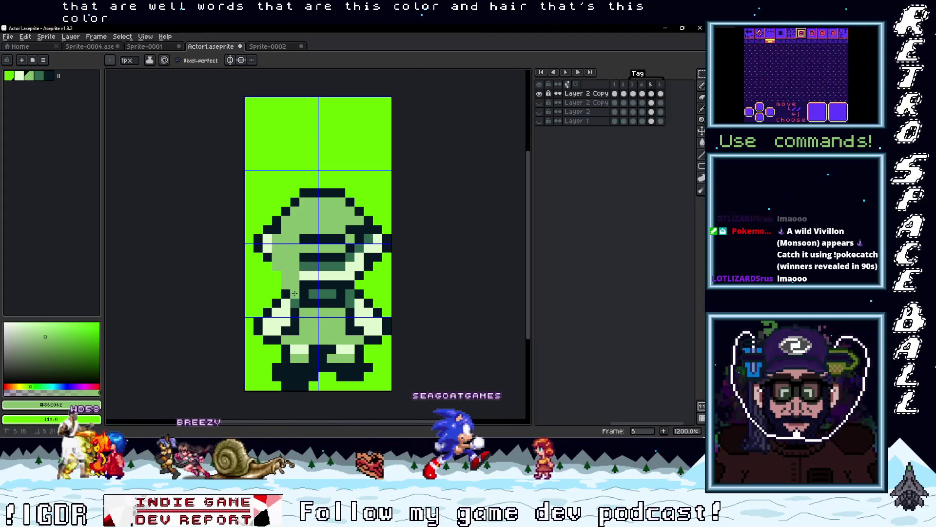
mouse_move(322, 282)
left_mouse_down()
mouse_move(320, 251)
mouse_move(341, 261)
mouse_move(333, 298)
mouse_move(349, 291)
mouse_move(359, 258)
left_mouse_up()
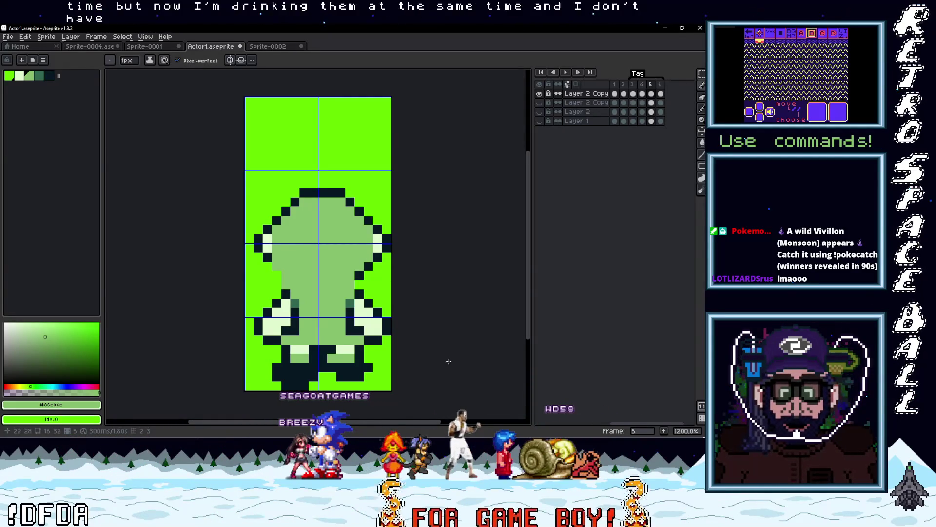
scroll(337, 281, "up", 3)
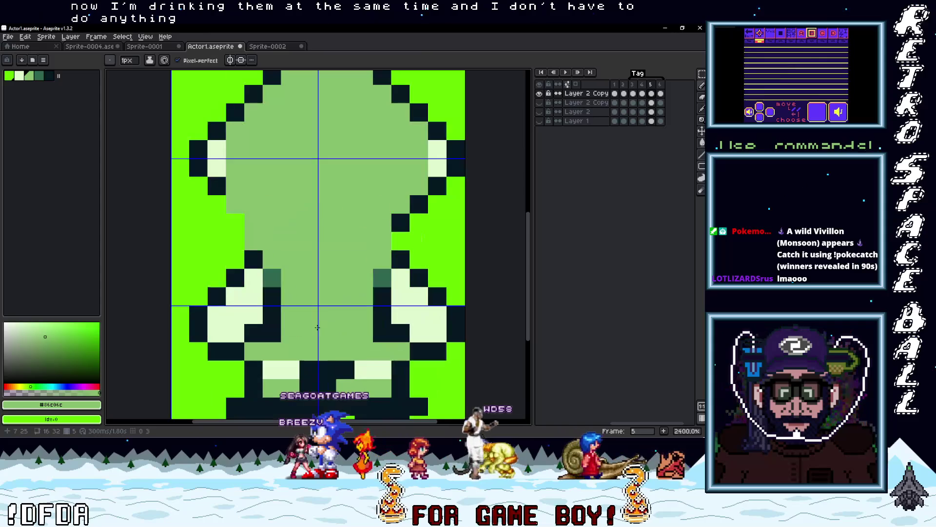
Step: Add dark-green pixels along the lower body, legs and shirt, undoing a misplaced one
left_click(378, 270)
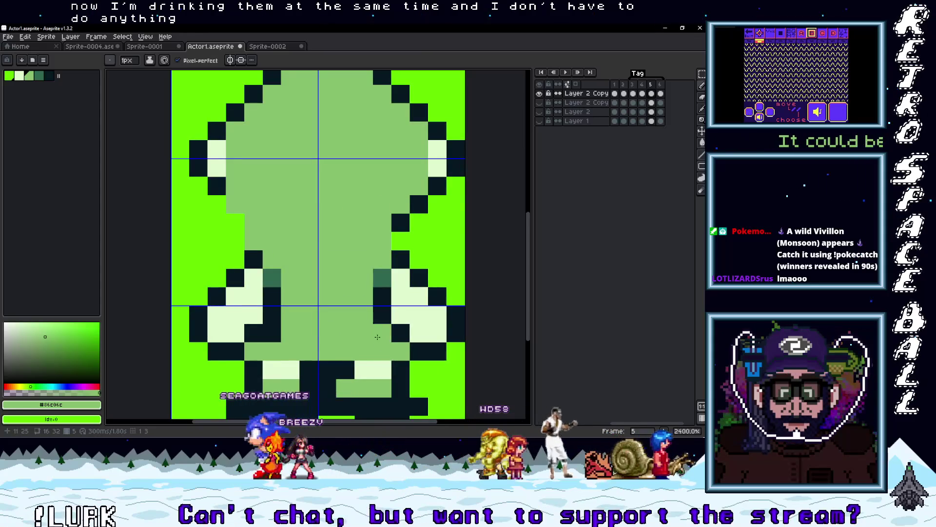
key("i")
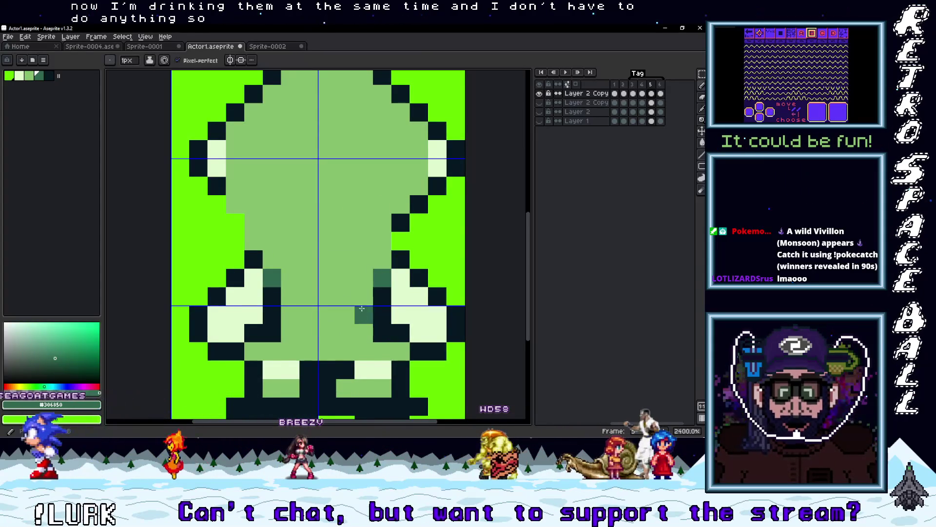
left_click(378, 277)
left_click(363, 314)
left_click(296, 315, "shift")
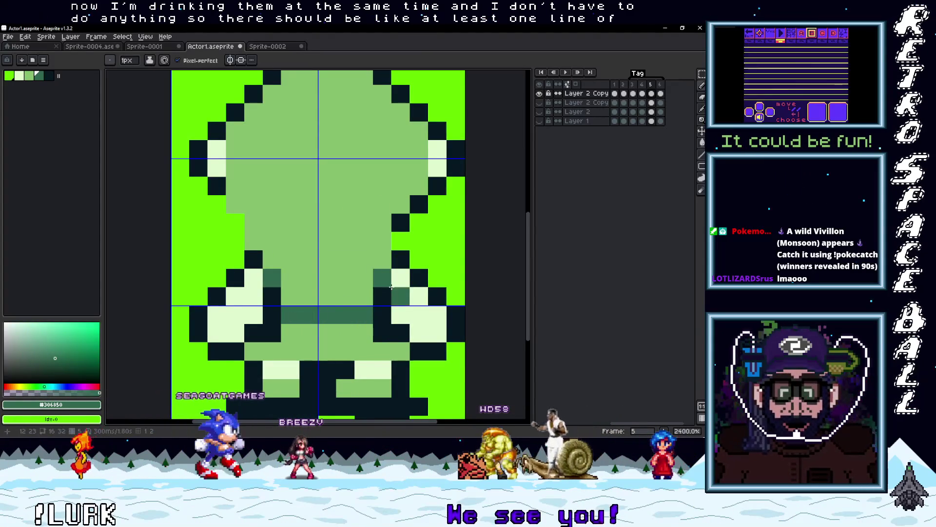
scroll(390, 287, "down", 3)
scroll(407, 303, "up", 3)
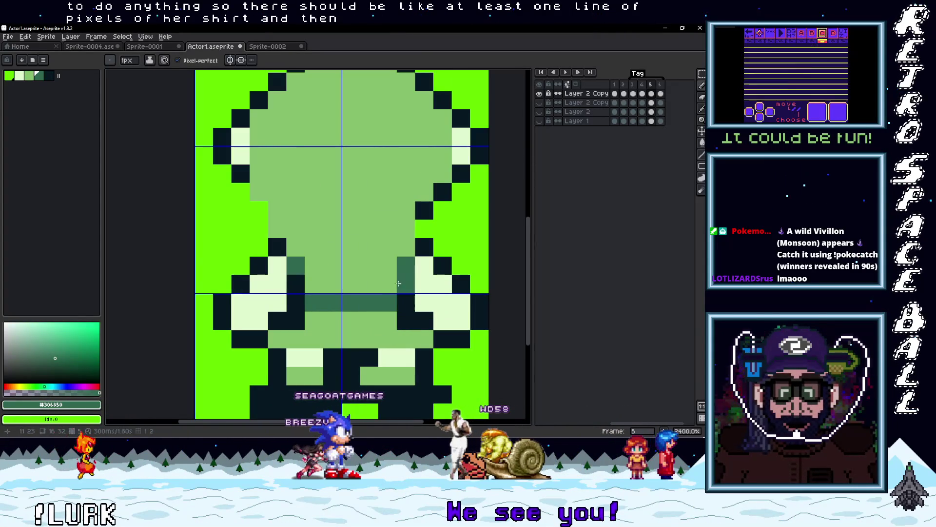
left_click(405, 281, "alt")
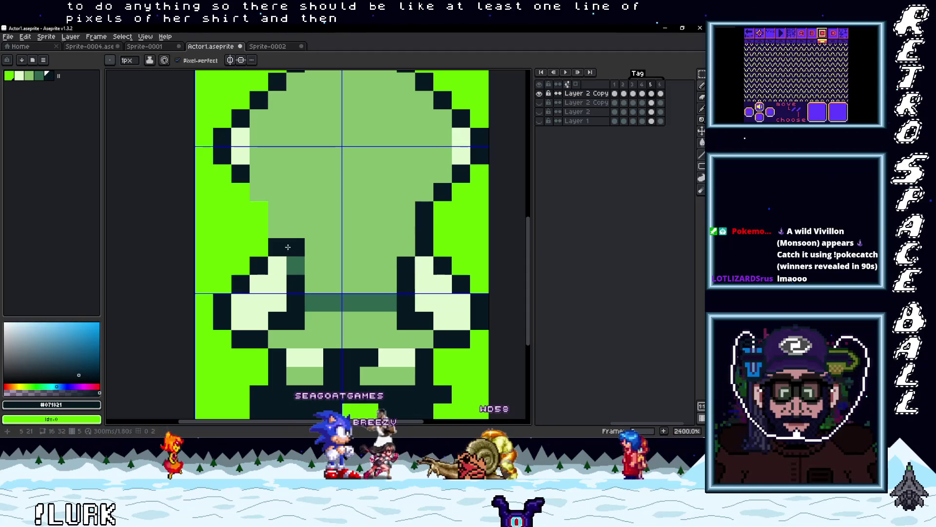
key("ctrl+z")
Step: Fix the dark outline pixels along the left and right shirt edges, undoing stray strokes
left_click_drag(259, 229, 262, 214)
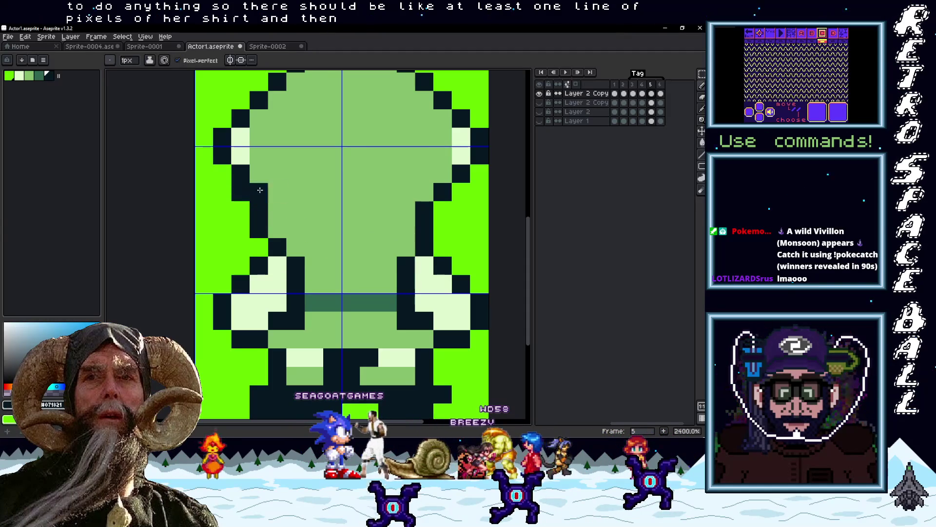
key("ctrl+z")
left_click(258, 192)
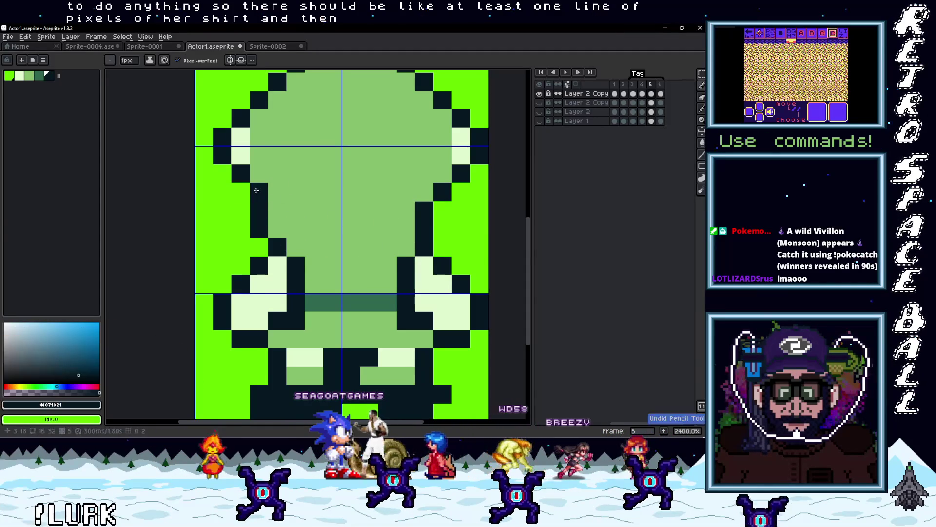
scroll(412, 247, "down", 4)
scroll(345, 215, "up", 4)
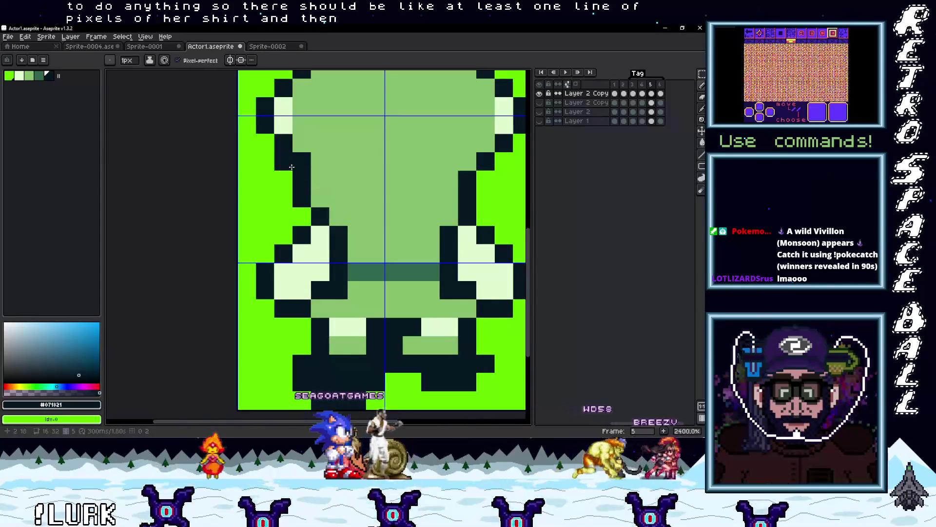
left_click(419, 235)
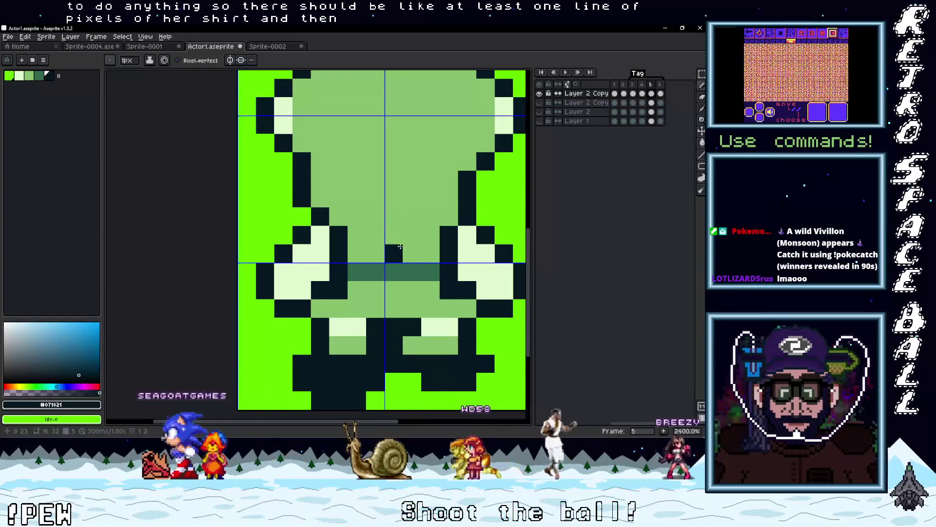
key("ctrl+z")
left_click_drag(402, 240, 330, 276)
left_click(381, 247)
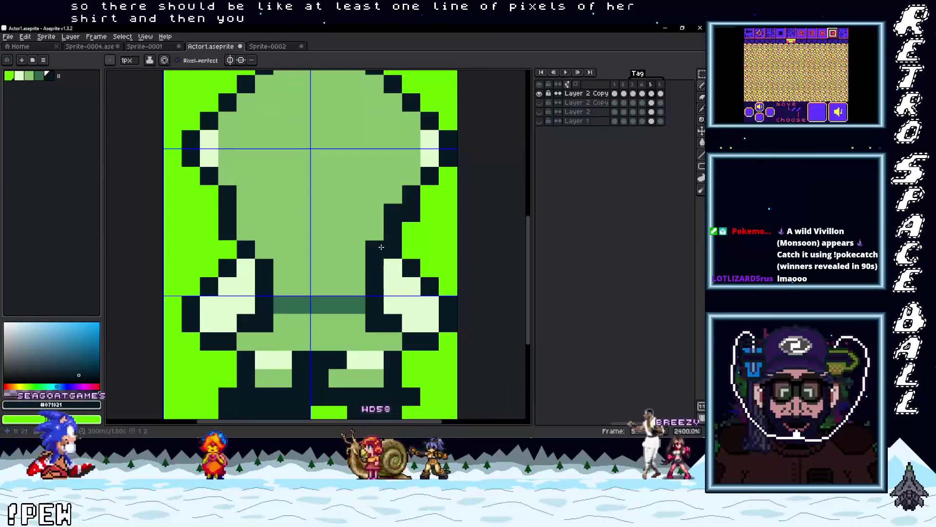
left_click_drag(381, 247, 386, 207)
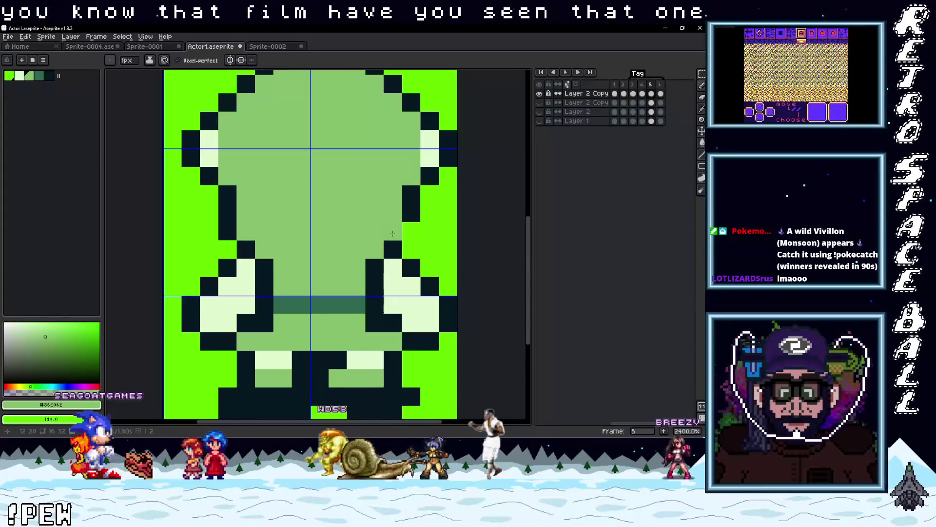
Step: Add a dark outline pixel beside the left arm and re-centre the sprite
key("x")
scroll(388, 229, "down", 3)
scroll(359, 215, "up", 3)
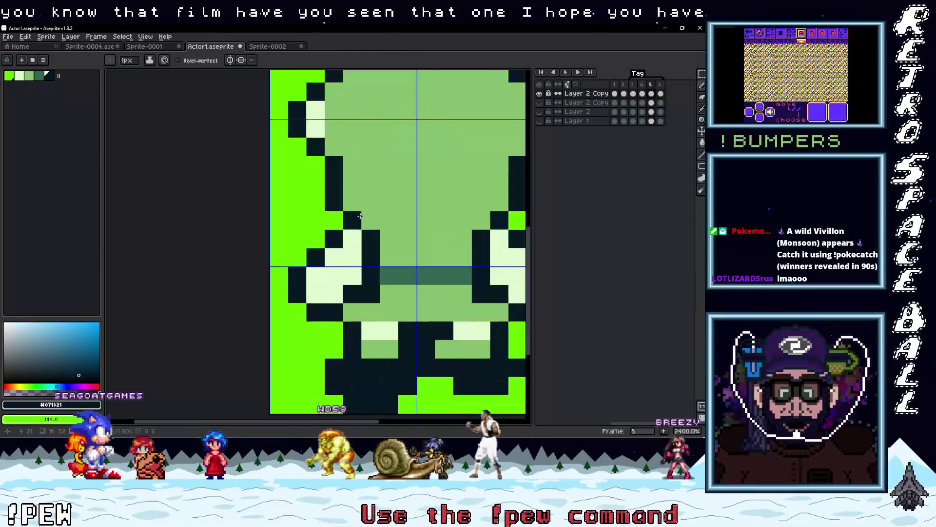
left_click(408, 257)
scroll(407, 258, "down", 3)
scroll(414, 237, "up", 2)
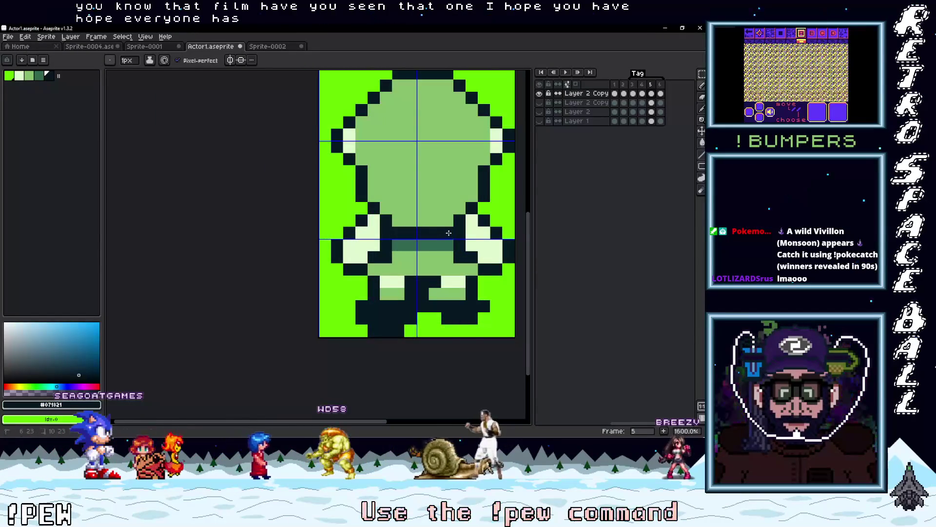
scroll(449, 232, "down", 3)
scroll(424, 255, "up", 2)
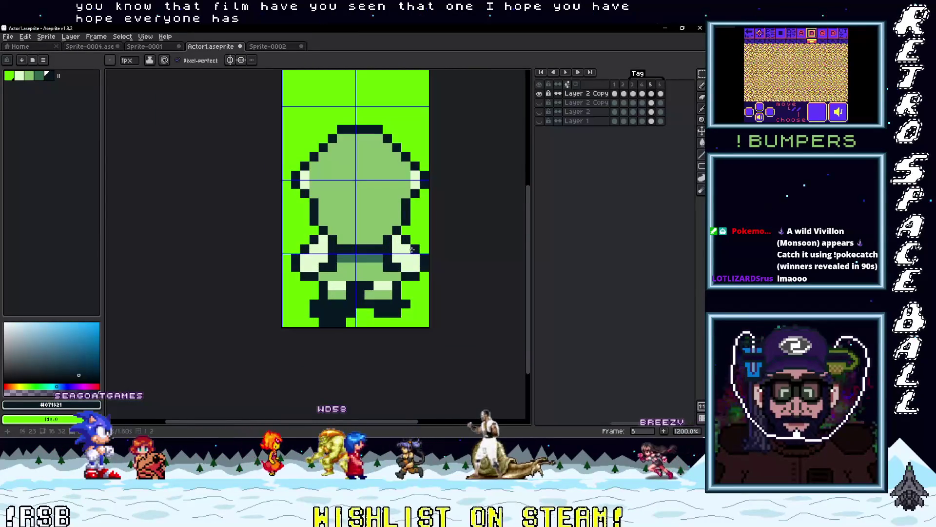
scroll(412, 249, "down", 2)
scroll(407, 249, "up", 2)
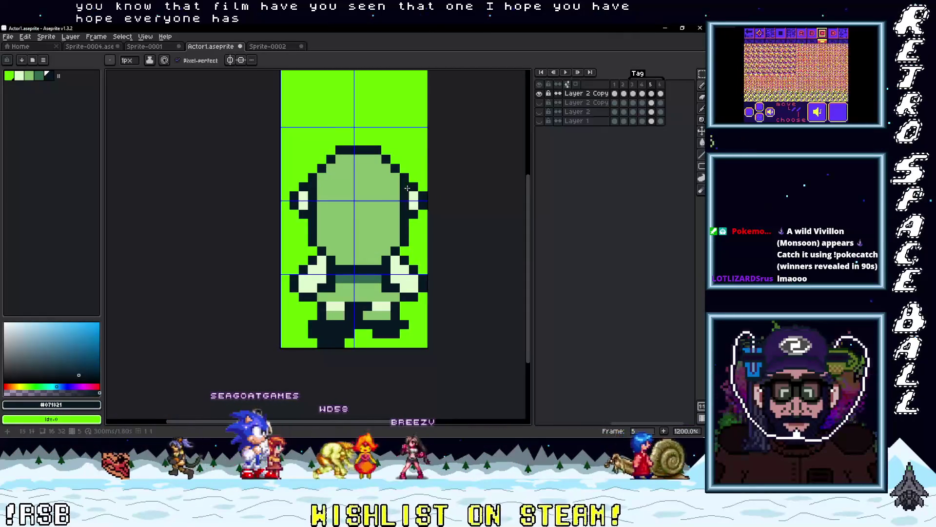
scroll(404, 182, "down", 4)
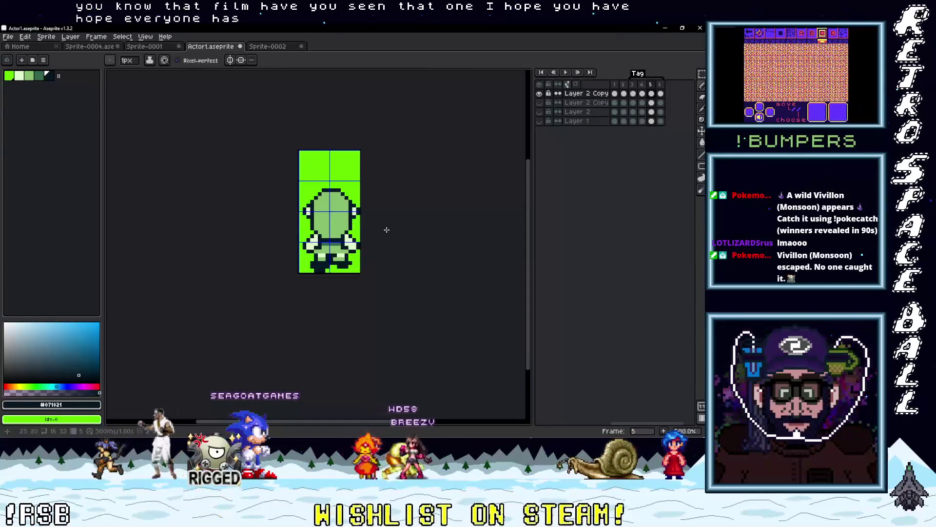
left_click_drag(381, 243, 376, 226)
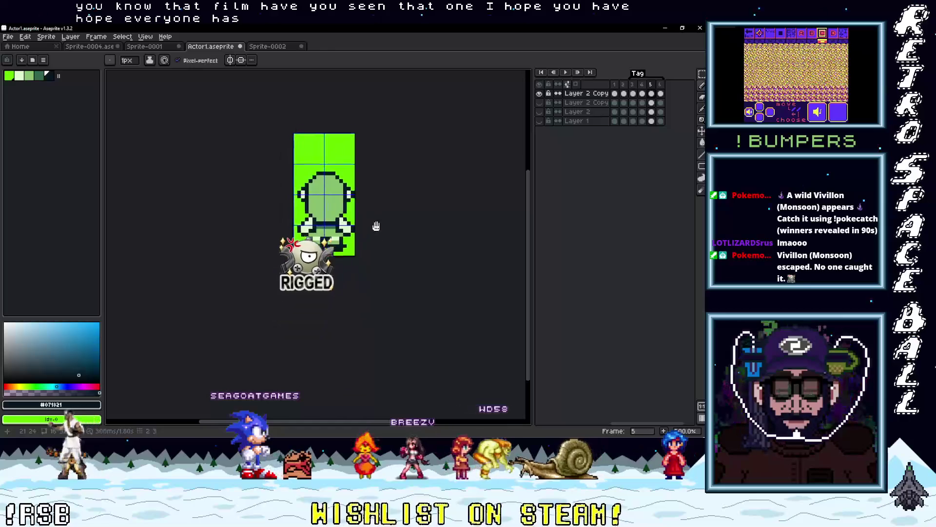
scroll(334, 236, "up", 2)
Step: Paint pale #e0f8cf highlight pixels on top of the head
left_click(361, 161, "alt")
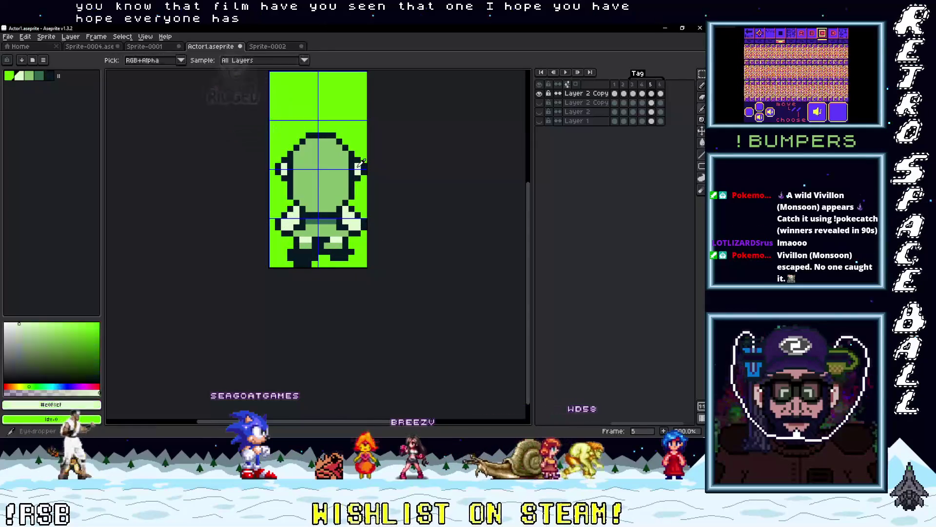
left_click(328, 144)
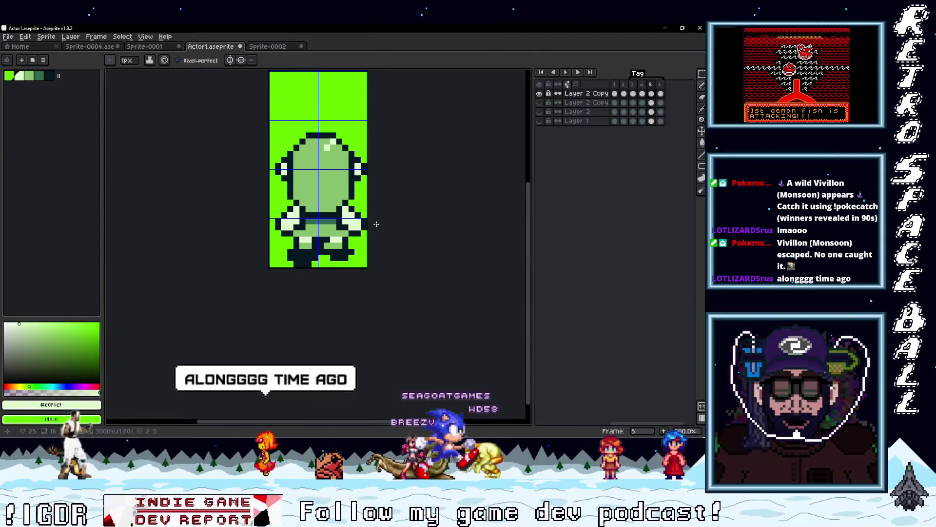
scroll(367, 245, "up", 3)
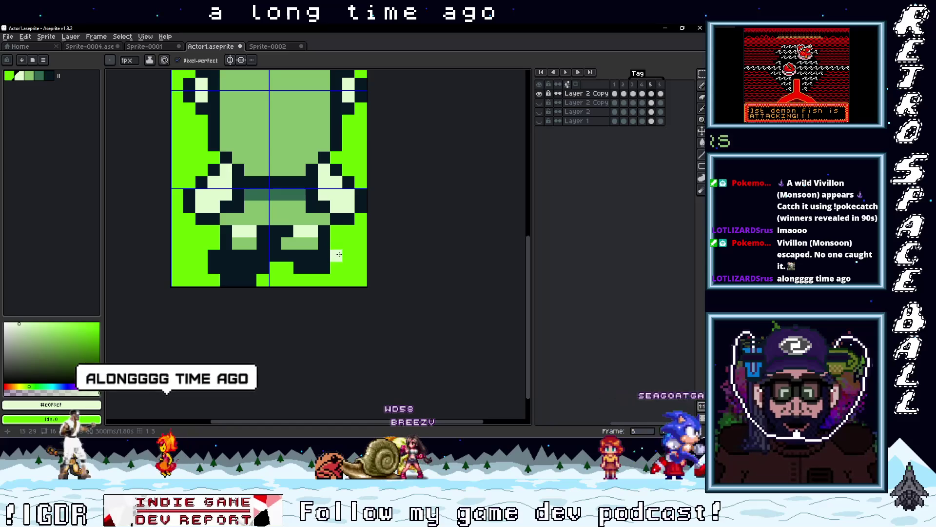
scroll(339, 255, "down", 3)
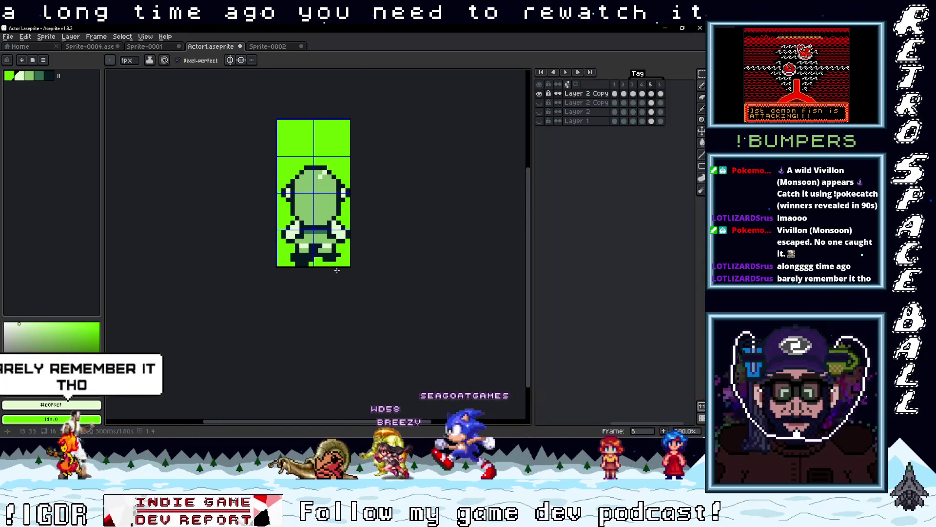
scroll(337, 271, "up", 4)
scroll(327, 214, "down", 4)
scroll(326, 211, "up", 1)
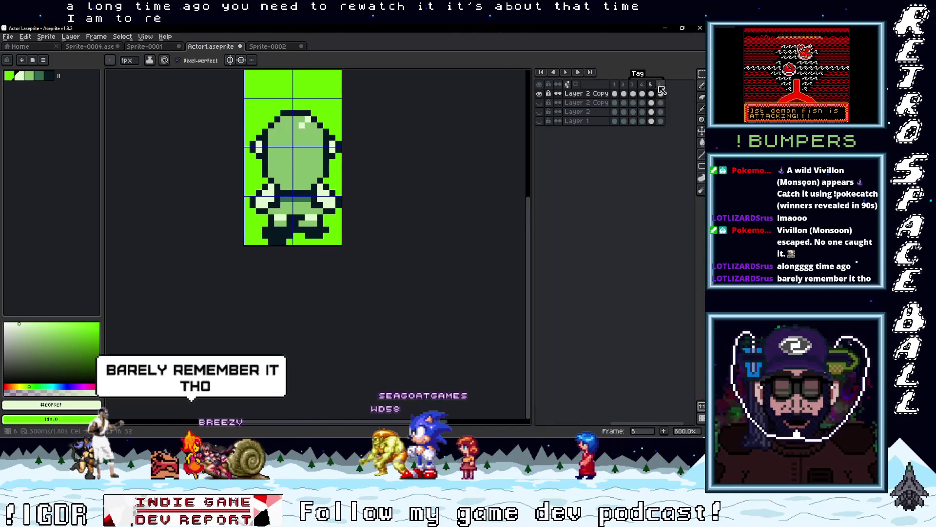
Step: Copy the whole frame 5 sprite into frame 6 and mirror it horizontally
key("m")
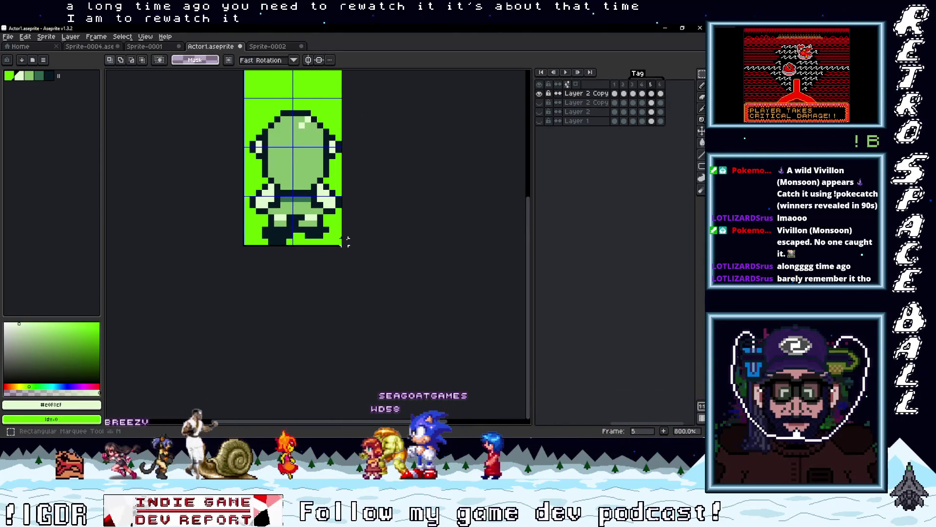
left_click_drag(339, 242, 243, 97)
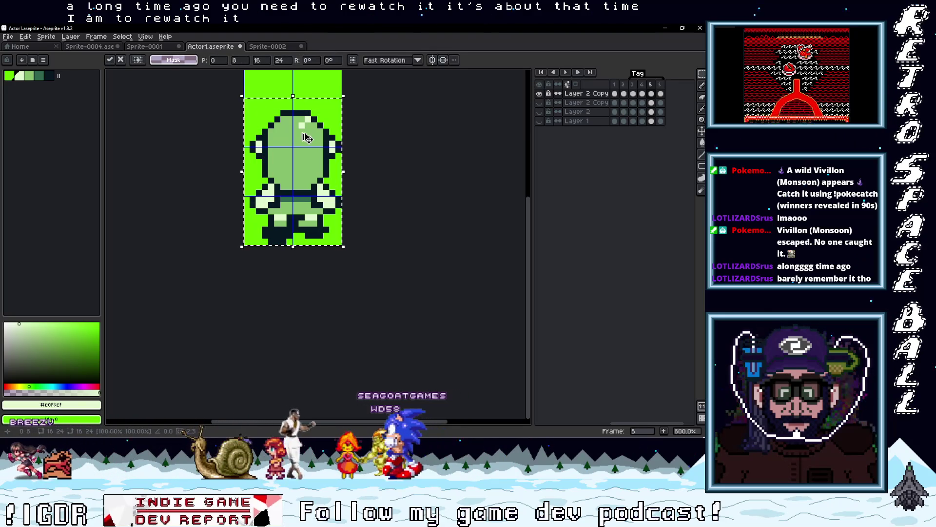
key("Right")
key("ctrl+v")
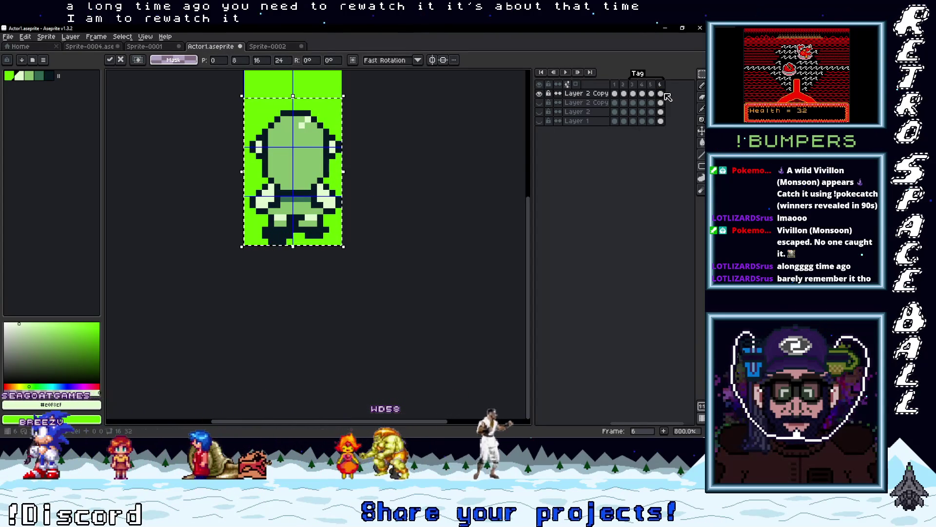
key("shift+h")
Step: Tone part of frame 6's head highlight down to body green #86C06C
scroll(293, 146, "up", 2)
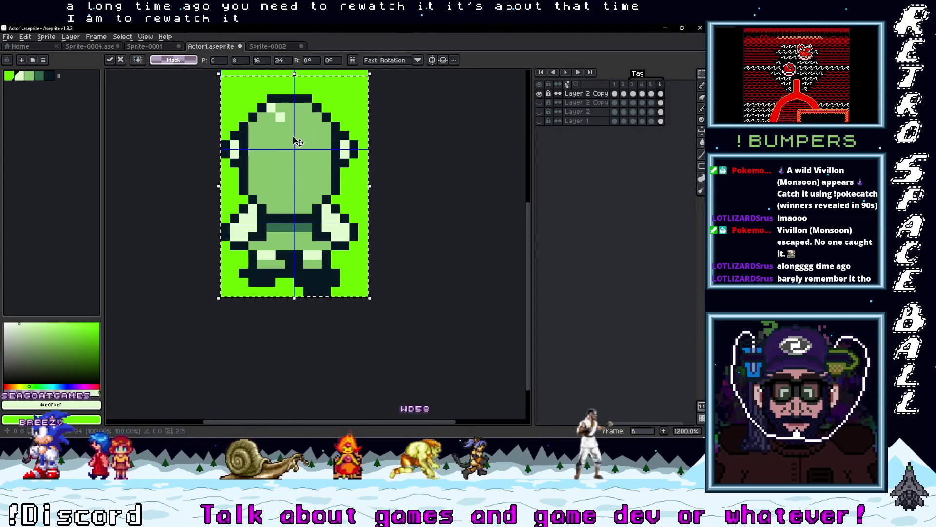
key("i")
left_click(287, 113, "alt")
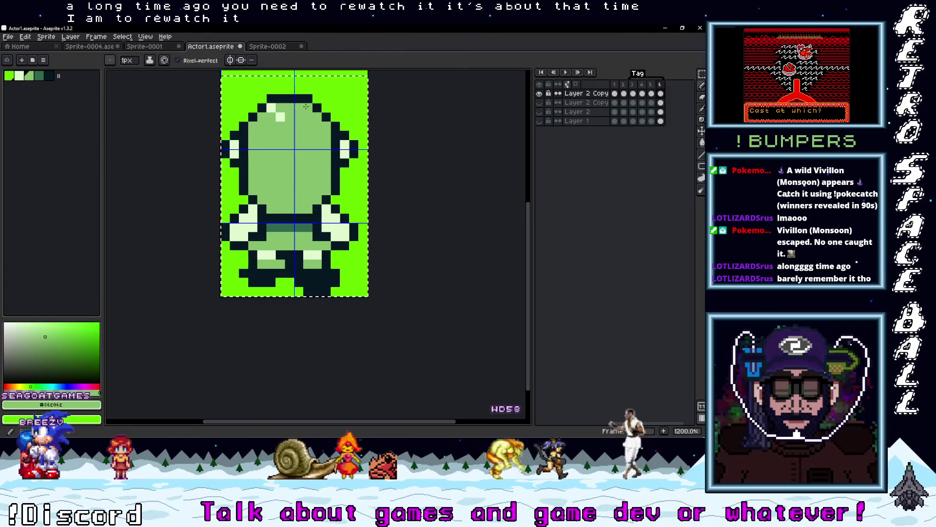
left_click(289, 125, "alt")
left_click_drag(293, 116, 282, 116)
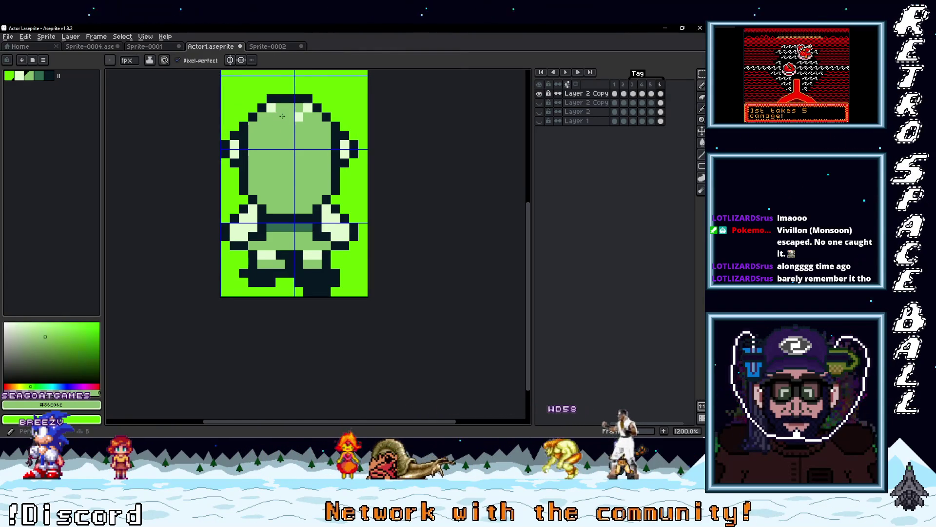
scroll(273, 109, "down", 4)
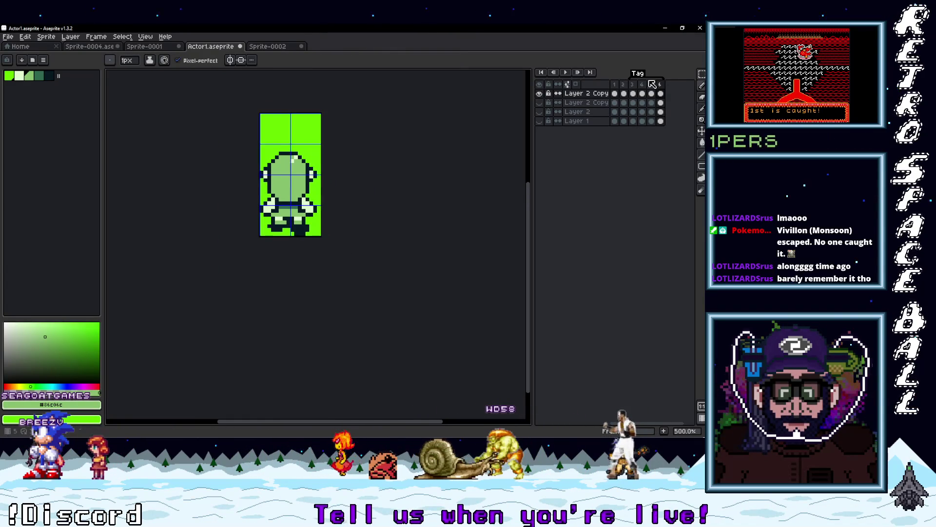
Step: Play the walk animation, stop on frame 1, and sample its light green
left_click(567, 72)
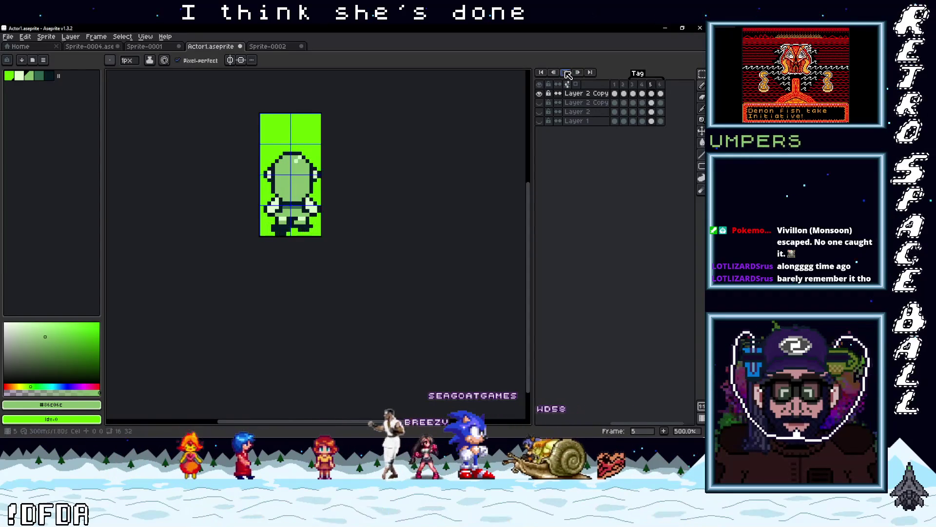
left_click(615, 84)
scroll(441, 180, "up", 4)
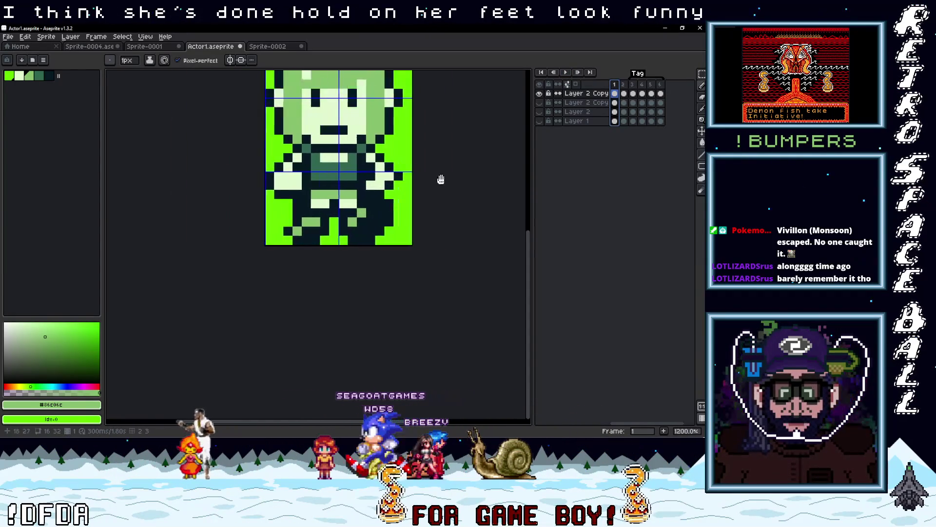
left_click_drag(441, 179, 477, 180)
left_click(351, 212, "alt")
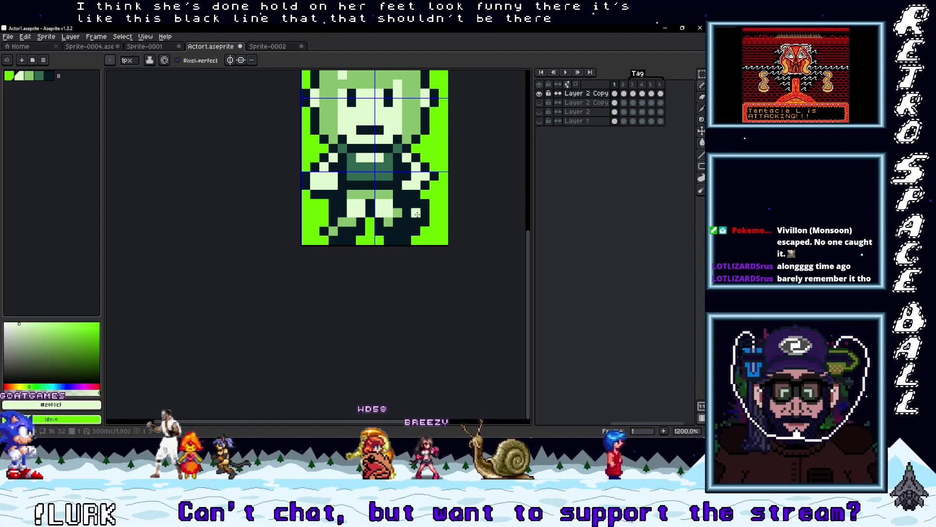
scroll(416, 214, "down", 3)
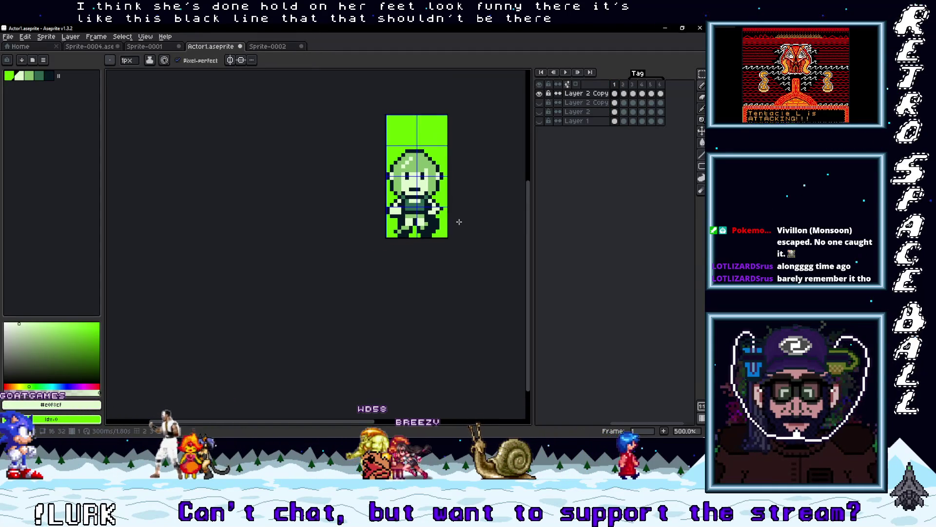
Step: Step through the walk frames from 1 up to the back-facing frame 5
left_click(625, 97)
scroll(390, 215, "up", 3)
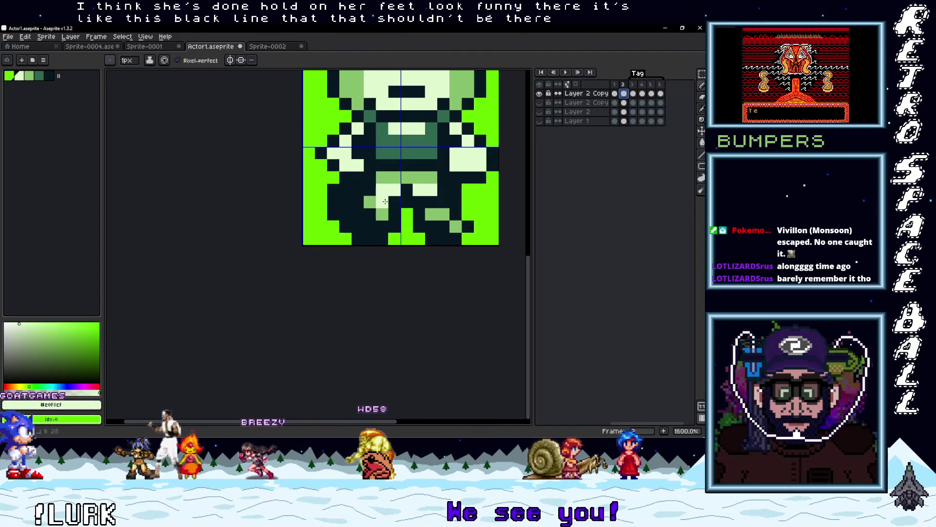
scroll(428, 197, "down", 5)
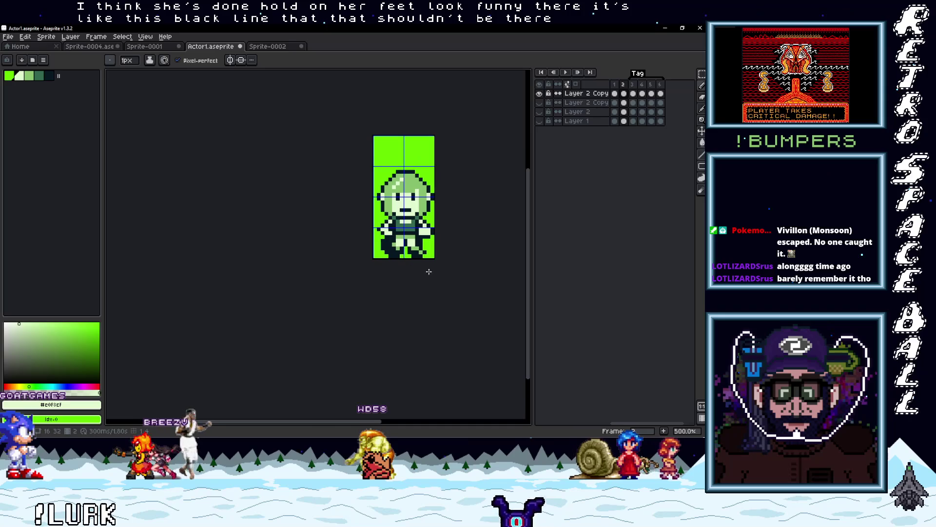
left_click(615, 85)
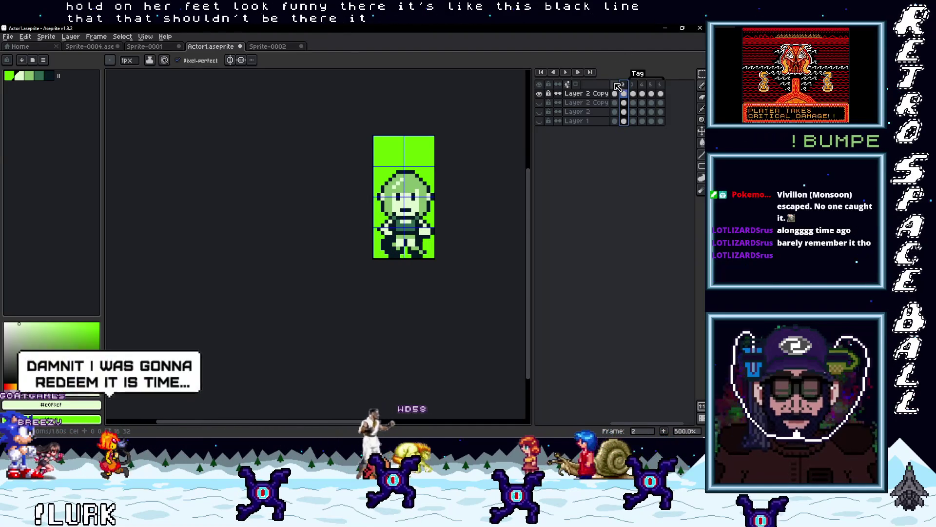
left_click(624, 85)
left_click(633, 85)
left_click(642, 85)
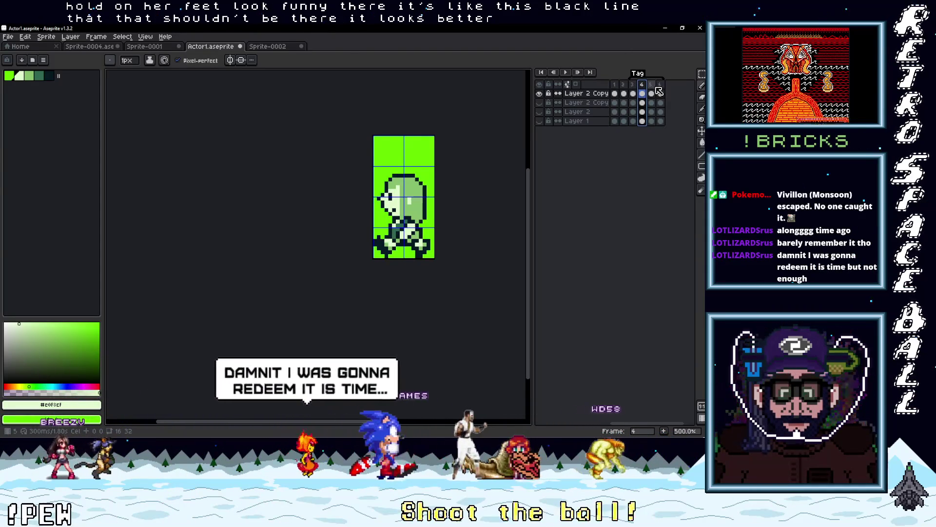
left_click(652, 85)
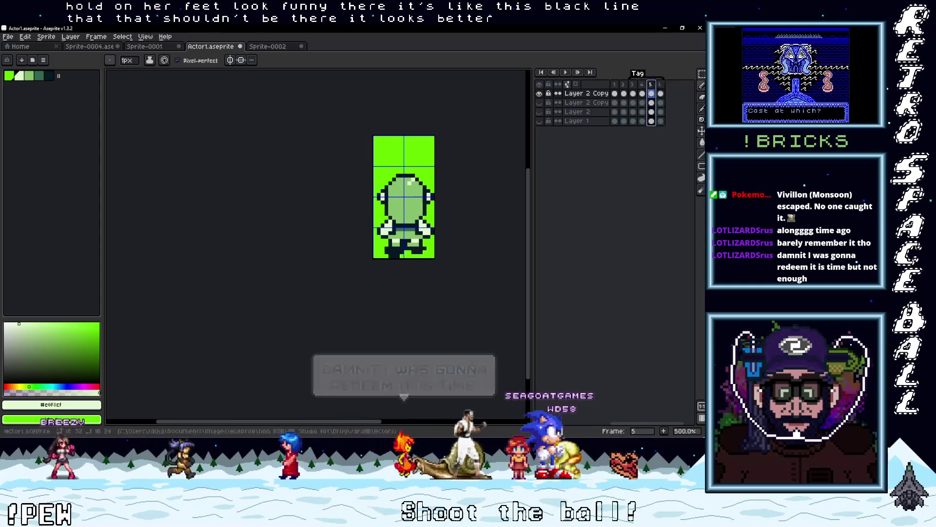
Step: Paint frame 5's foot pixel in the dark outline colour
scroll(411, 241, "up", 4)
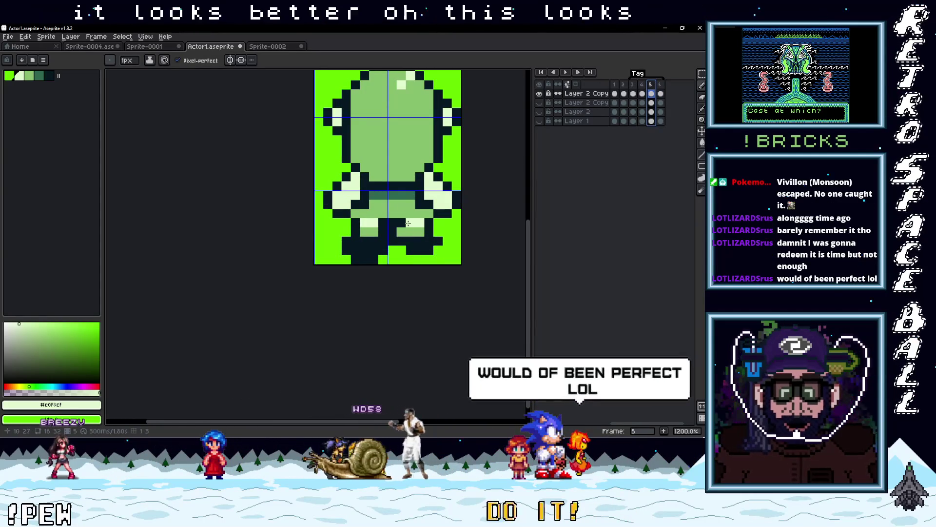
left_click(393, 224, "alt")
left_click(403, 224)
scroll(459, 258, "down", 4)
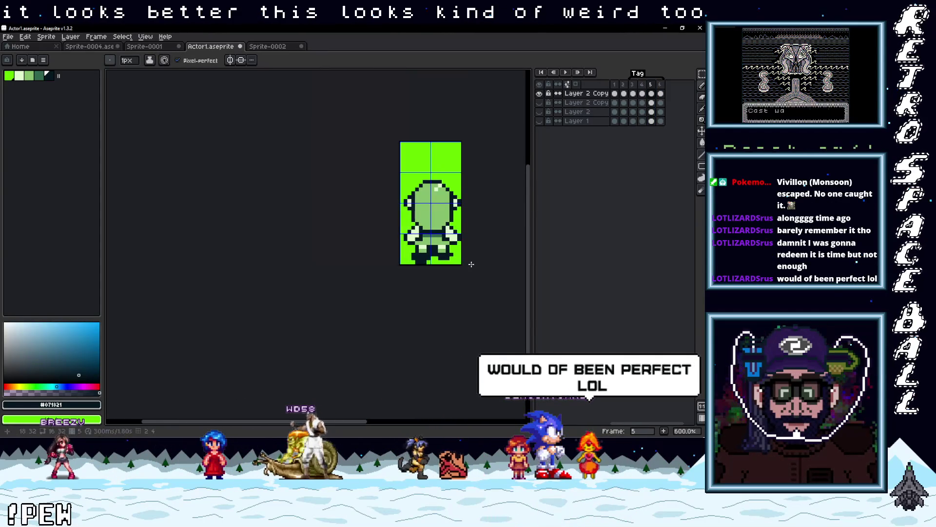
Step: Replay the animation, toggle the top layer's visibility, and return to frame 5
key("Right")
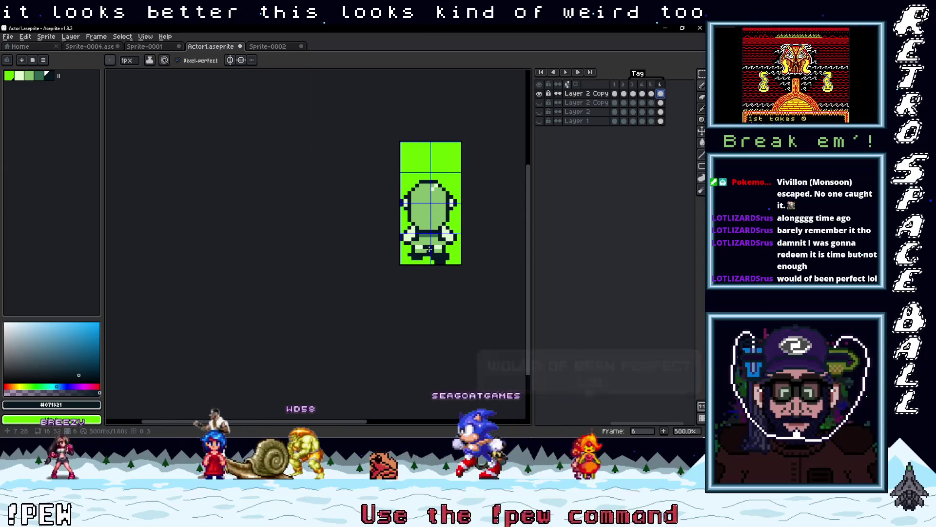
scroll(490, 259, "down", 2)
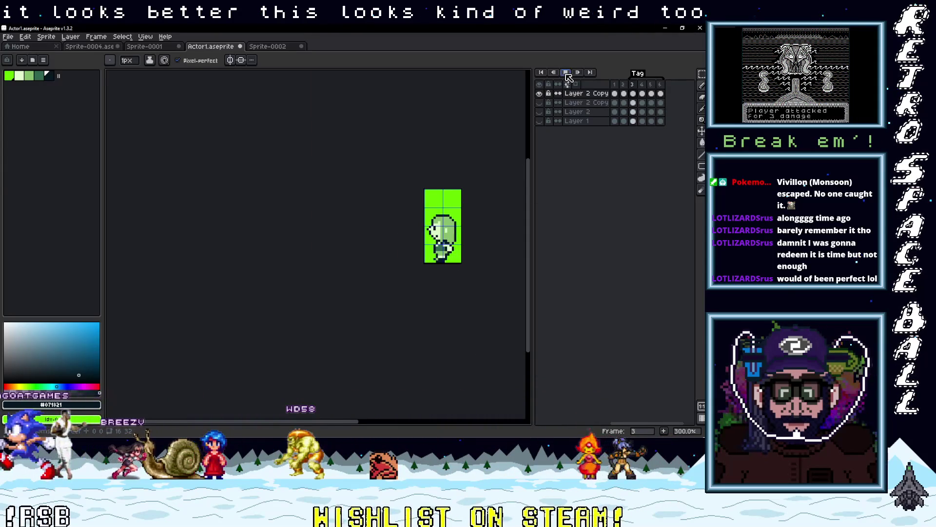
left_click(565, 72)
left_click(538, 93)
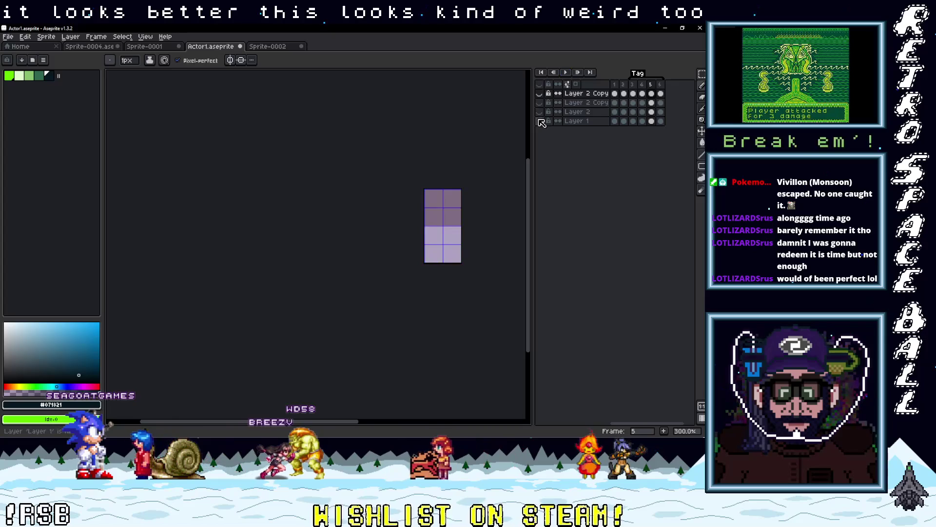
left_click(652, 84)
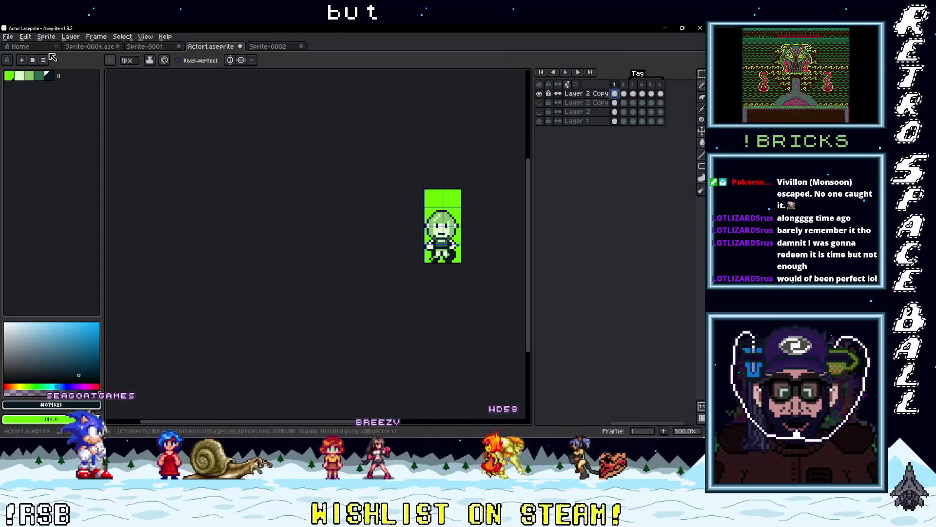
left_click(7, 37)
Step: Save Actor1 and export all six frames as the sprite sheet Actor3.png
left_click(16, 75)
left_click(8, 37)
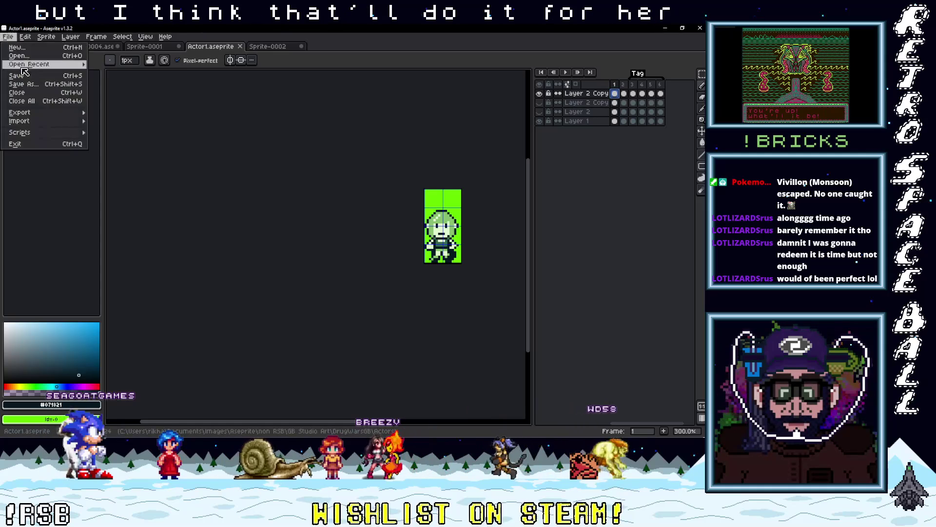
mouse_move(46, 109)
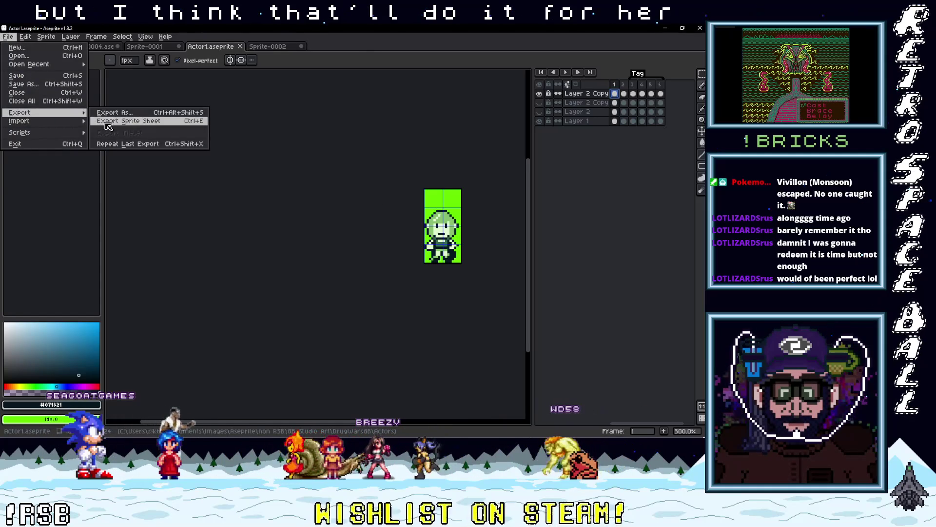
left_click(106, 122)
left_click(298, 312)
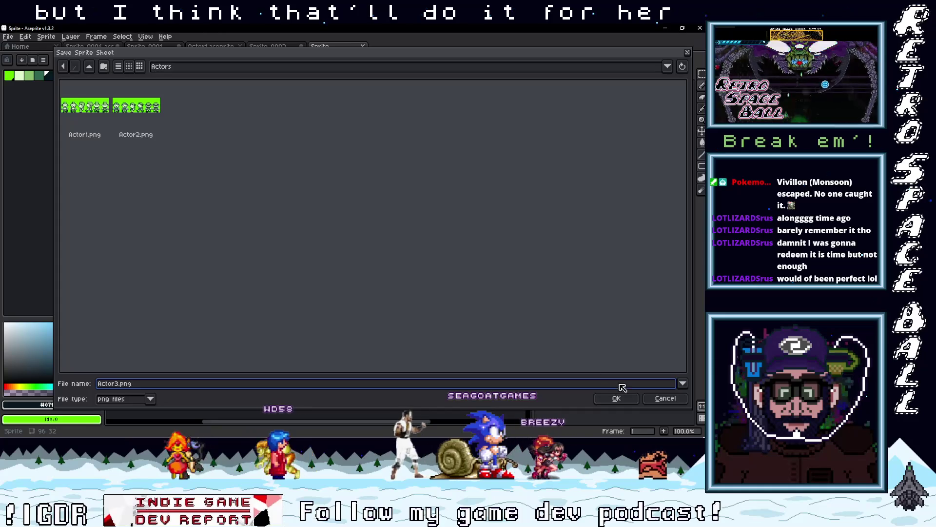
left_click(630, 399)
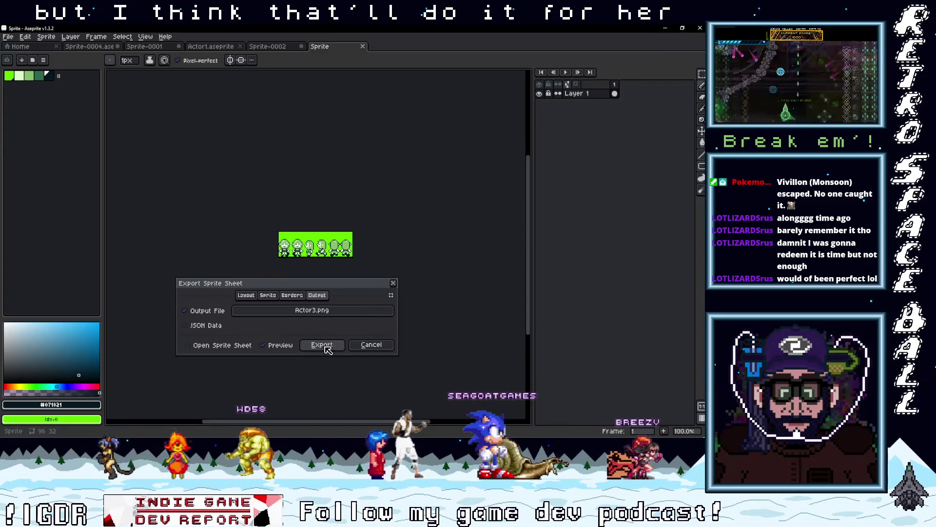
left_click(322, 345)
left_click(674, 30)
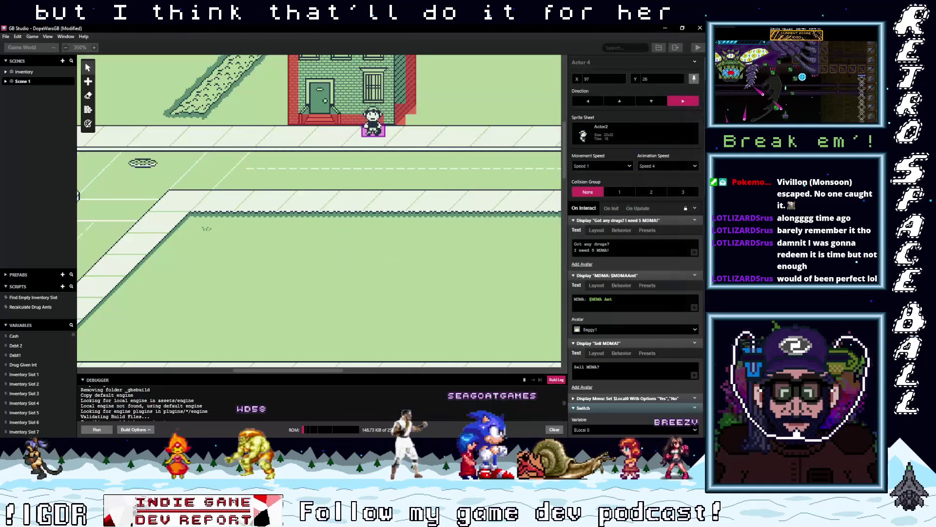
Step: Compare Actor1.png and Actor2.png in GB Studio's Sprites section, then open the DopeWarsGB project folder
left_click(48, 49)
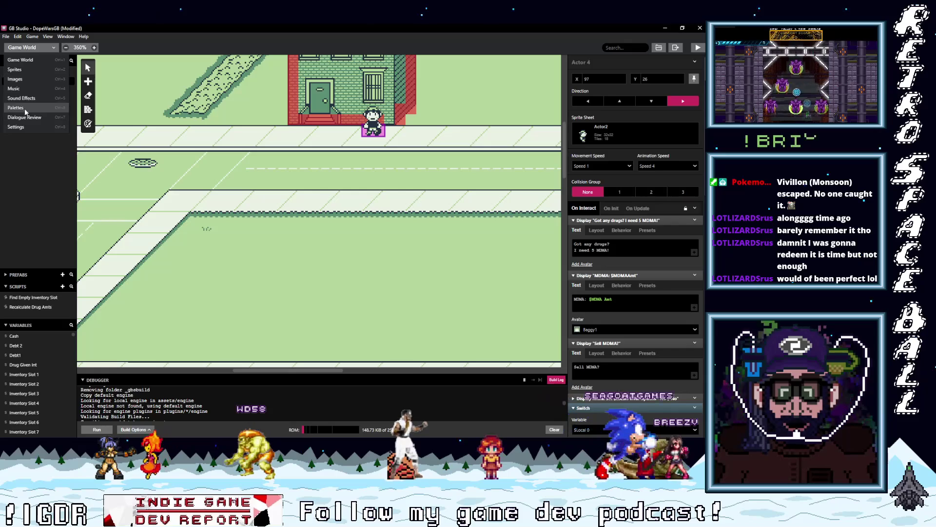
left_click(27, 69)
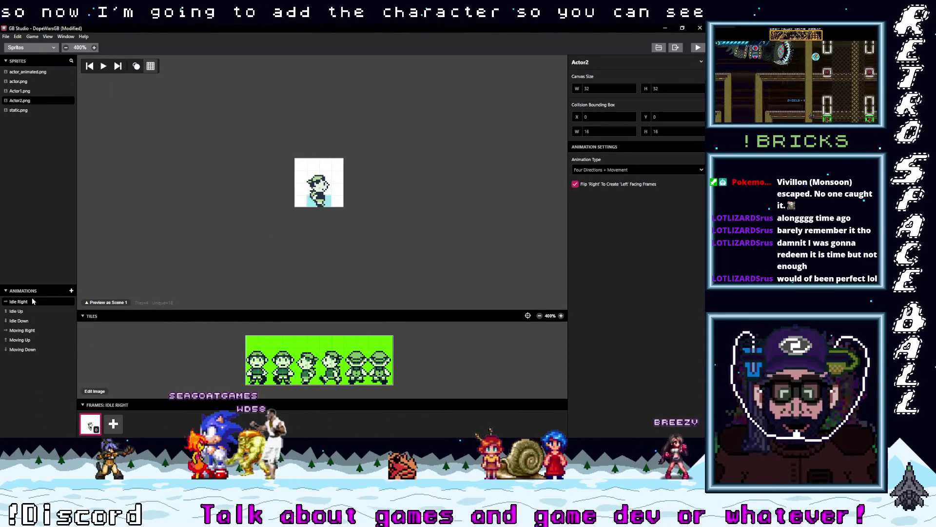
left_click(31, 91)
left_click(28, 101)
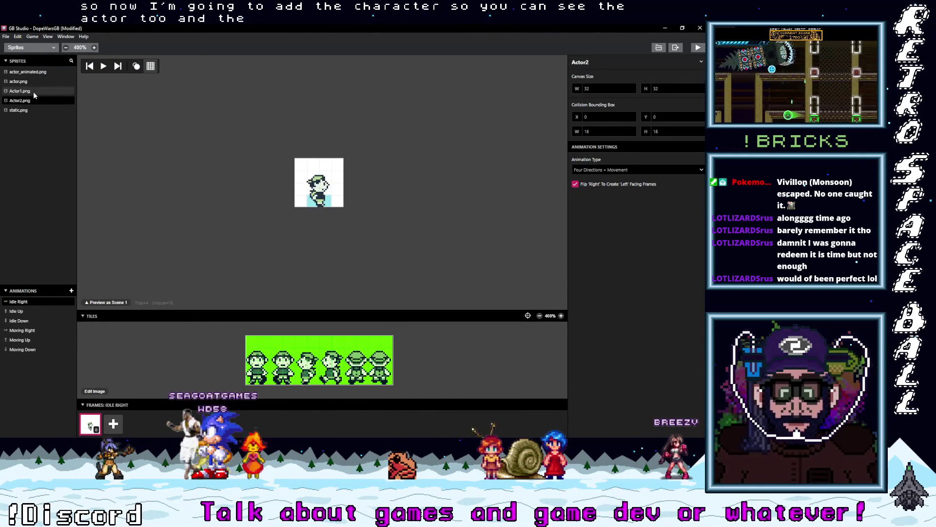
left_click(31, 91)
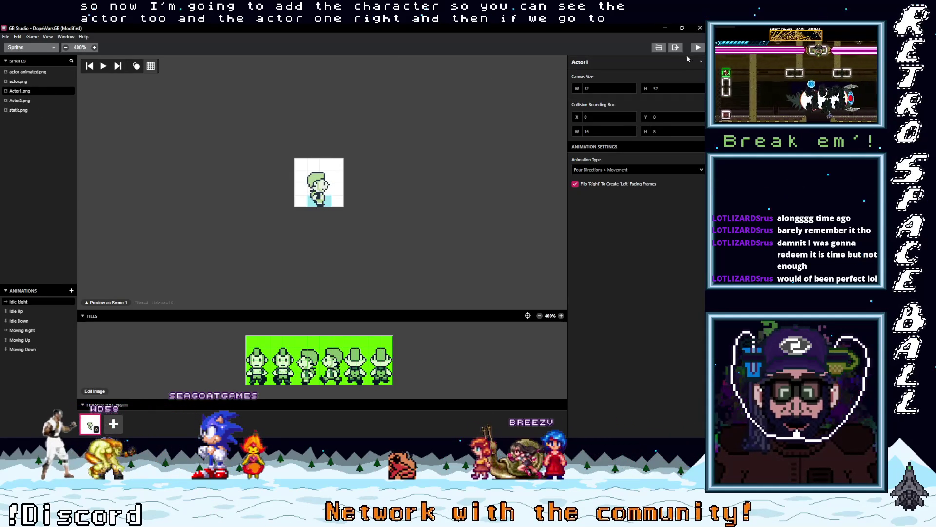
left_click(658, 48)
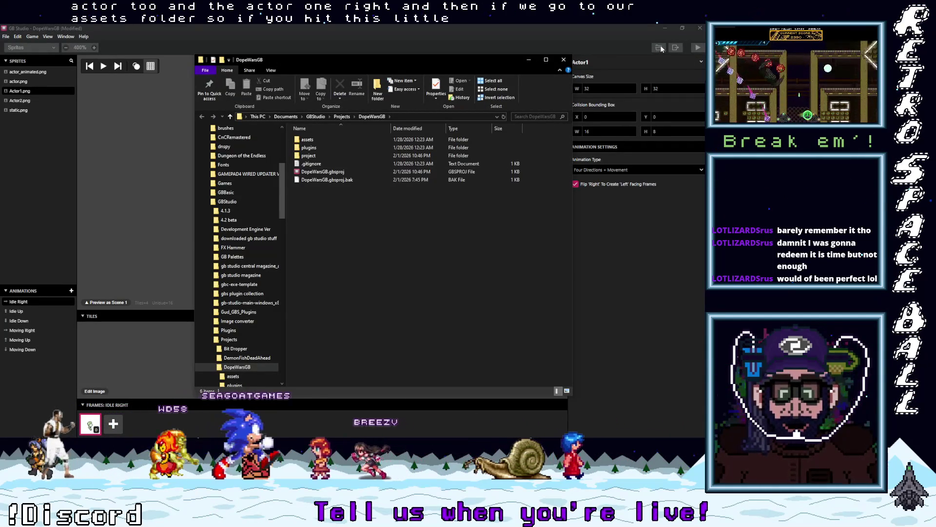
left_click(309, 142)
Step: Open the project's assets\sprites folder and bring up the Actors art folder window
double_click(310, 142)
left_click(231, 116)
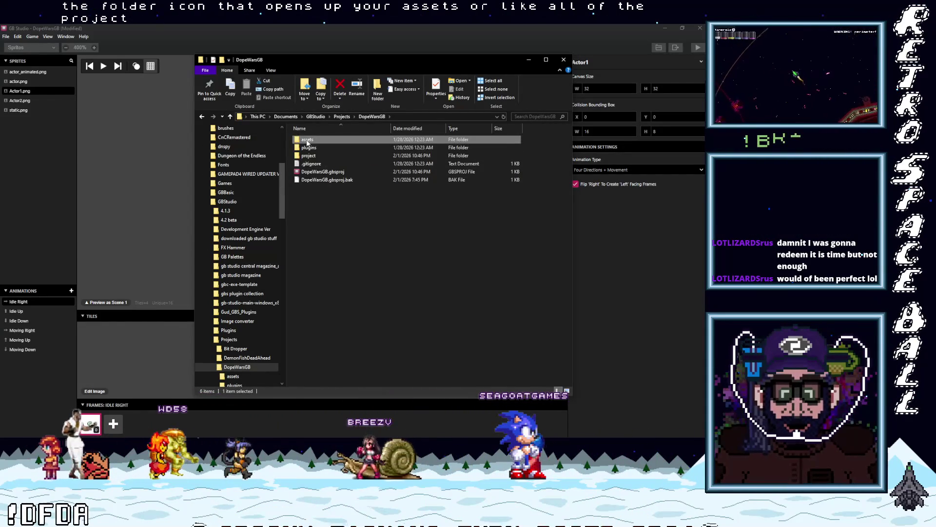
double_click(308, 141)
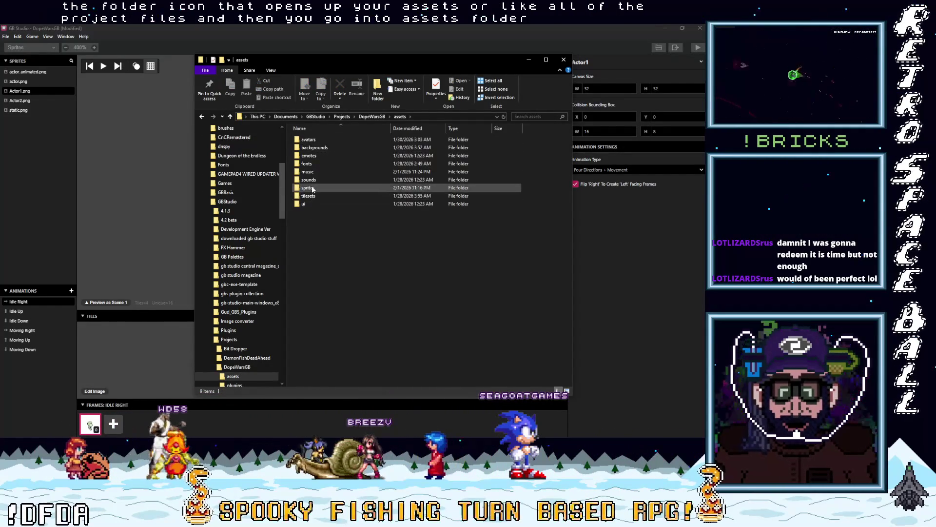
double_click(311, 188)
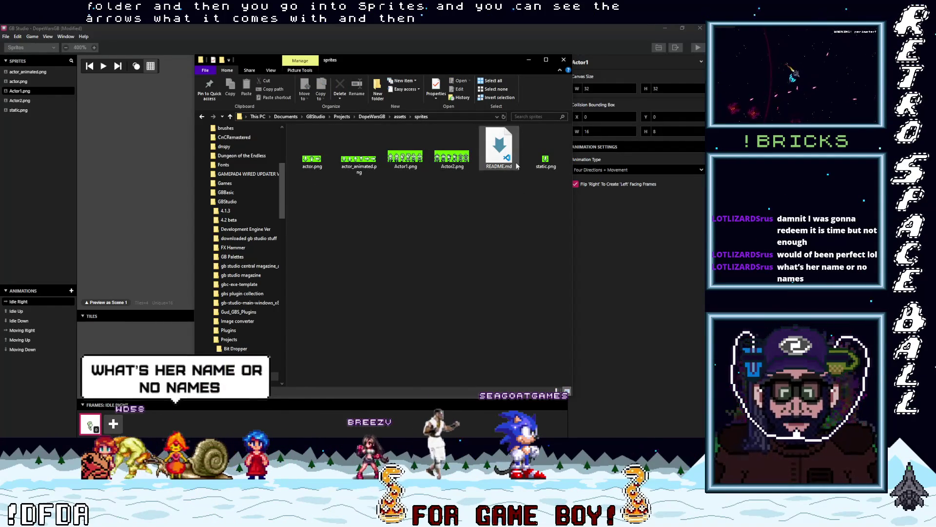
left_click(702, 229)
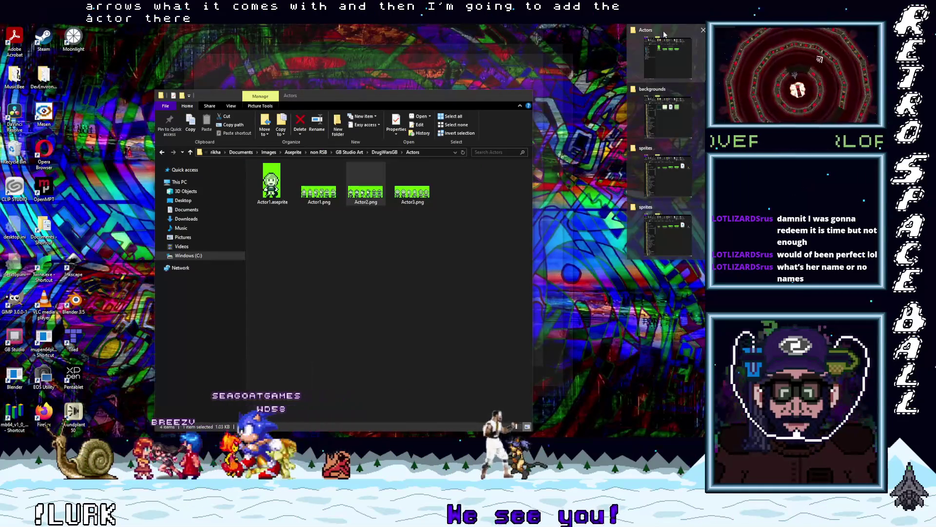
Step: Copy Actor3.png from the Actors folder into the DopeWarsGB project's sprites folder
left_click(663, 31)
right_click(412, 176)
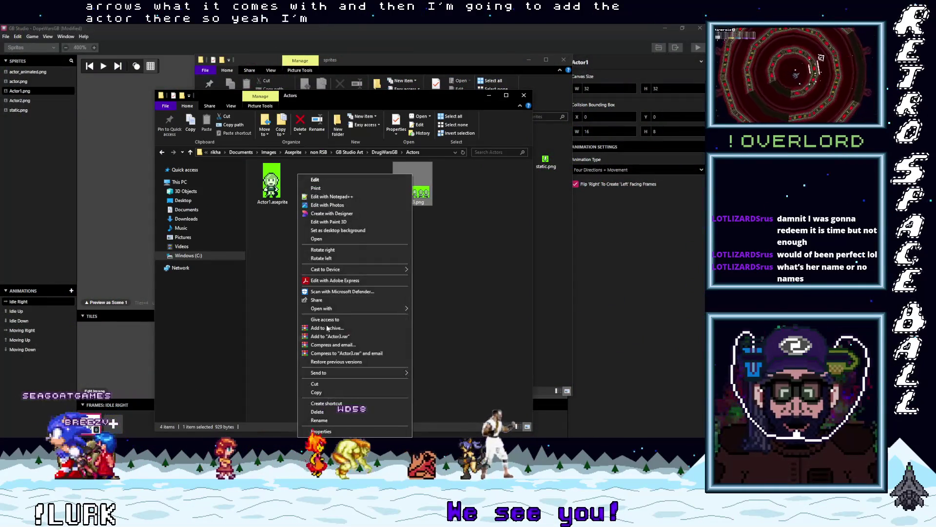
left_click(333, 393)
left_click(379, 219)
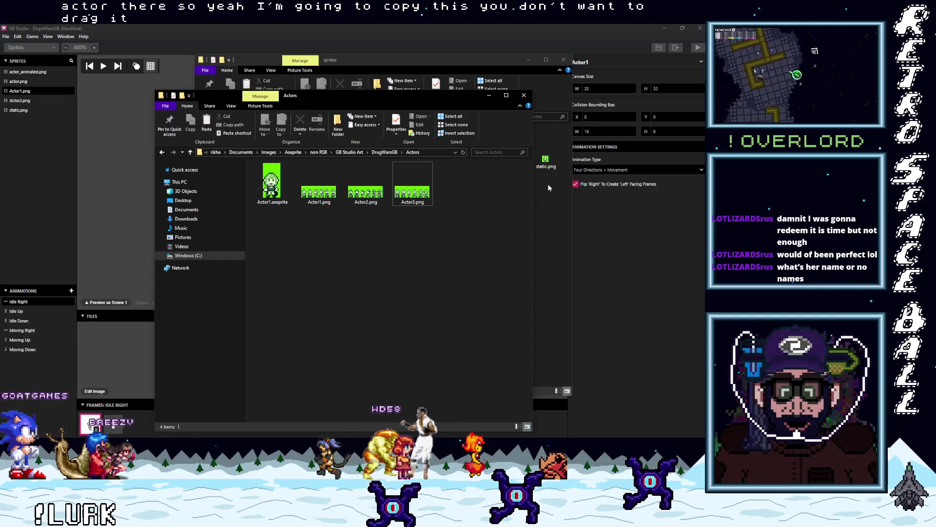
left_click_drag(422, 99, 282, 89)
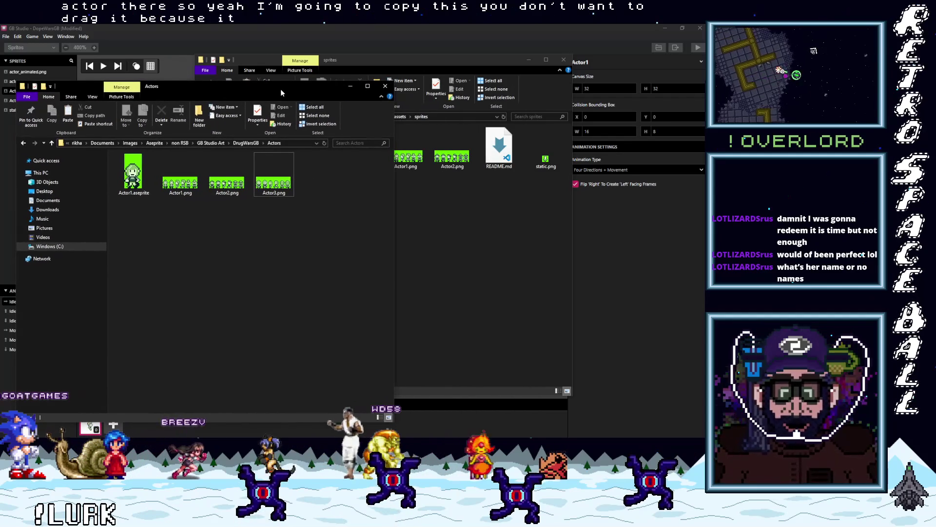
left_click(452, 210)
right_click(452, 210)
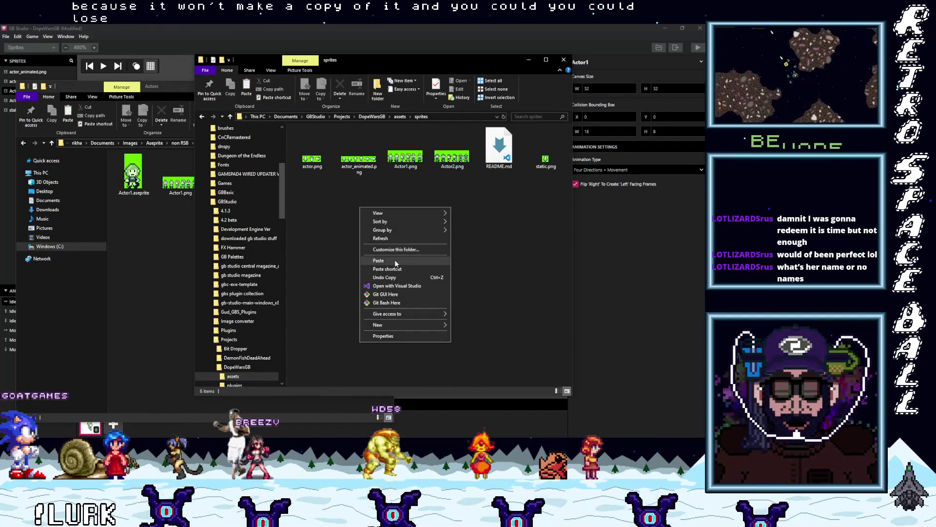
key("Escape")
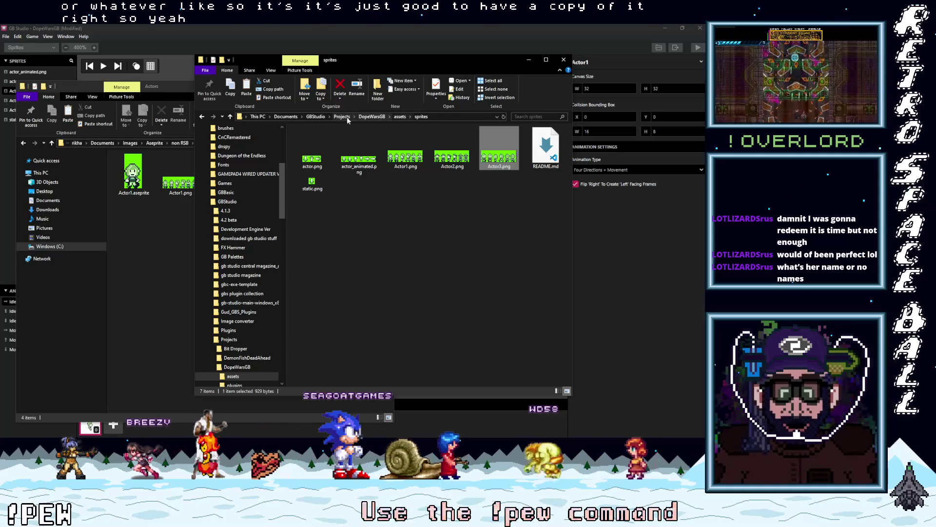
Step: Compare the sprites folder against the Actors art folder, then return to GB Studio
left_click(159, 161)
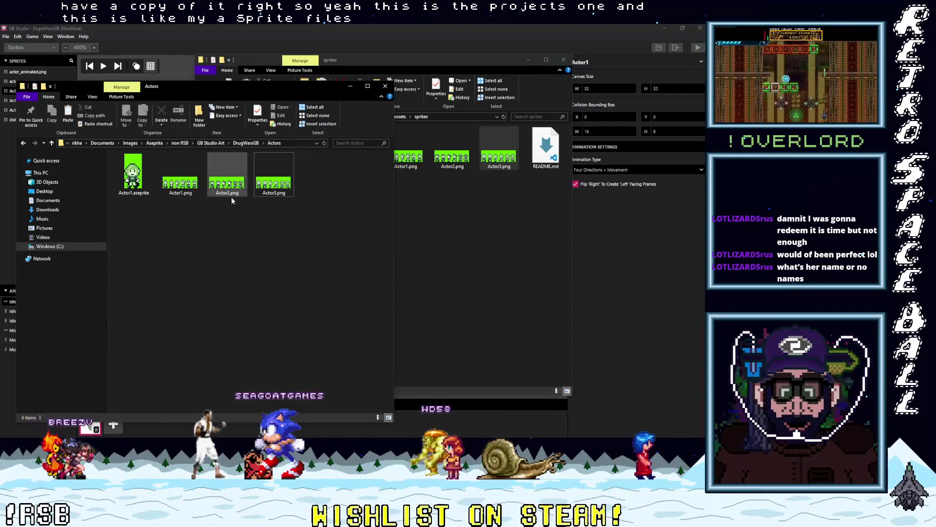
left_click(461, 209)
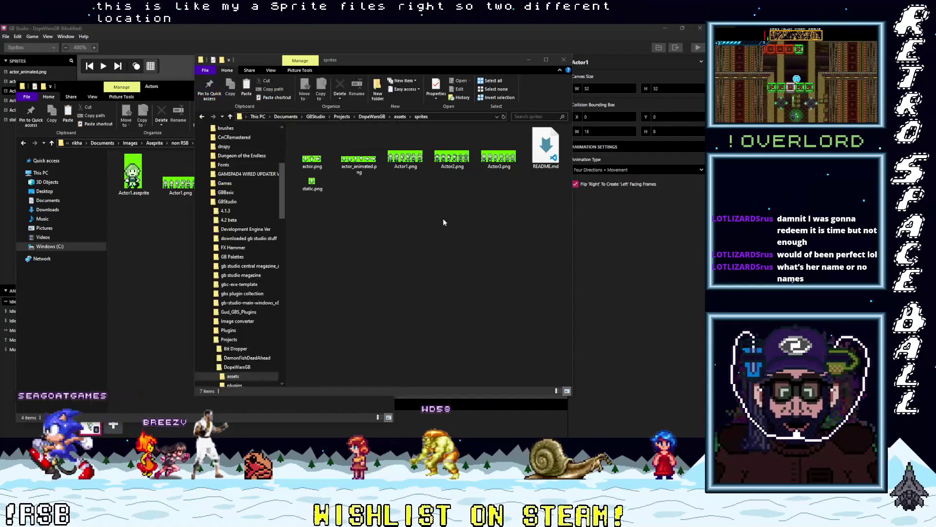
left_click(249, 33)
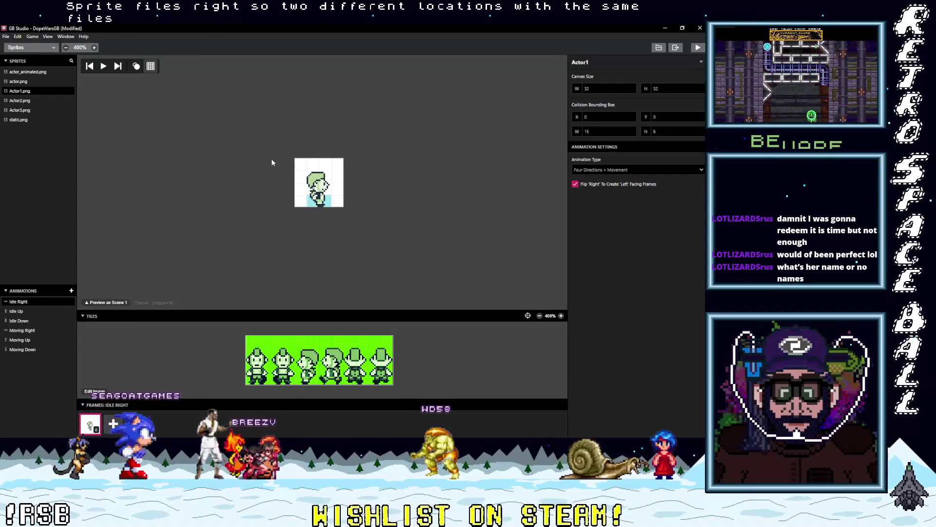
Step: Open Actor3 and stamp the side, back and front poses into Idle Right, Up and Down
left_click(19, 110)
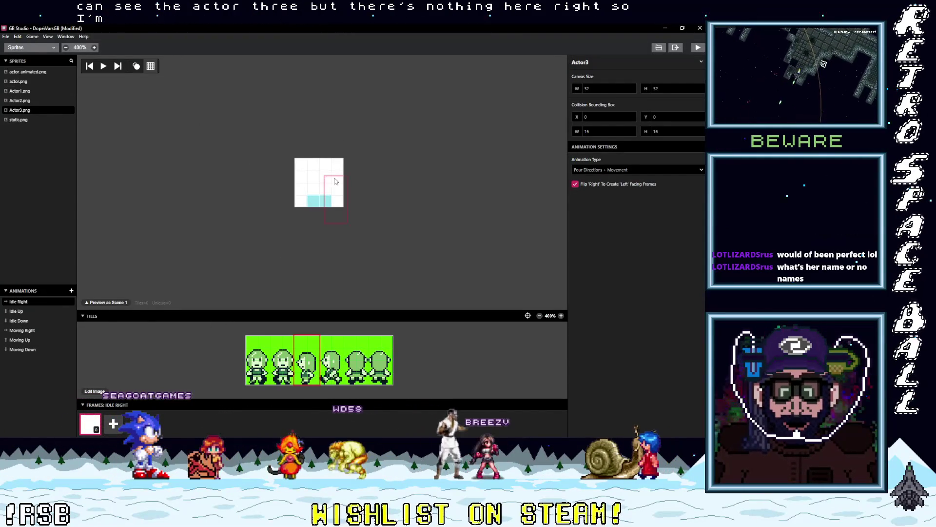
left_click(320, 185)
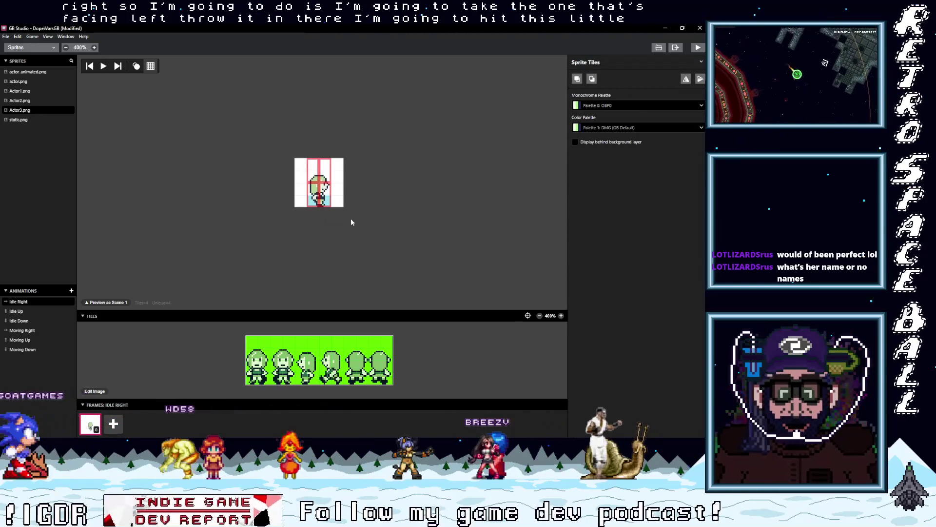
left_click(16, 311)
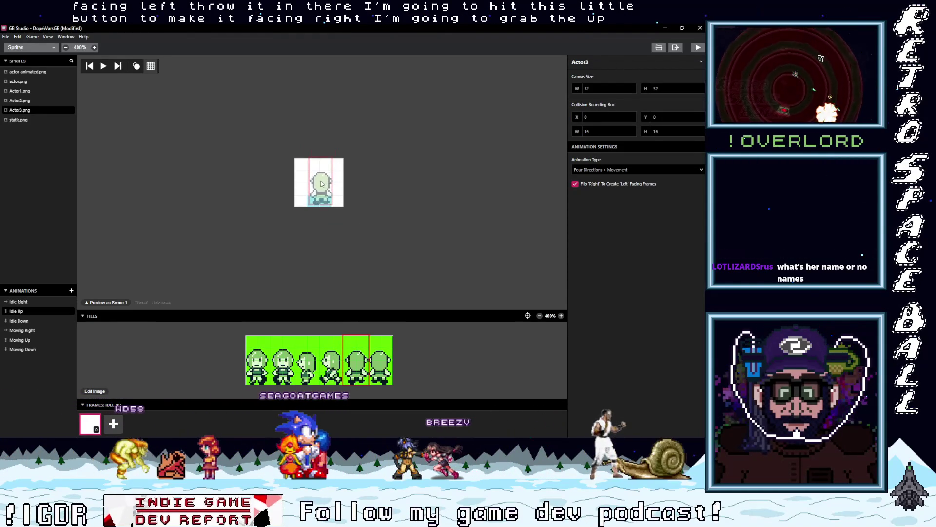
left_click(320, 185)
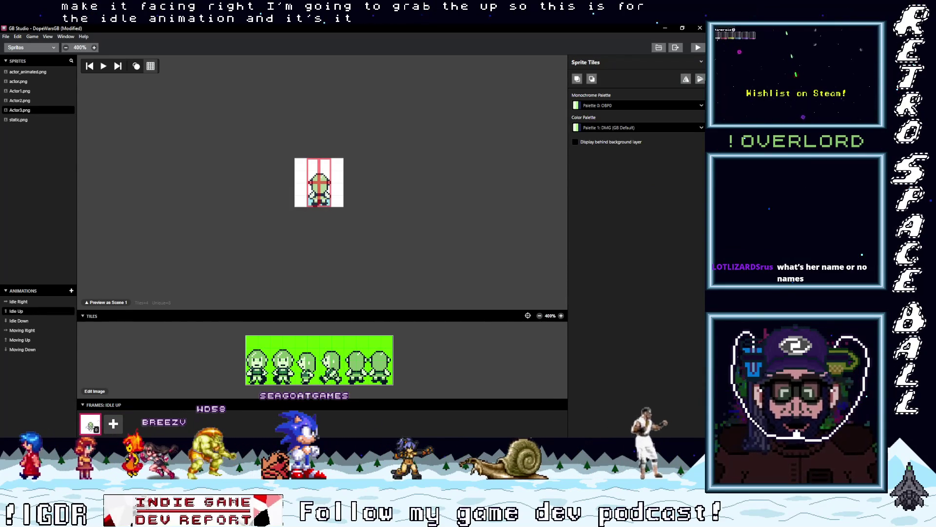
left_click(20, 320)
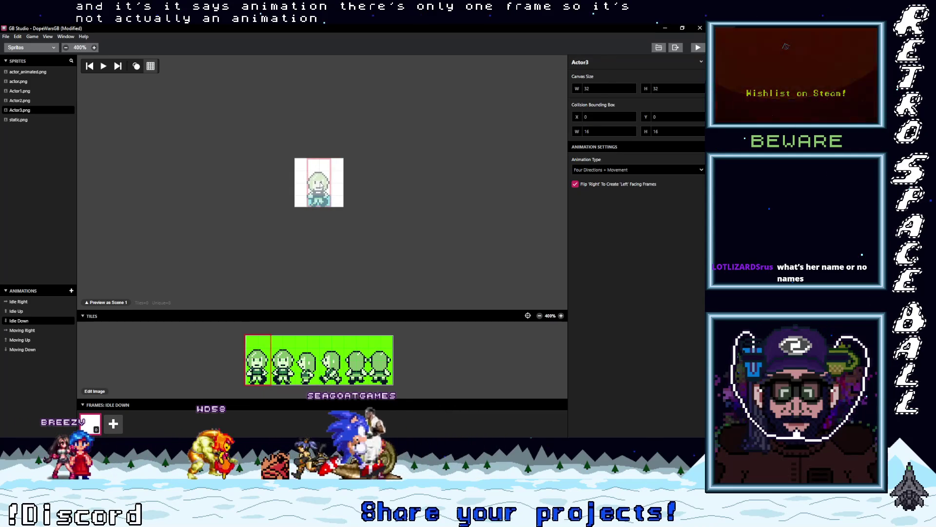
left_click(320, 183)
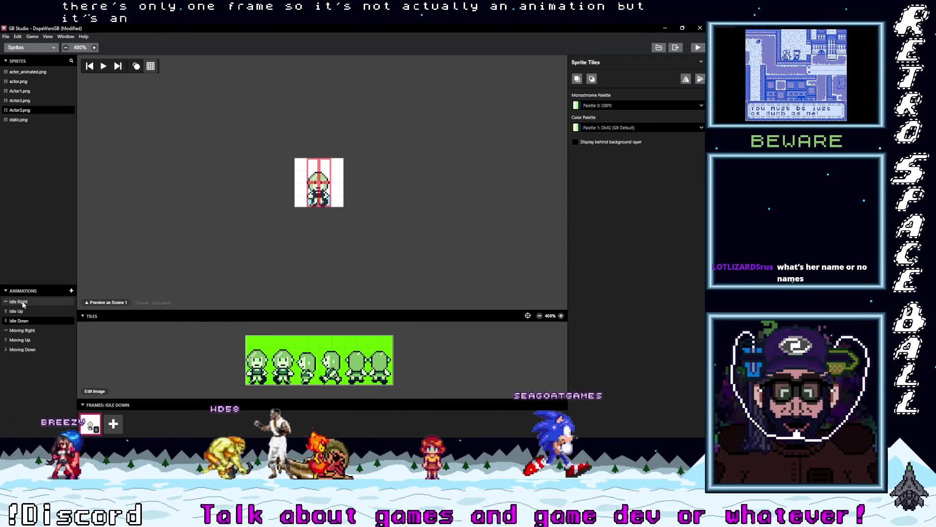
Step: Verify the Idle Up and Idle Down frames, then pick the side-facing pose for Moving Right
left_click(20, 321)
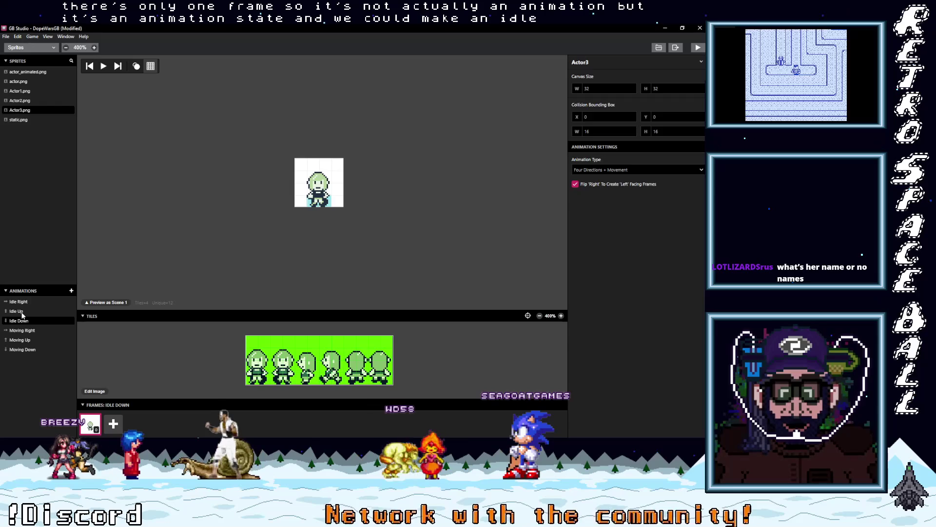
left_click(23, 311)
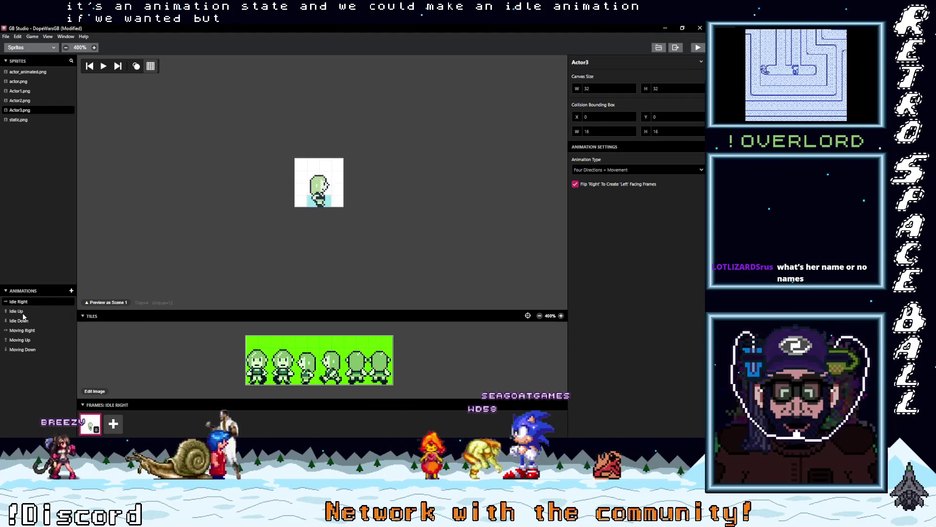
left_click(24, 321)
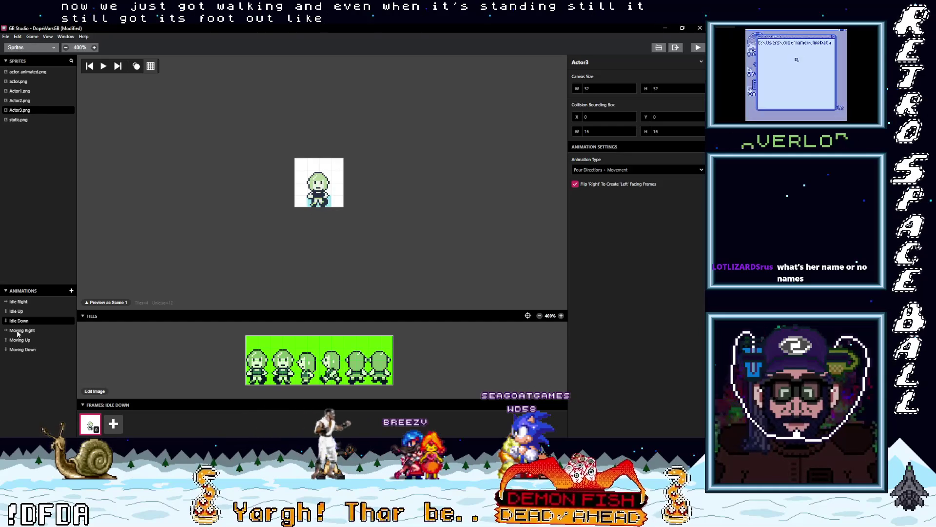
left_click(42, 331)
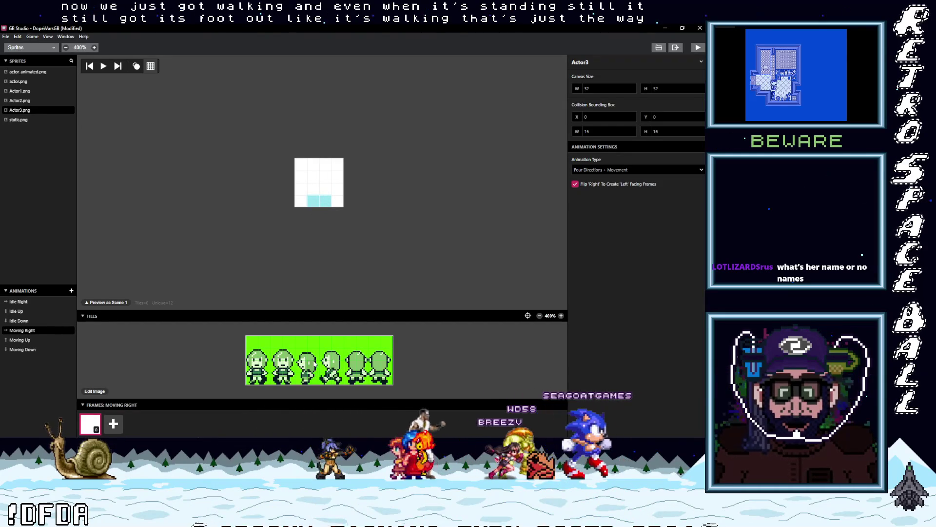
left_click_drag(320, 347, 297, 382)
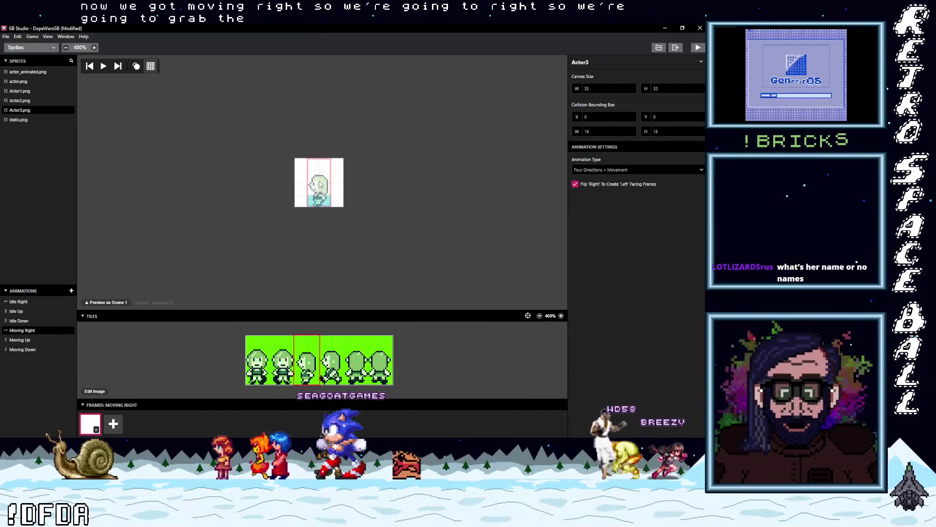
Step: Give Moving Right two side-facing walking frames
left_click(317, 181)
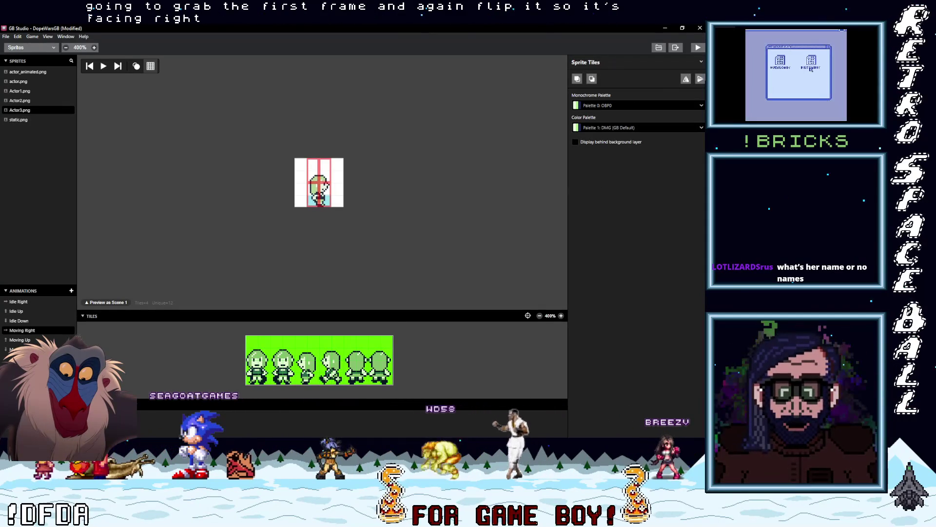
key("Delete")
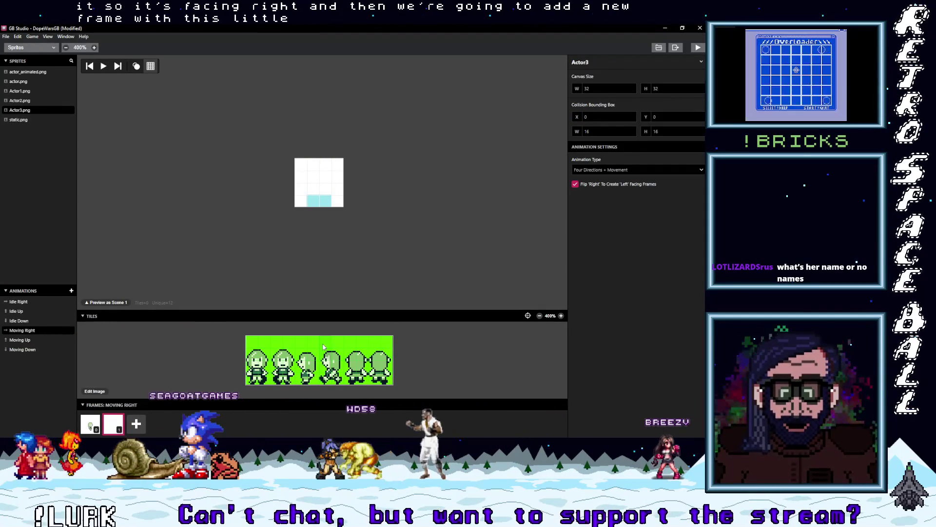
left_click(319, 183)
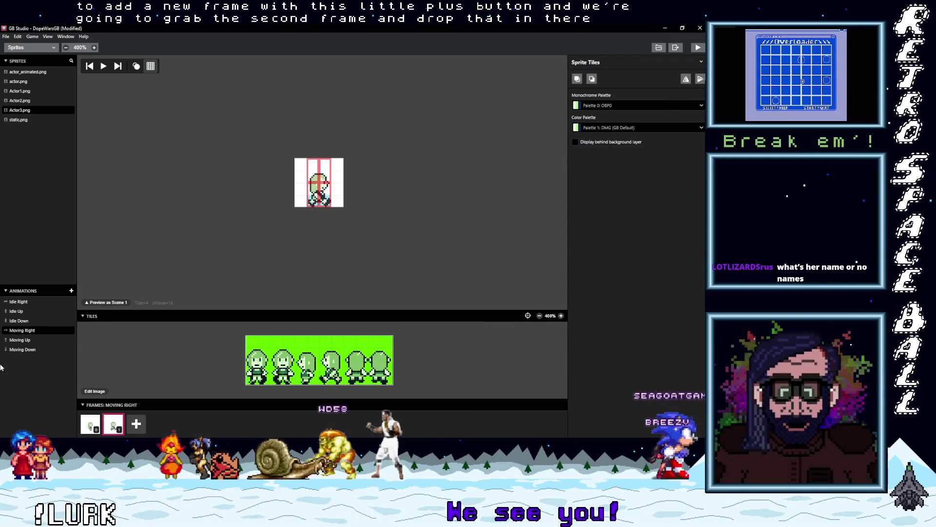
Step: Give Moving Up two back-facing walking frames from the fifth sheet pose onward
left_click(28, 340)
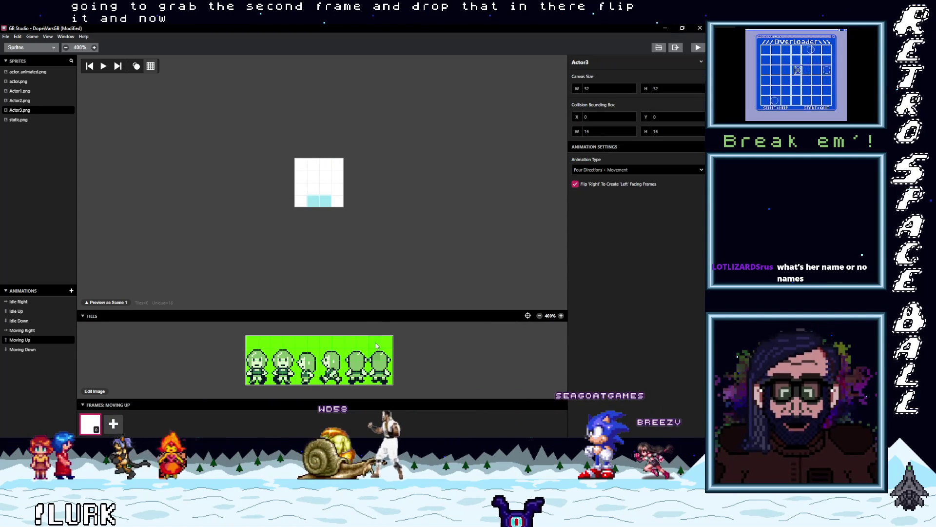
left_click(356, 349)
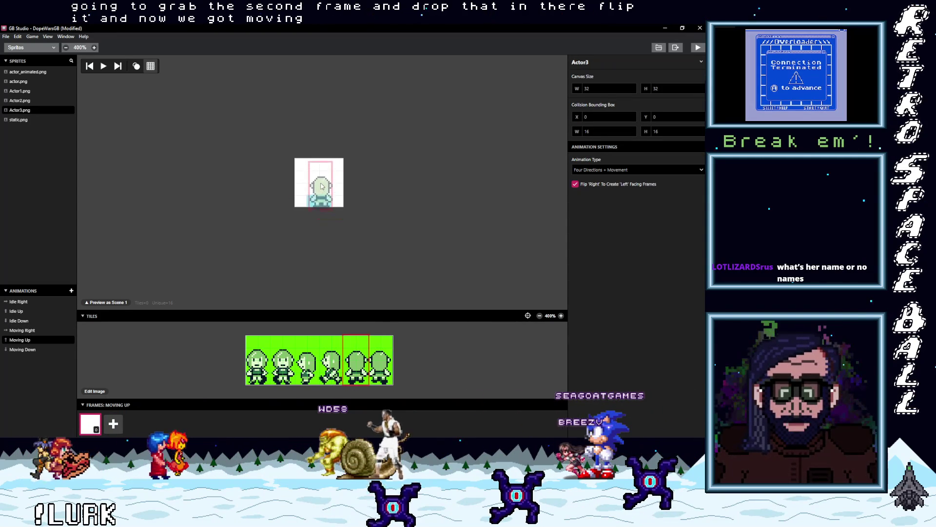
left_click(320, 185)
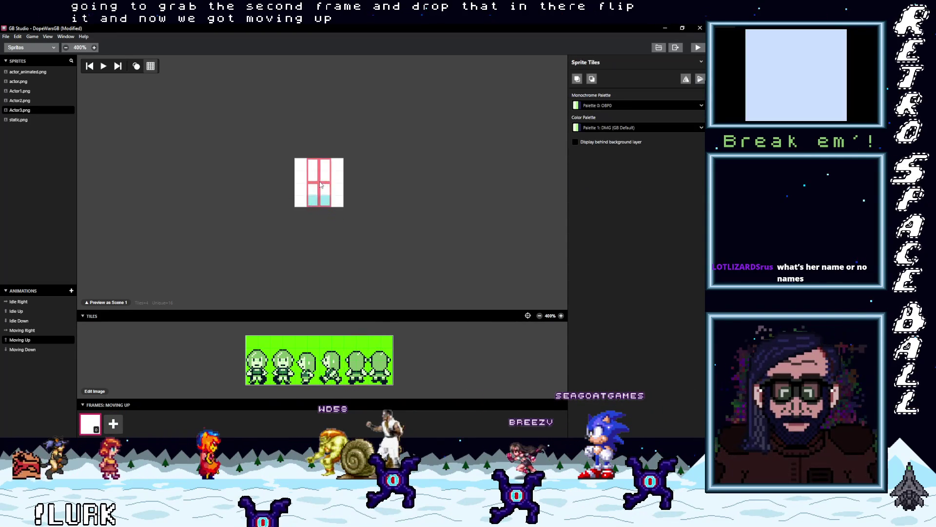
left_click(113, 423)
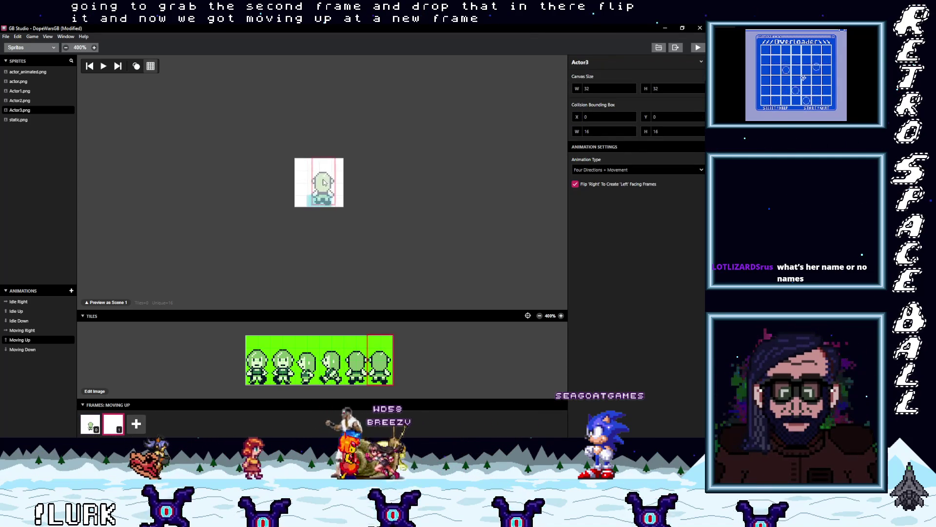
left_click(318, 184)
Step: Give Moving Down two front-facing walking frames
left_click(39, 349)
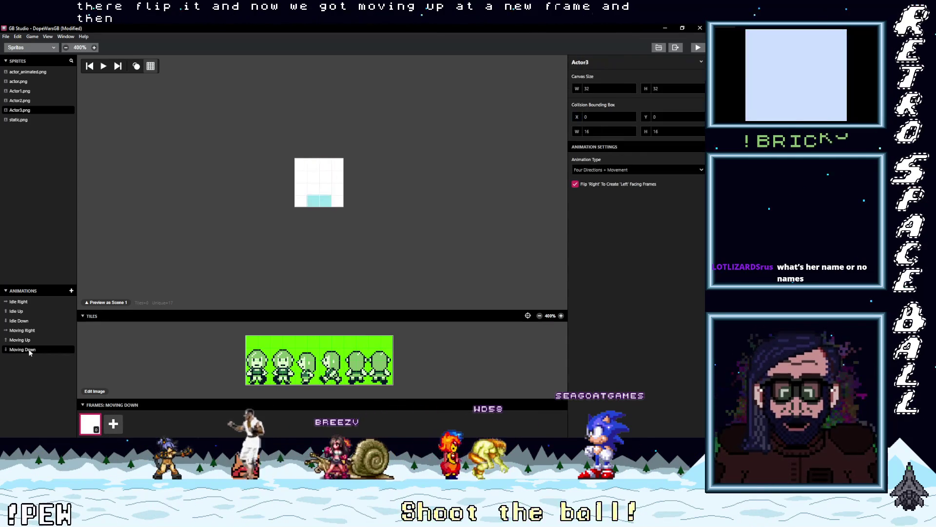
left_click(319, 183)
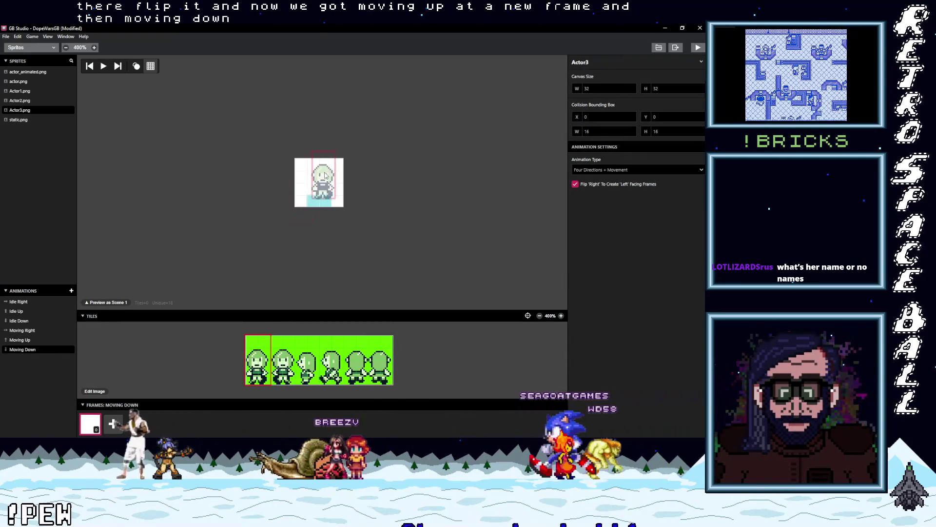
left_click(113, 423)
left_click(282, 360)
left_click(319, 184)
left_click(318, 184)
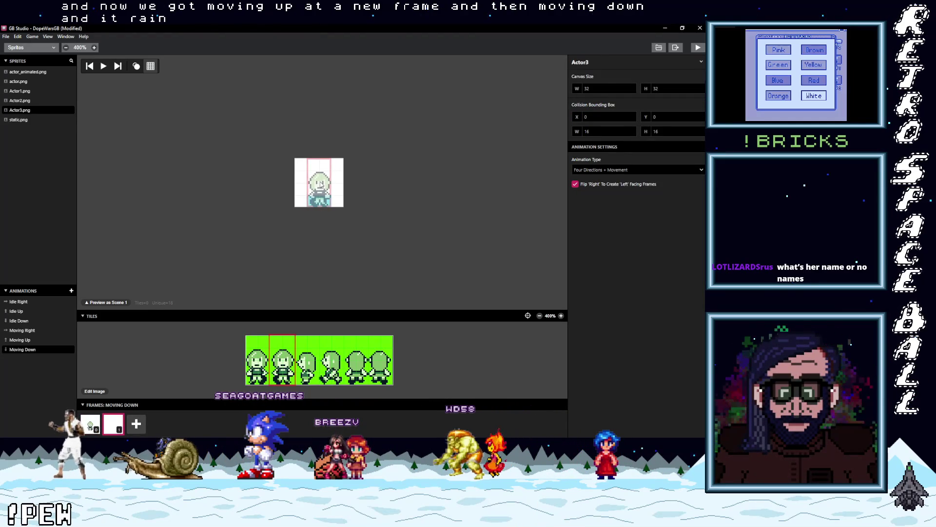
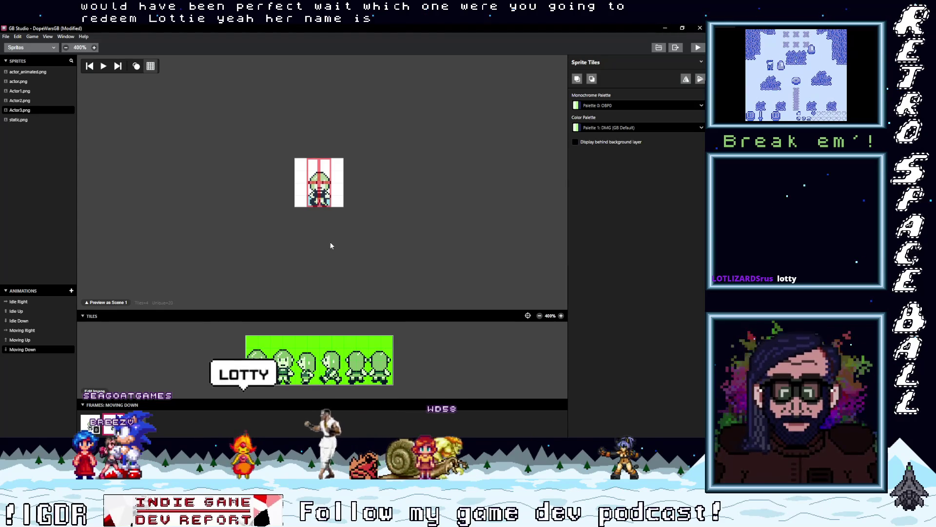
Step: Preview Actor3's walk animations, starting with Moving Up
left_click(31, 340)
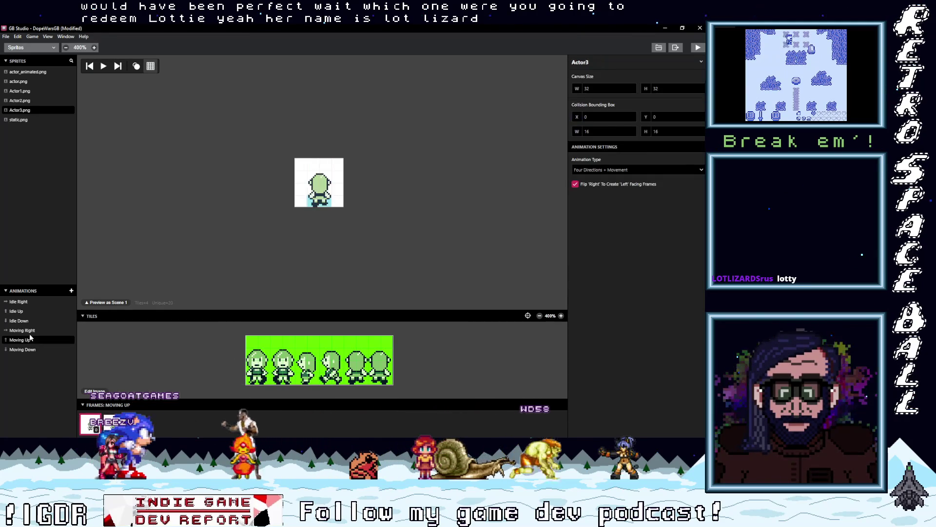
left_click(29, 331)
left_click(27, 322)
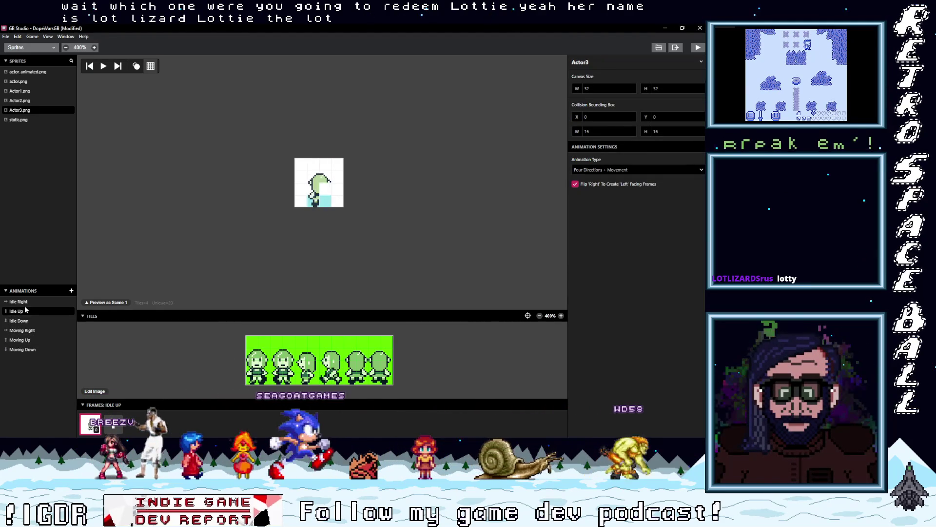
Step: Select the Actor1 sprite and reduce its canvas width from 32 to 16
left_click(24, 100)
left_click(26, 91)
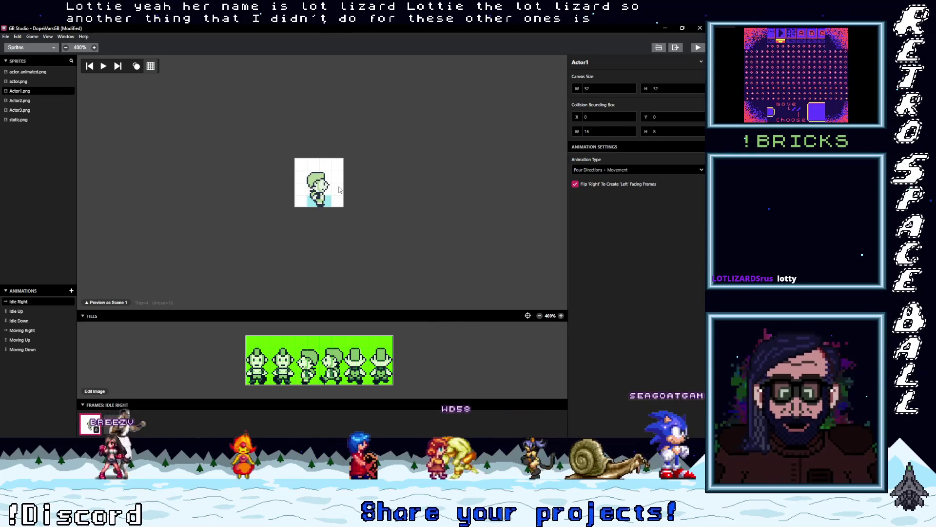
left_click(633, 91)
left_click(633, 91)
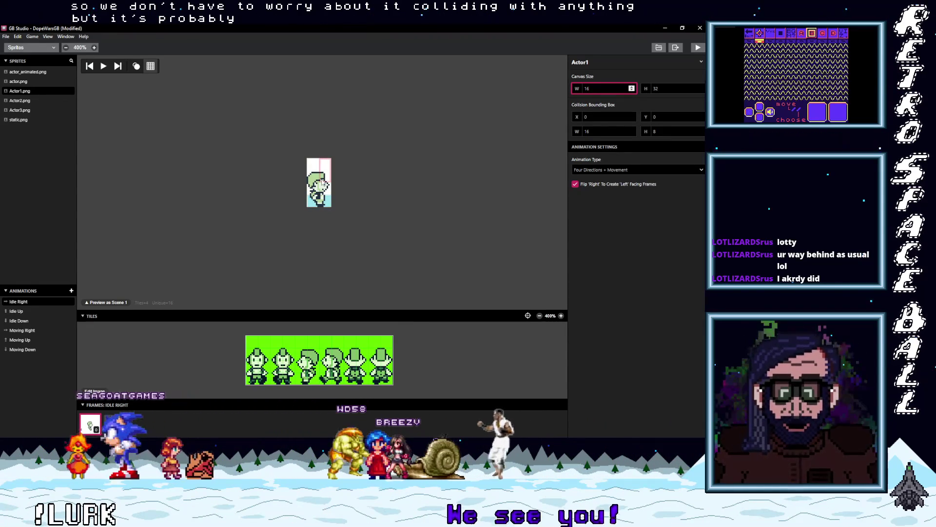
Step: Adjust Actor2's collision bounding box to a height of 8
left_click(19, 100)
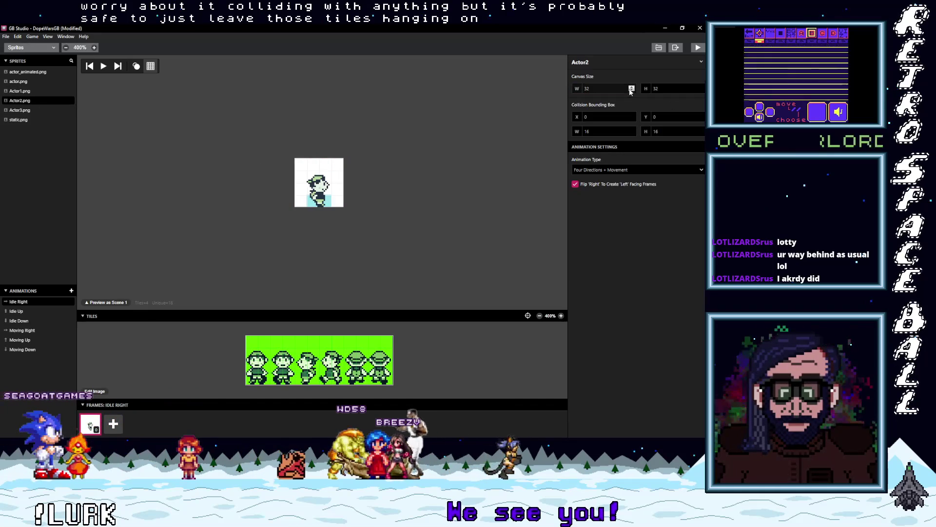
left_click(633, 118)
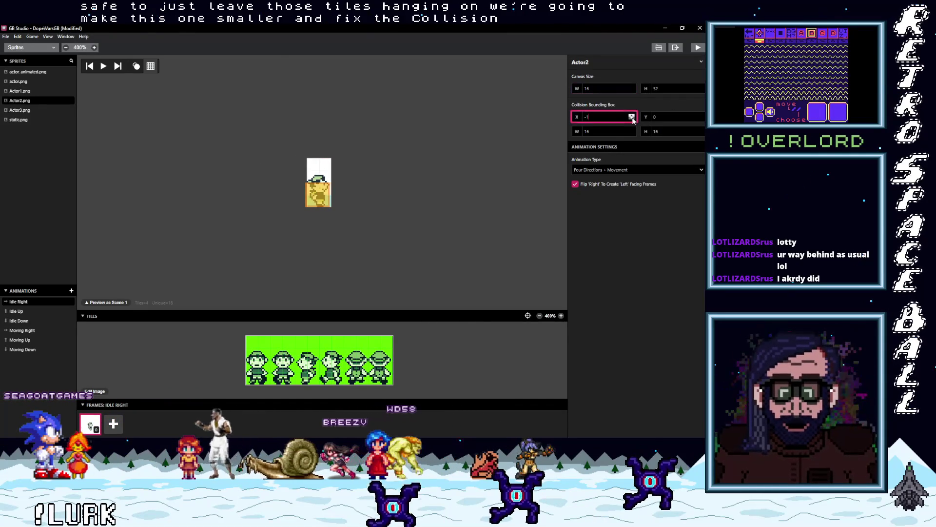
left_click(700, 119)
left_click(701, 119)
type("8")
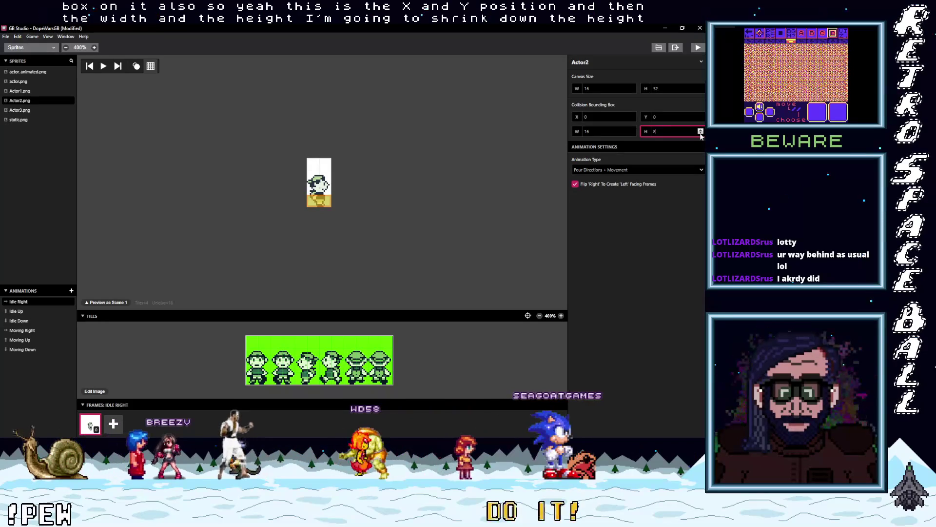
Step: Give Actor3 a collision box height of 8 and a canvas width of 16
left_click(44, 110)
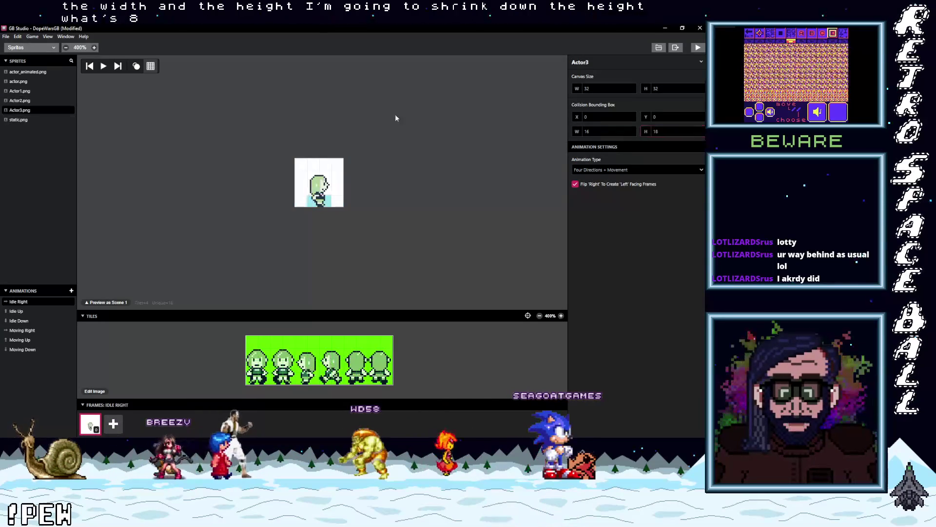
type("8")
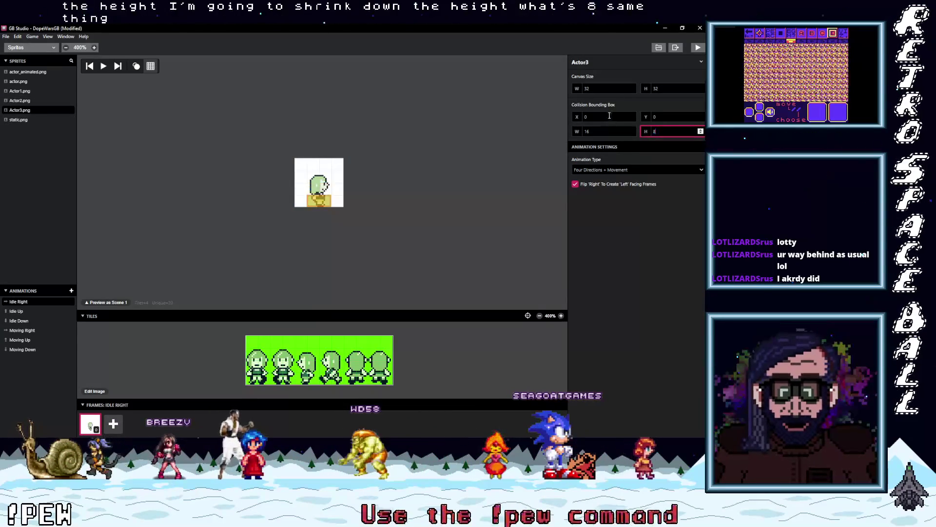
left_click(632, 92)
left_click(632, 92)
left_click(633, 93)
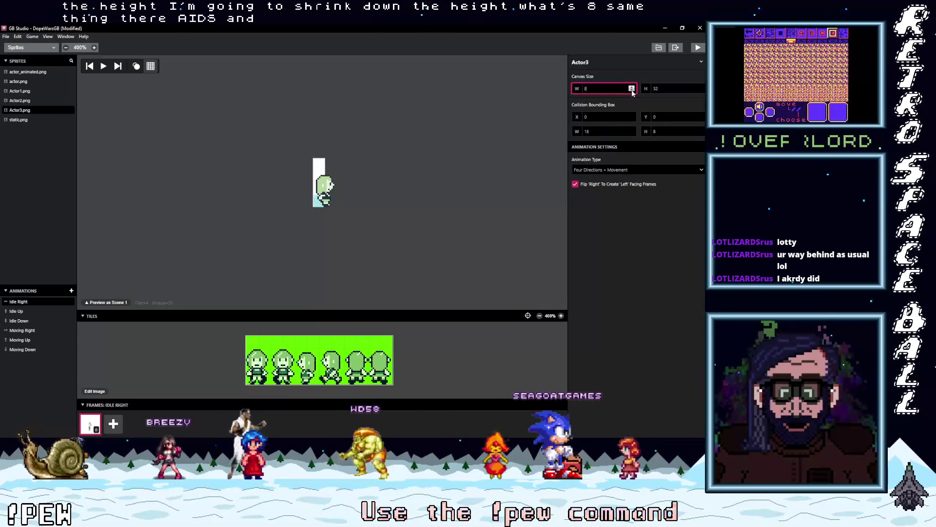
left_click(631, 88)
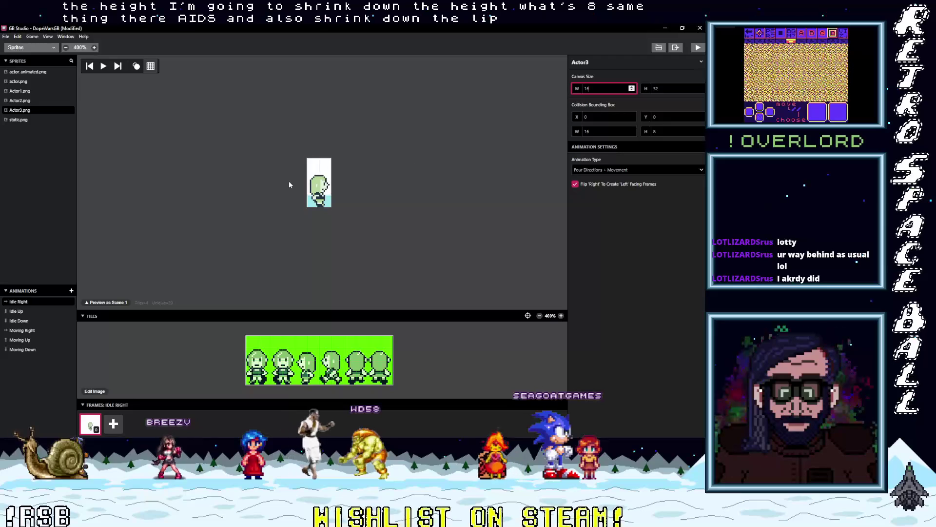
Step: Recheck the Actor2, arrow, actor_animated, static, Actor3 and Actor1 sprites, then open the section list
left_click(20, 100)
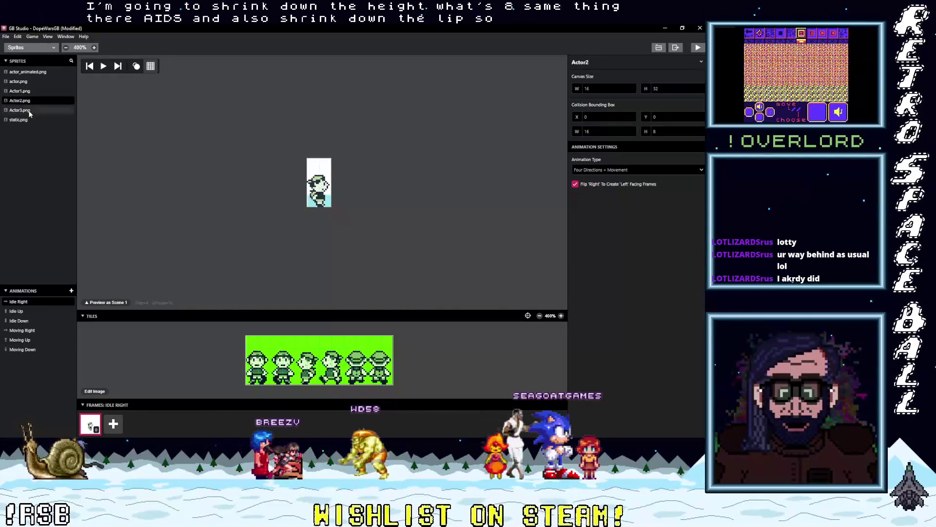
left_click(18, 81)
left_click(22, 72)
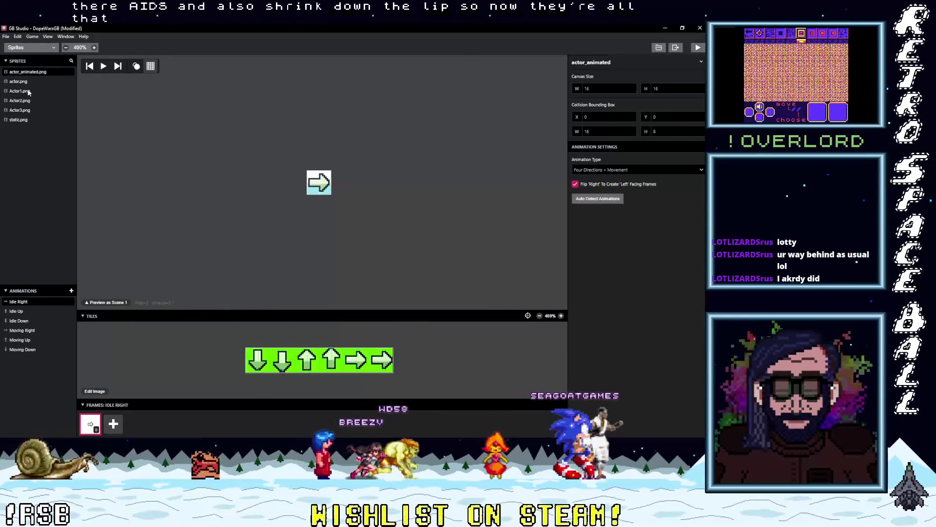
left_click(19, 100)
left_click(22, 119)
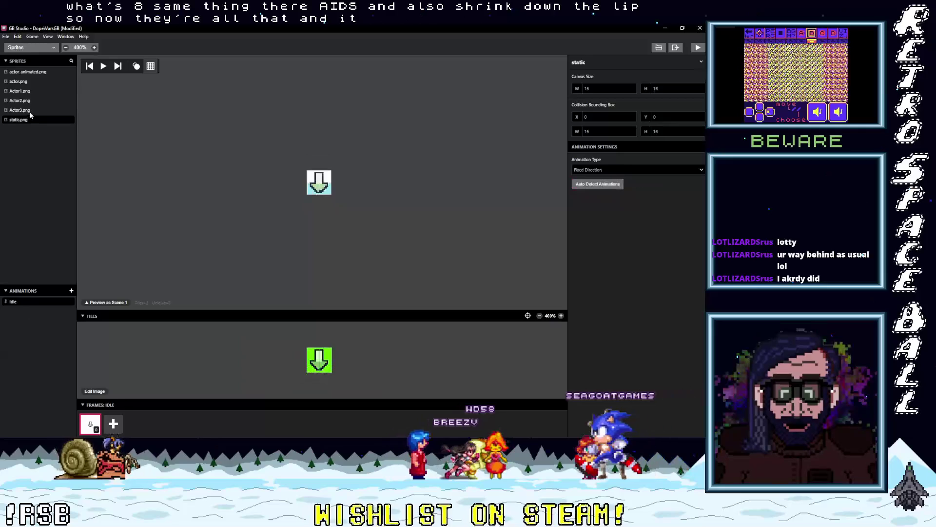
left_click(29, 110)
left_click(29, 92)
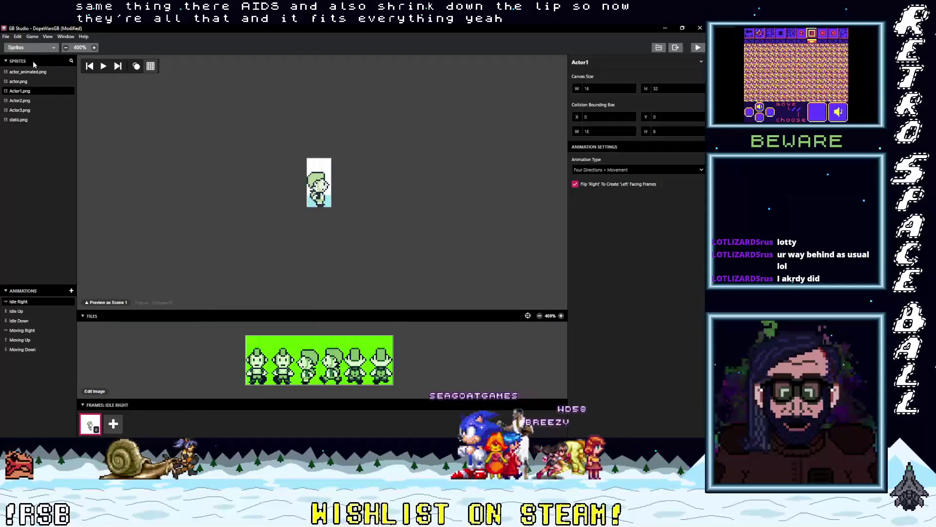
left_click(34, 47)
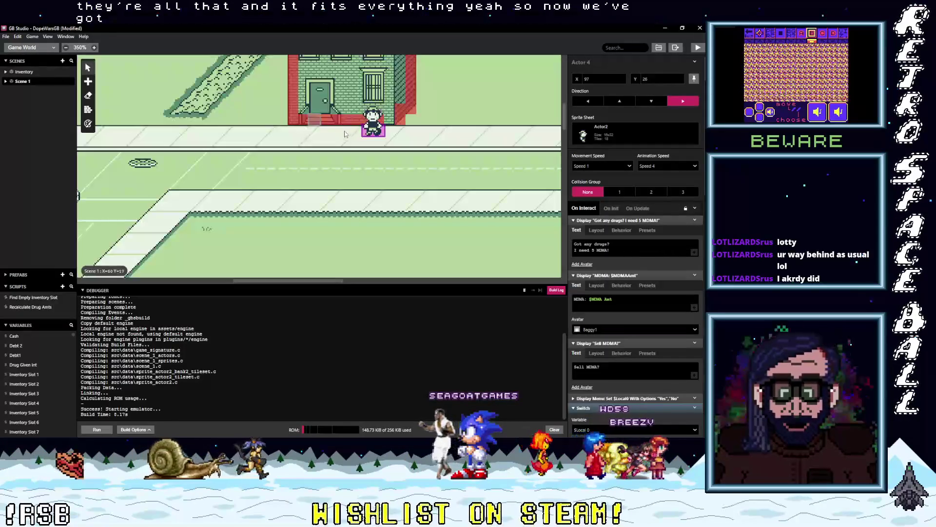
Step: Change Actor 4's Sprite Sheet from Actor2 to Actor3 in the inspector
scroll(408, 151, "right", 5)
scroll(356, 191, "right", 10)
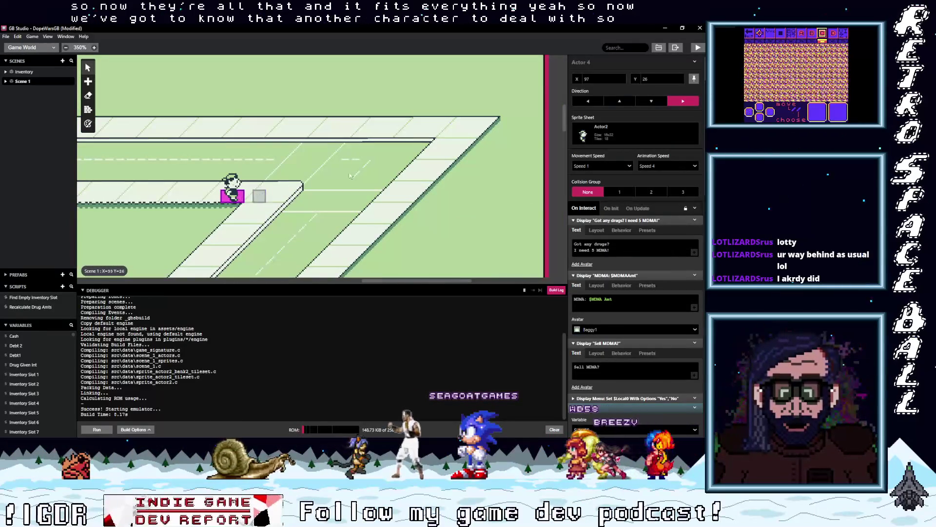
left_click(634, 138)
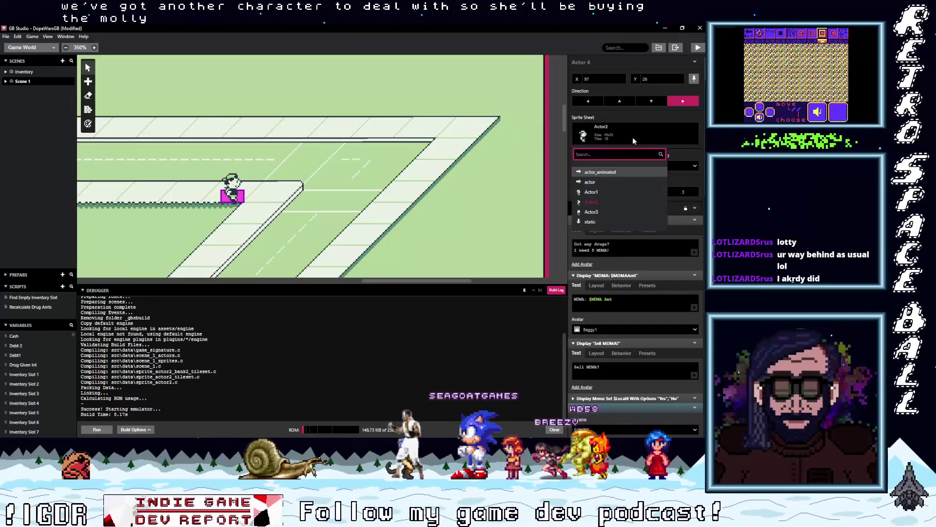
left_click(598, 212)
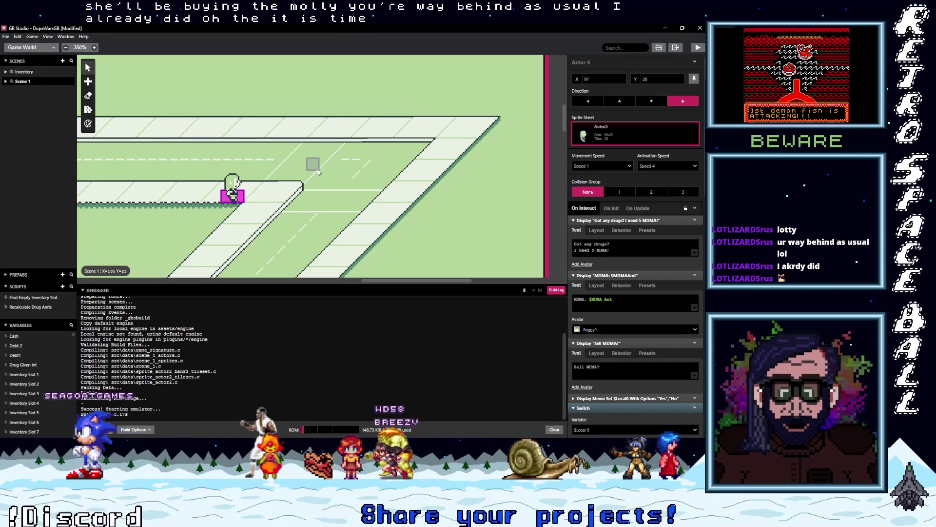
scroll(353, 181, "left", 3)
scroll(353, 182, "left", 3)
scroll(292, 188, "up", 5)
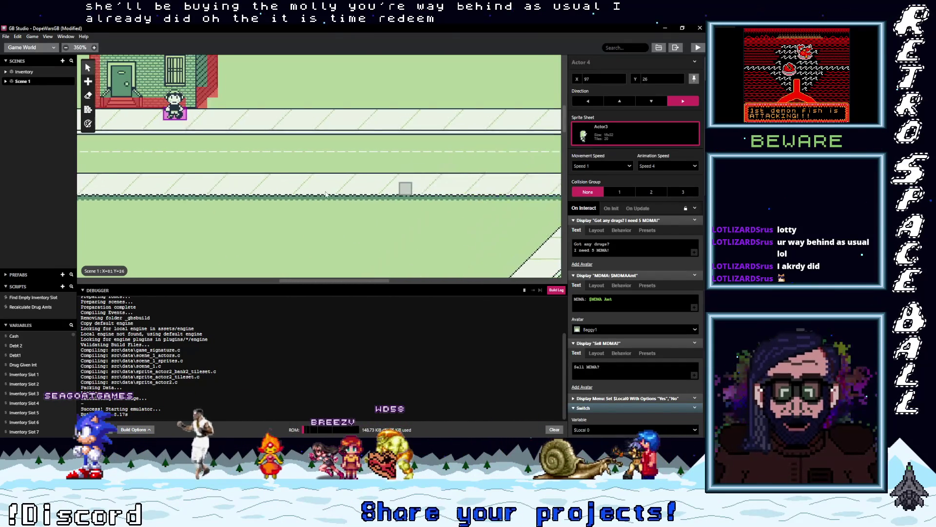
scroll(213, 194, "left", 10)
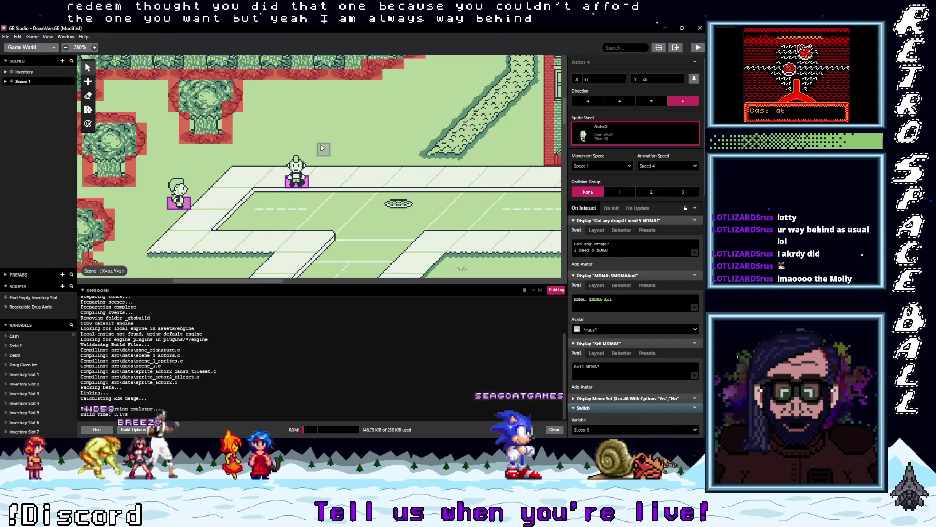
left_click_drag(219, 281, 378, 283)
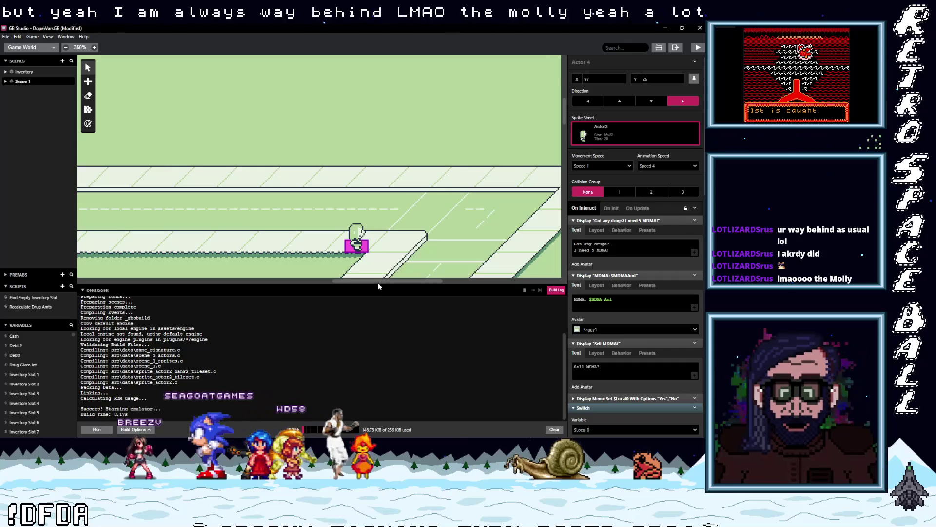
mouse_move(378, 282)
left_mouse_down()
mouse_move(297, 296)
mouse_move(218, 289)
left_mouse_up()
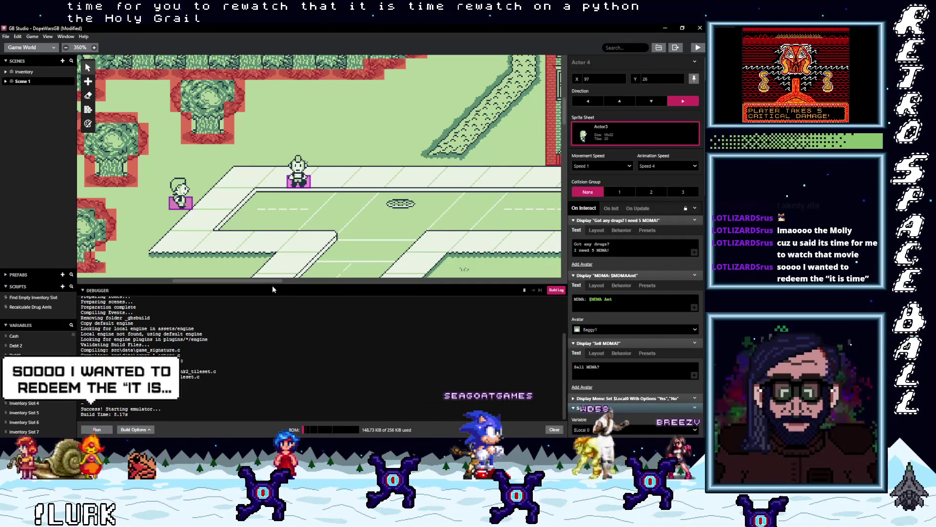
left_click_drag(279, 279, 338, 285)
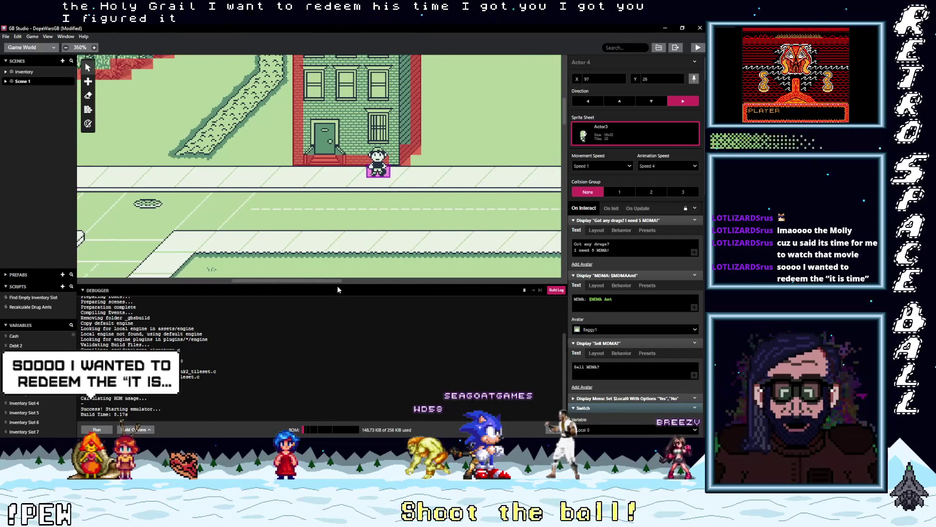
scroll(295, 233, "up", 3)
scroll(295, 233, "up", 2)
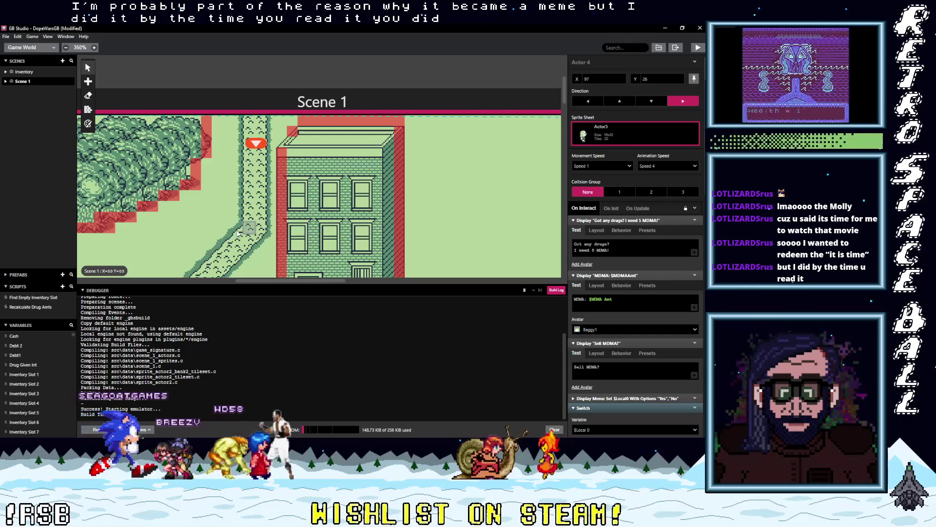
scroll(277, 141, "down", 3)
scroll(277, 141, "down", 3)
scroll(302, 161, "left", 5)
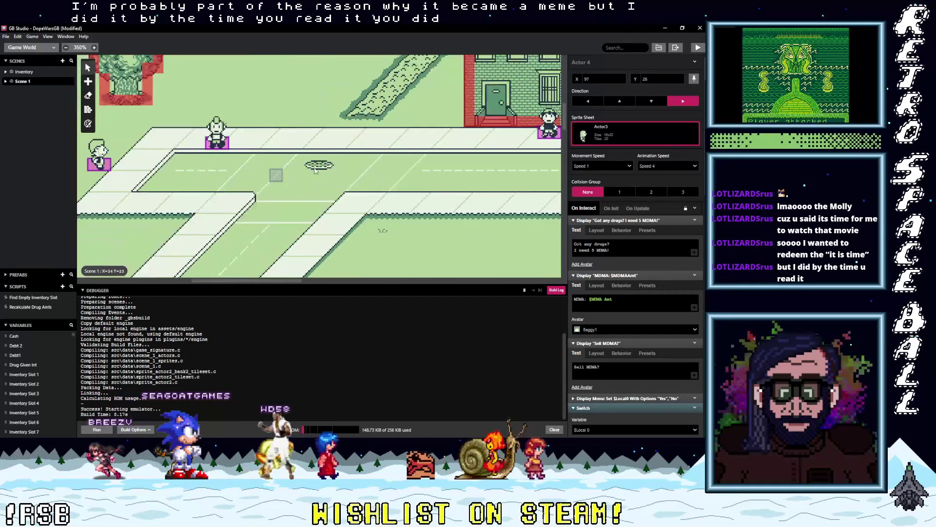
scroll(323, 186, "left", 3)
scroll(361, 195, "down", 2)
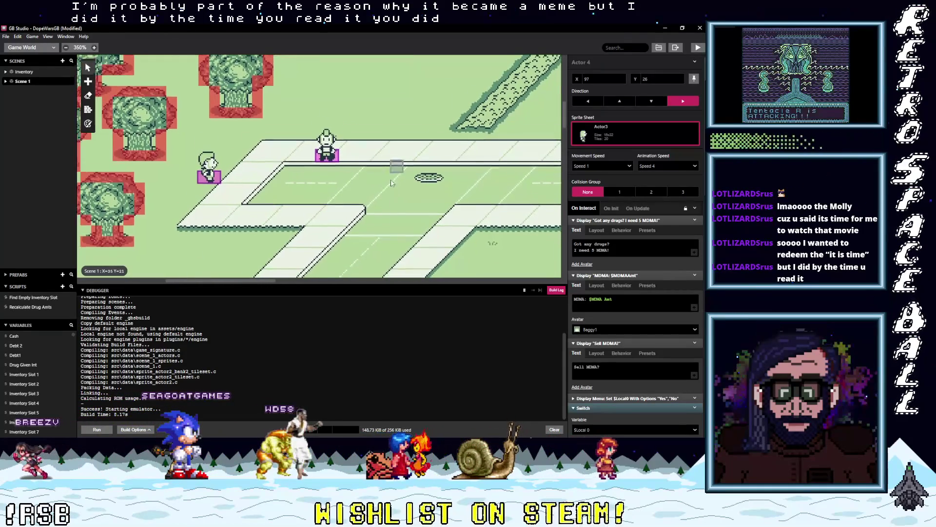
scroll(396, 206, "right", 3)
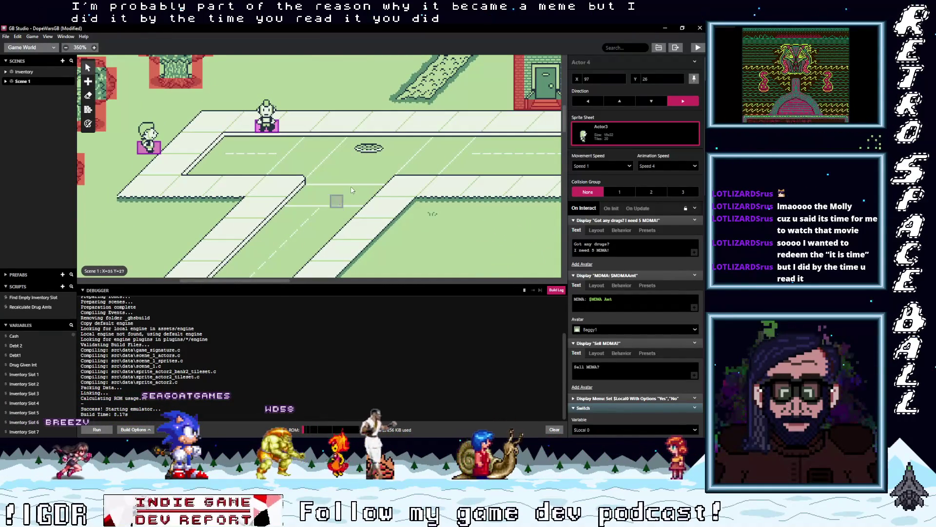
scroll(395, 166, "right", 4)
scroll(420, 219, "up", 3)
scroll(405, 205, "right", 10)
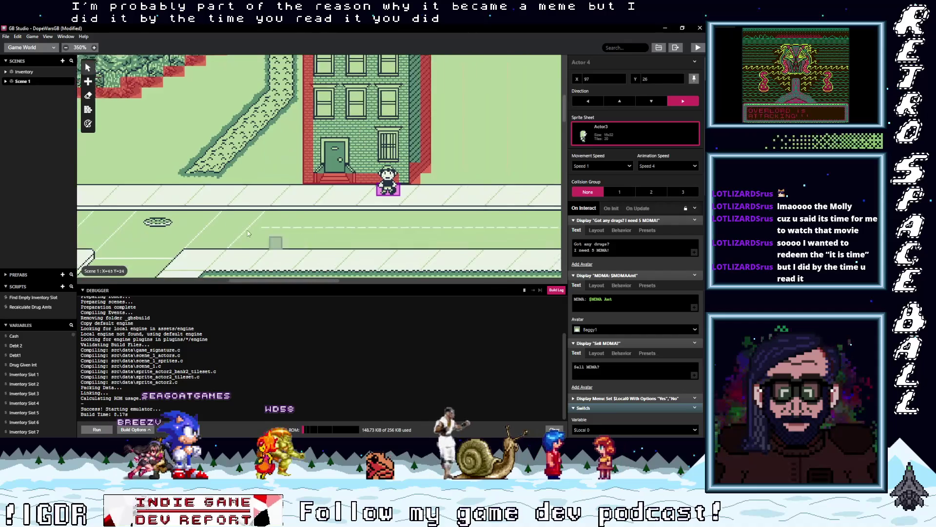
scroll(399, 198, "right", 6)
scroll(371, 170, "down", 3)
scroll(358, 157, "left", 2)
scroll(358, 156, "right", 3)
scroll(341, 170, "left", 7)
scroll(397, 180, "down", 1)
scroll(398, 180, "left", 15)
scroll(380, 195, "up", 1)
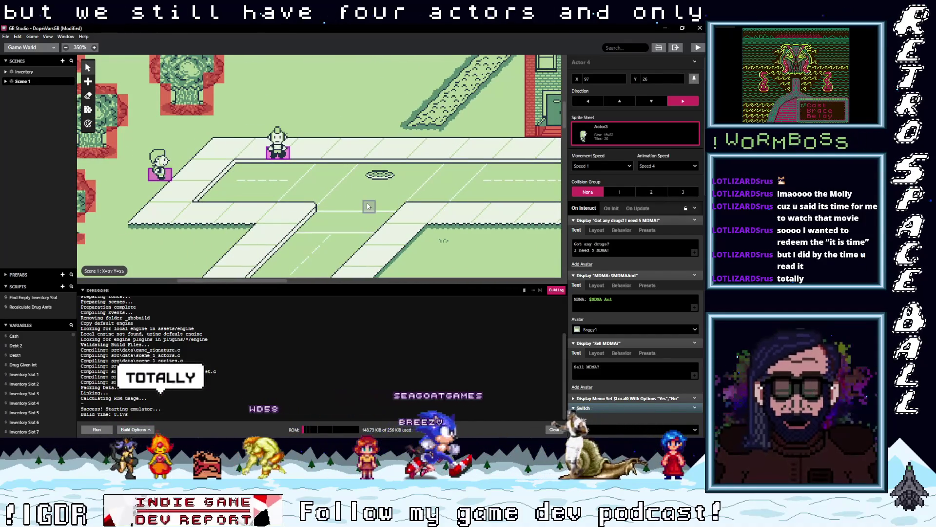
scroll(367, 205, "right", 2)
scroll(366, 203, "up", 1)
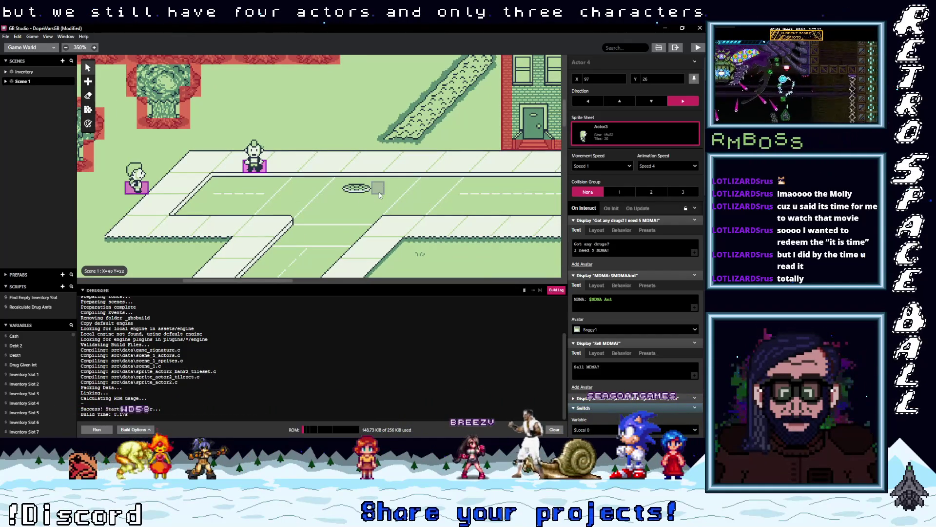
scroll(400, 191, "right", 8)
scroll(401, 191, "up", 4)
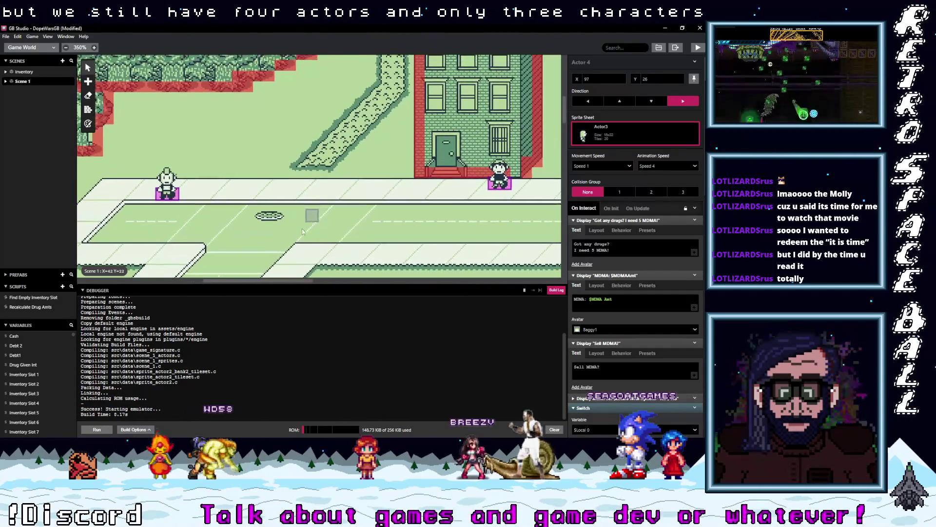
scroll(320, 245, "left", 10)
scroll(318, 200, "down", 4)
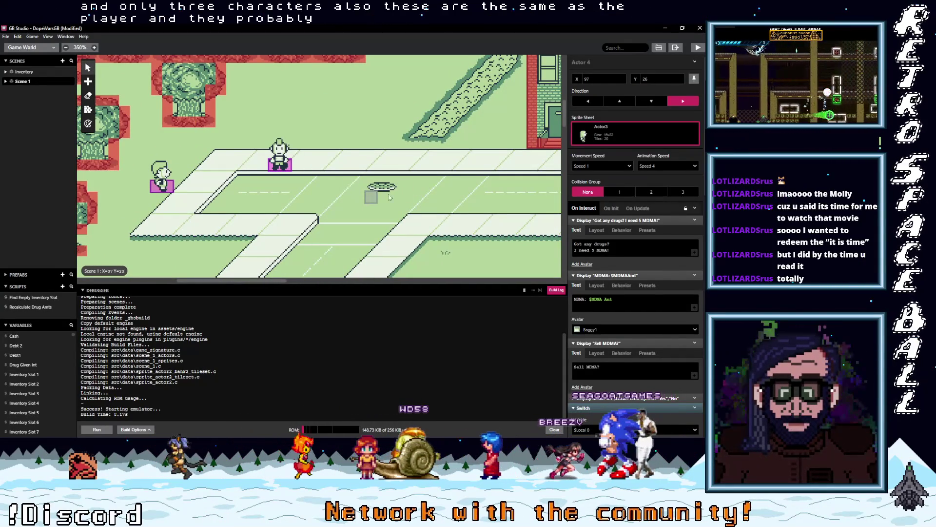
scroll(300, 192, "right", 12)
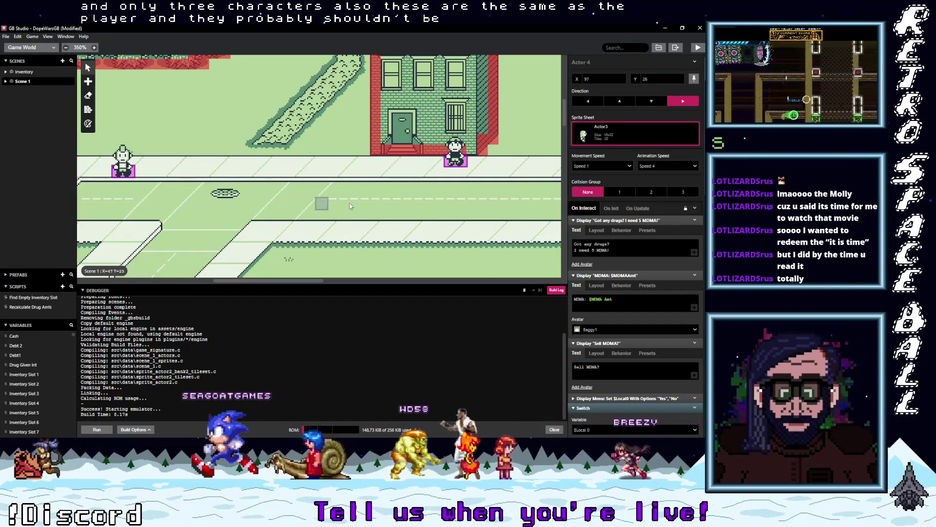
left_click_drag(448, 210, 300, 224)
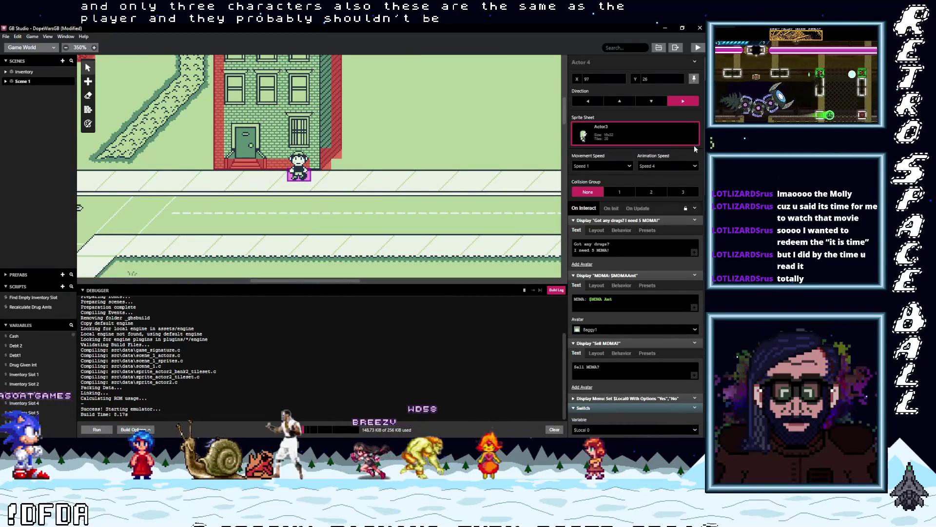
key("alt+Tab")
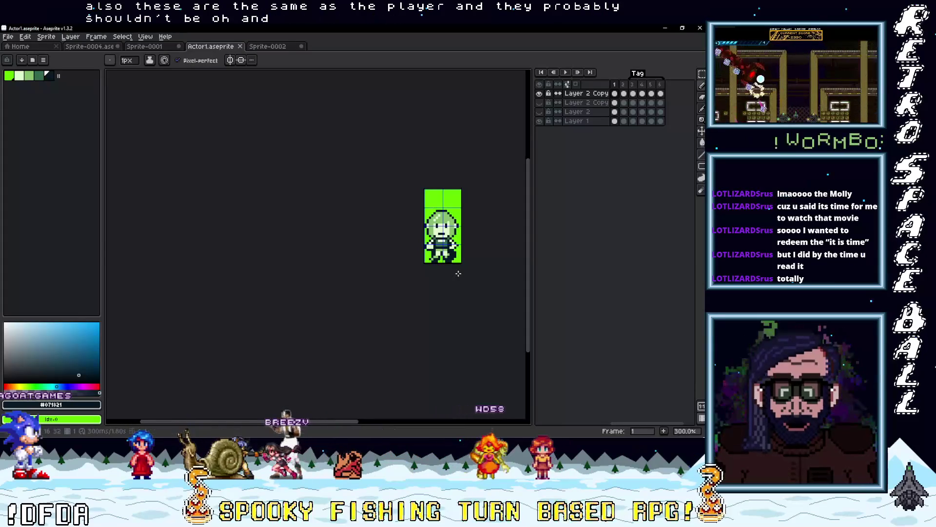
Step: Toggle the top layer's visibility to compare it with the dark-haired version beneath
scroll(459, 273, "up", 4)
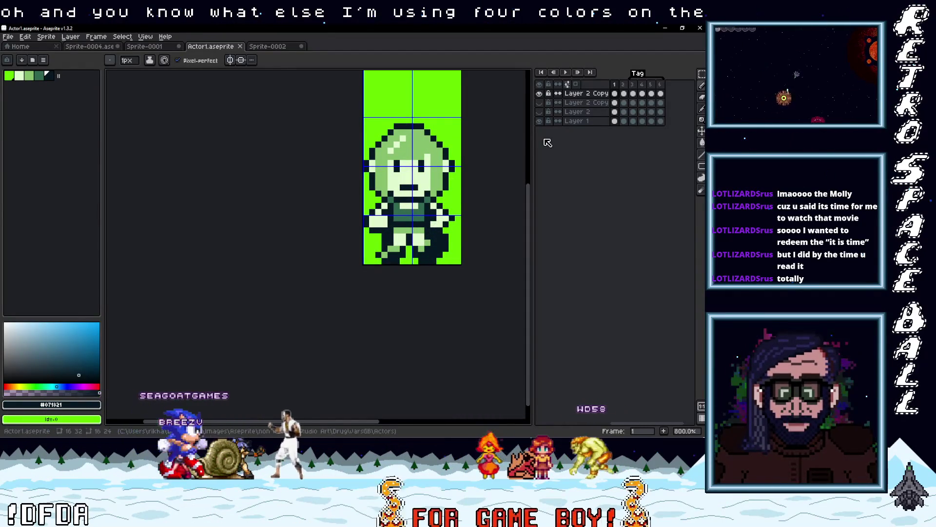
left_click(540, 121)
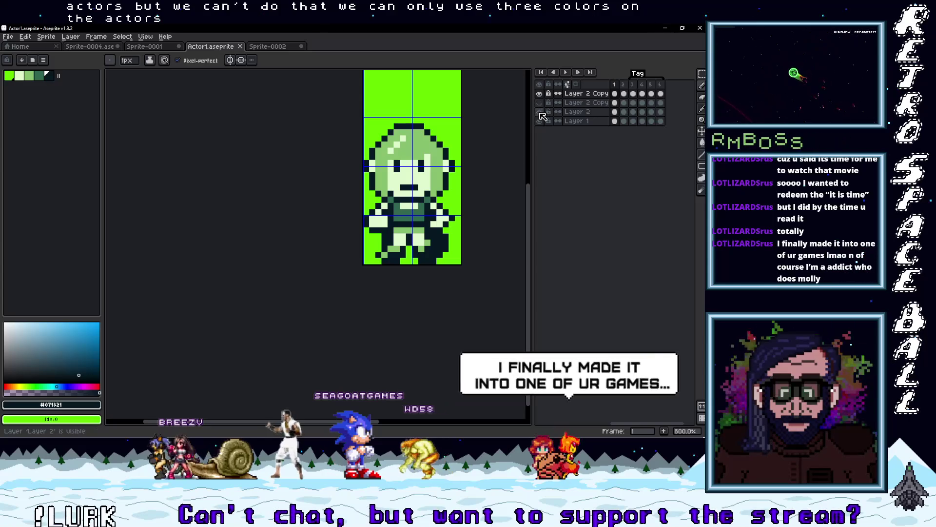
left_click(540, 94)
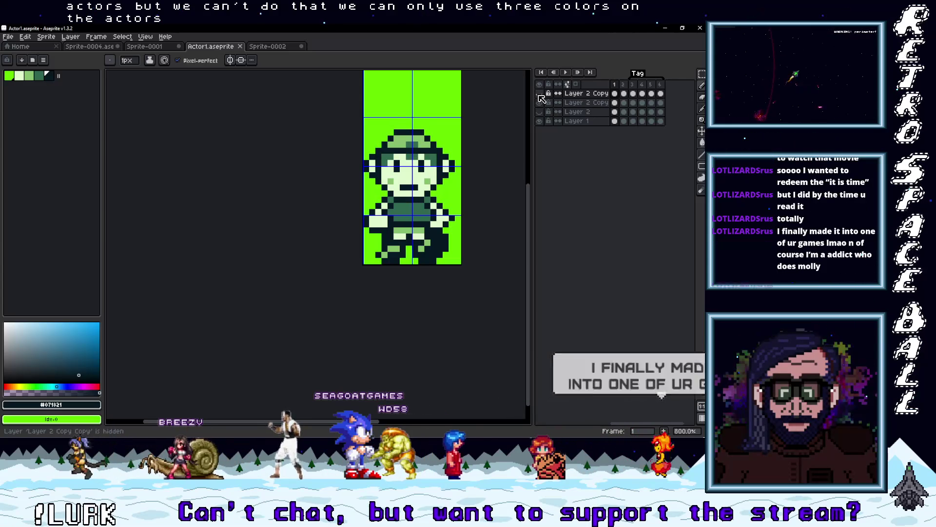
left_click(540, 94)
left_click(540, 94)
left_click(540, 94)
left_click(540, 94)
left_click(540, 95)
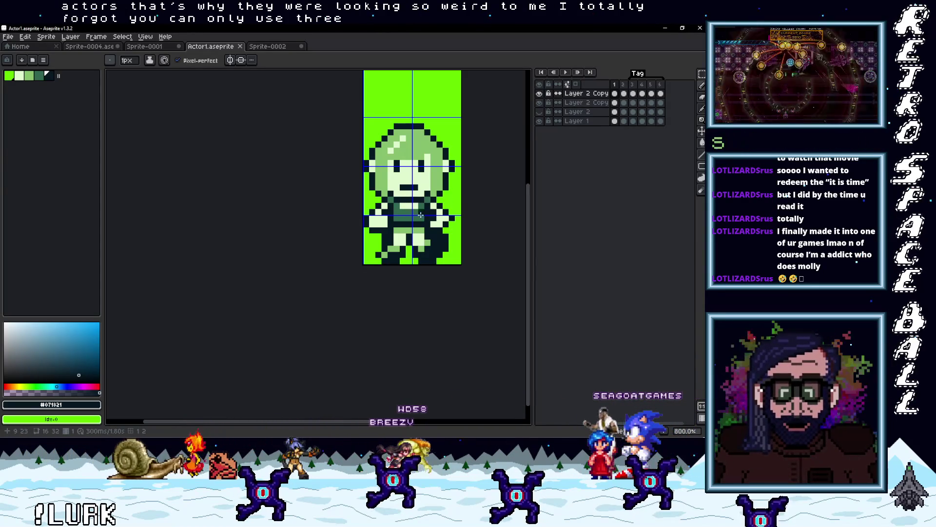
Step: Switch to the Eyedropper tool and recentre the sprite in the view
key("u")
key("u")
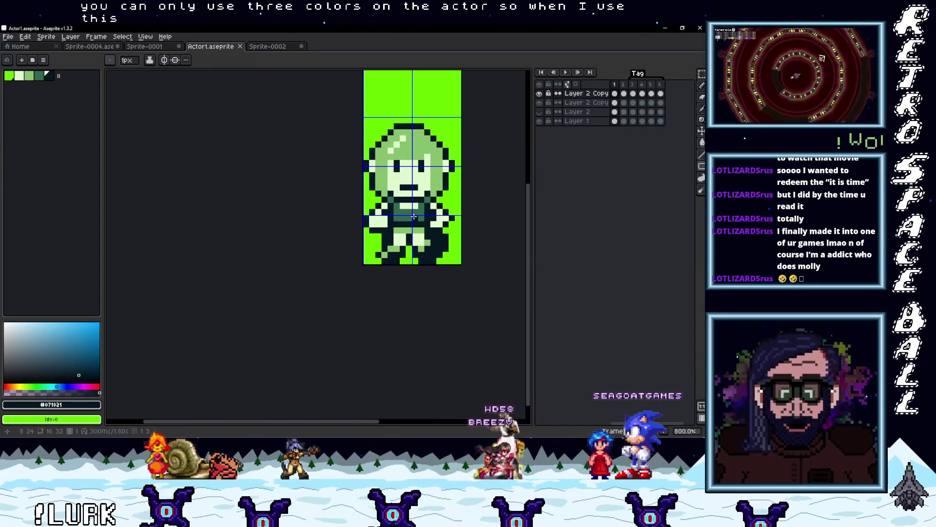
key("i")
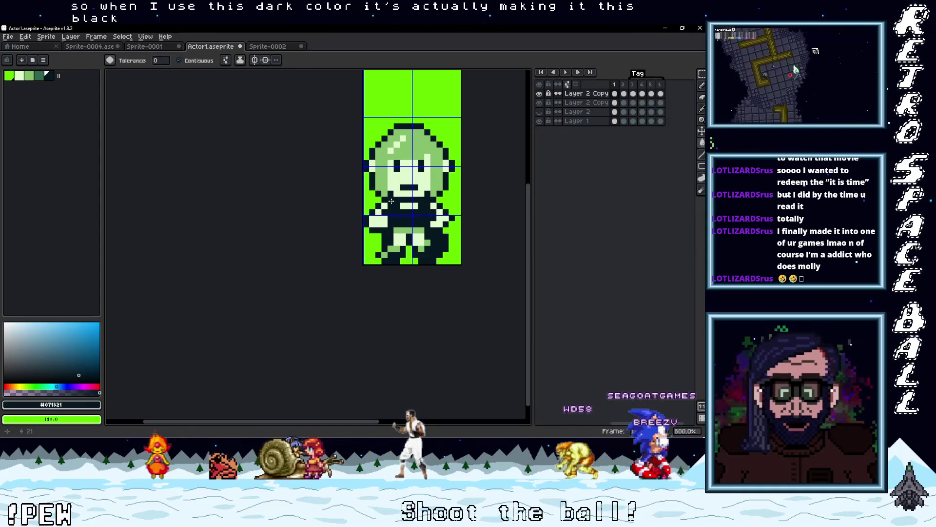
scroll(459, 222, "down", 3)
left_click_drag(466, 236, 425, 226)
scroll(425, 225, "up", 2)
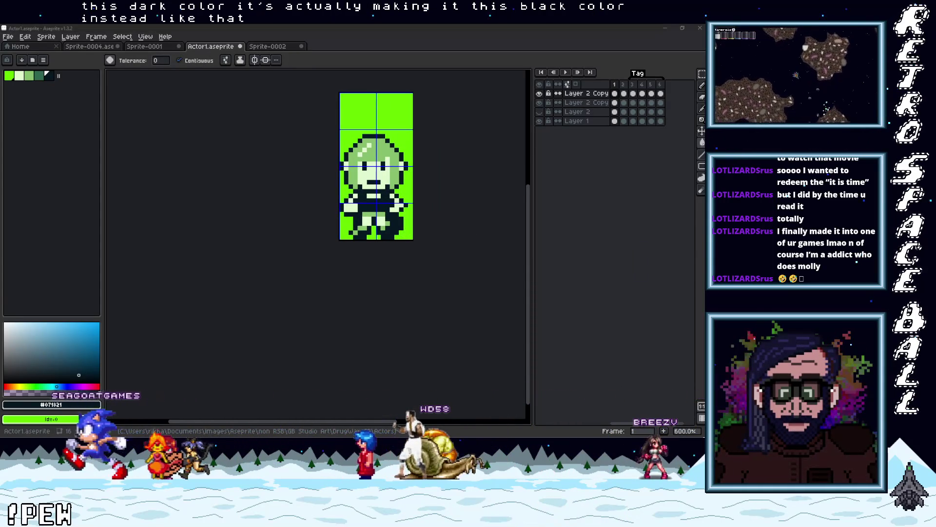
Step: Check the actor in GB Studio's scene, then return to Aseprite
mouse_move(702, 226)
mouse_move(667, 234)
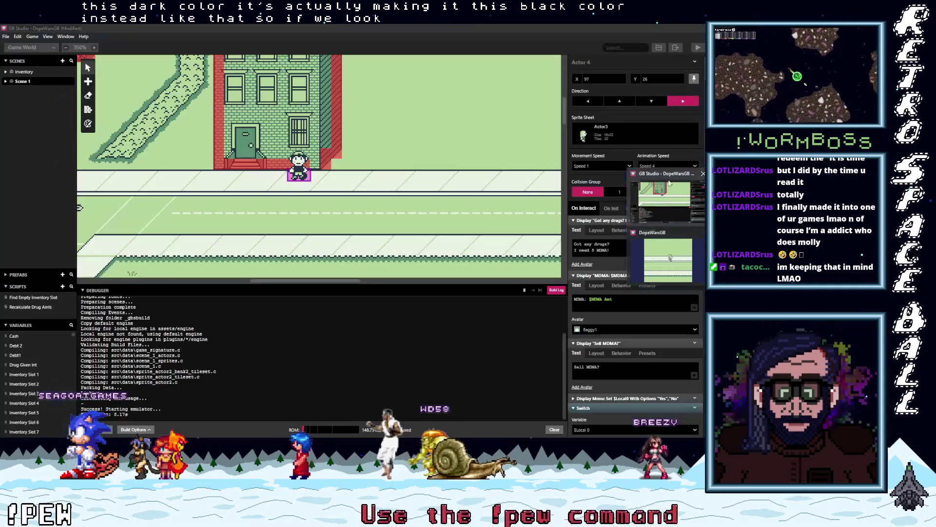
left_click(668, 173)
scroll(293, 171, "down", 2, "ctrl")
scroll(293, 171, "right", 3)
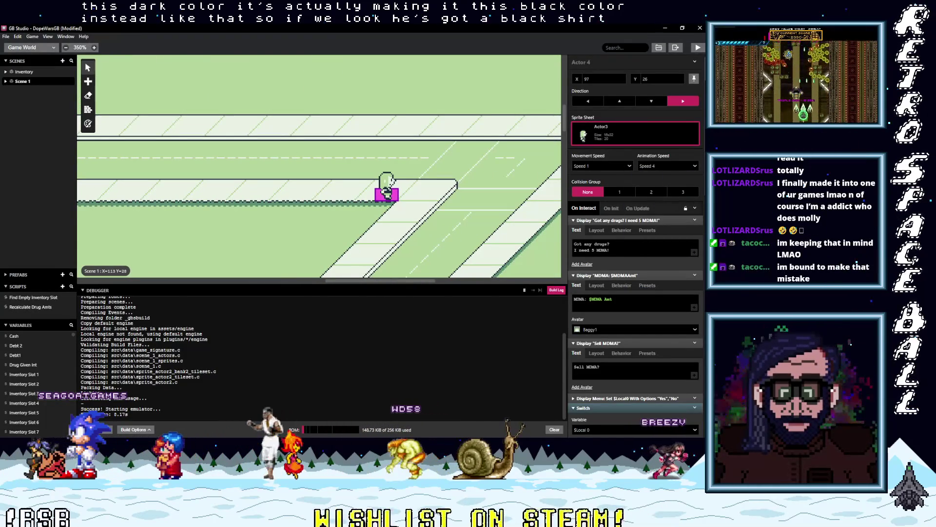
key("alt+Tab")
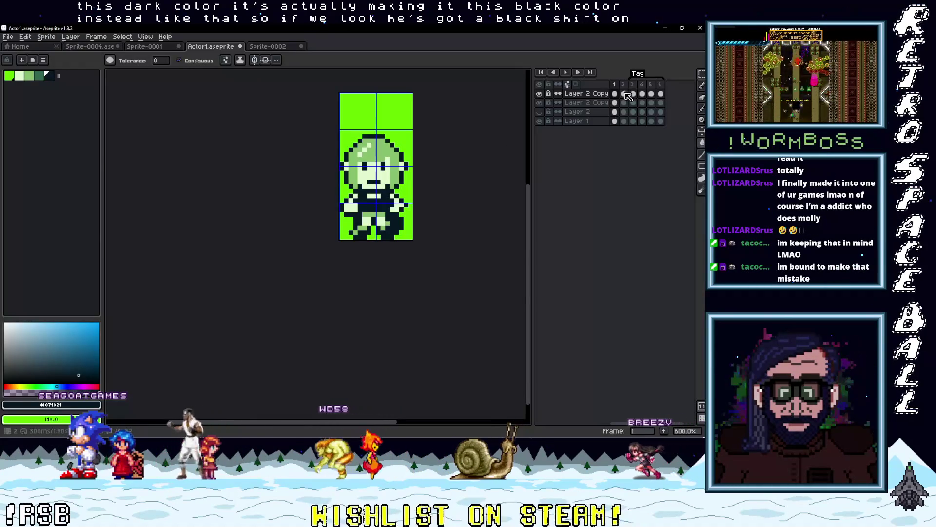
Step: Paint-bucket frame 2's shirt with the near-black shade
left_click(627, 93)
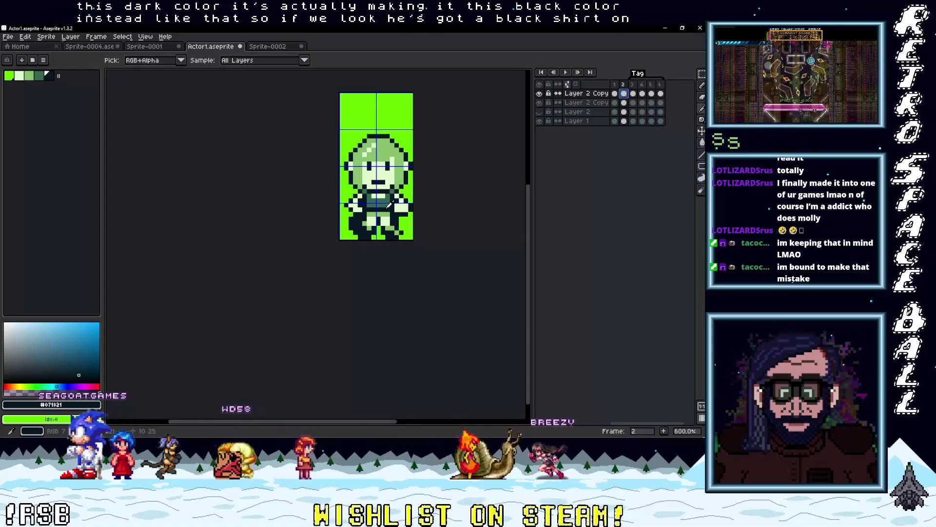
scroll(389, 204, "up", 4)
key("g")
left_click(399, 170)
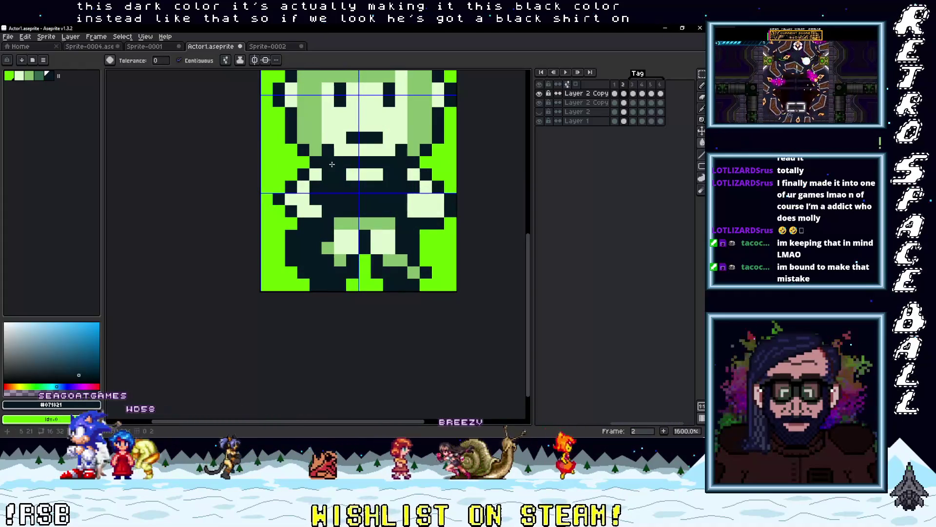
Step: Step through frames 3 to 6 and hide the top layer on frame 6
left_click(633, 93)
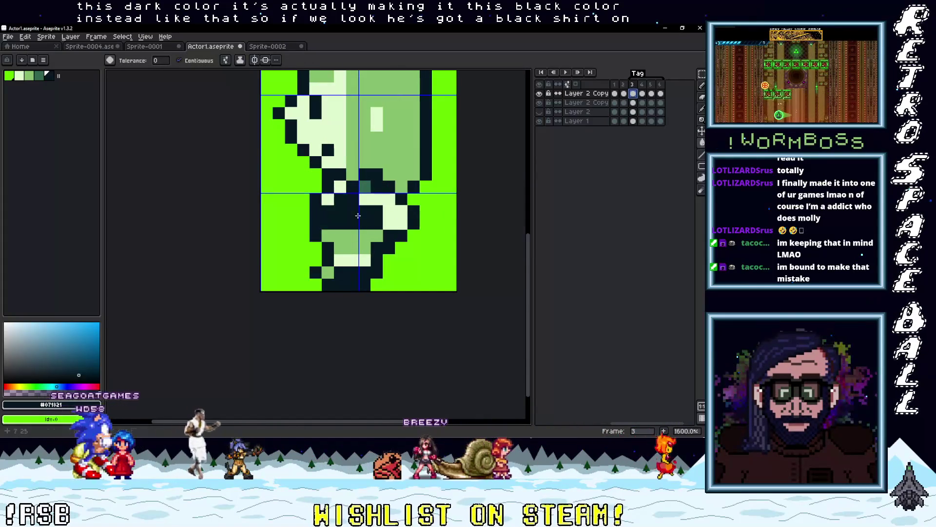
left_click(641, 93)
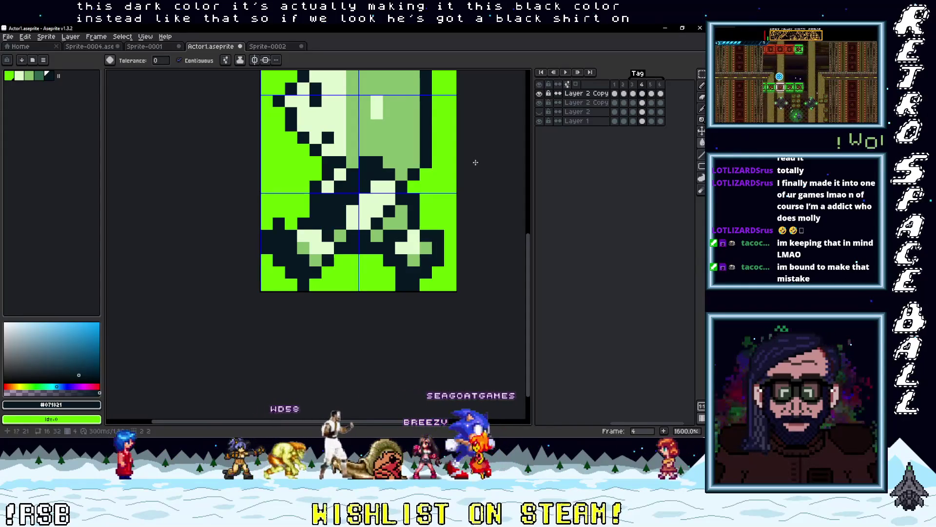
left_click(651, 94)
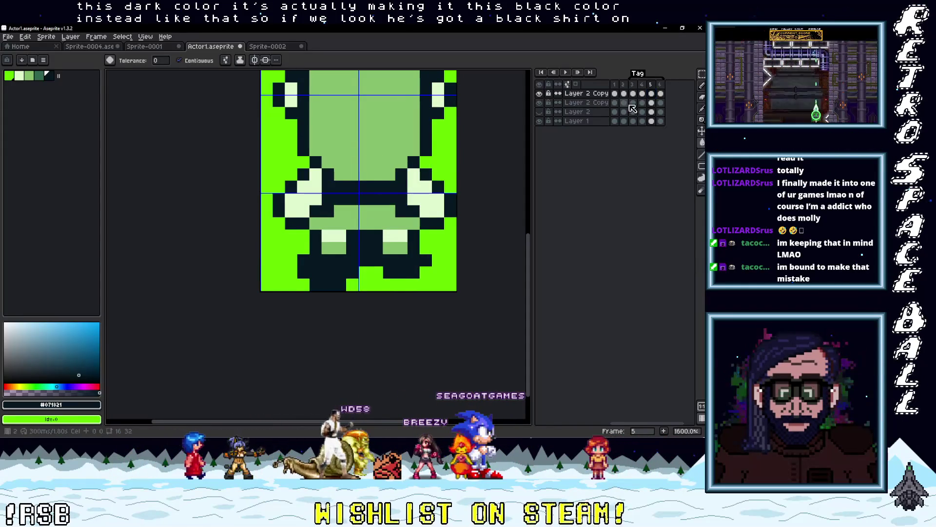
left_click(660, 94)
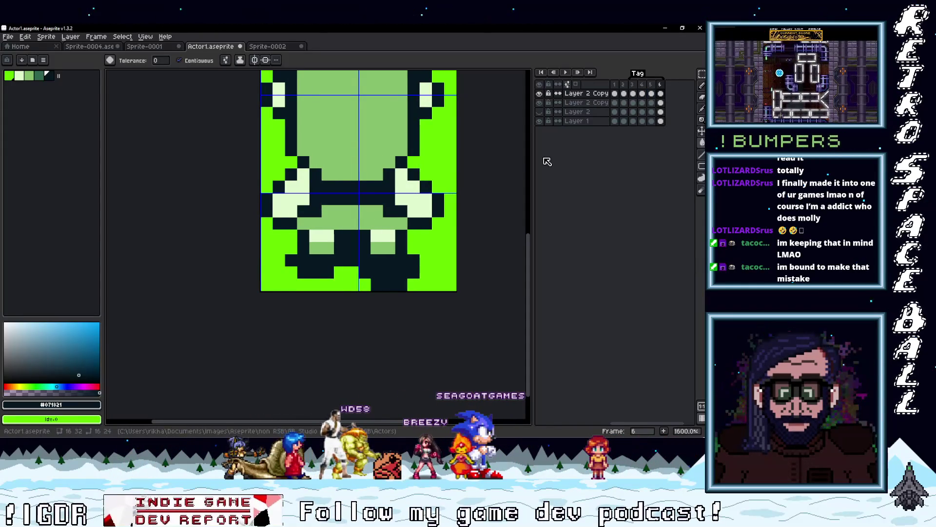
left_click(539, 94)
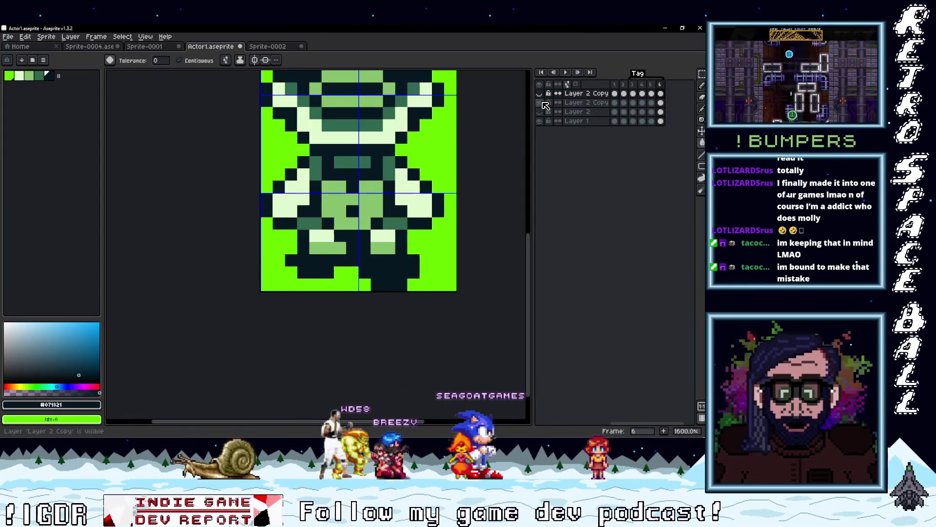
scroll(492, 186, "up", 2)
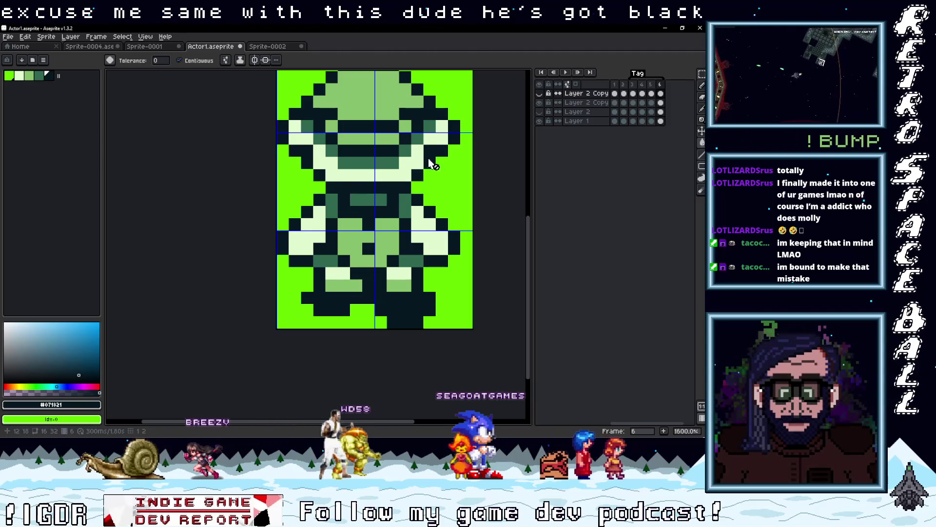
Step: On the second layer, recolour every mid-green pixel dark with a non-contiguous fill
left_click(660, 103)
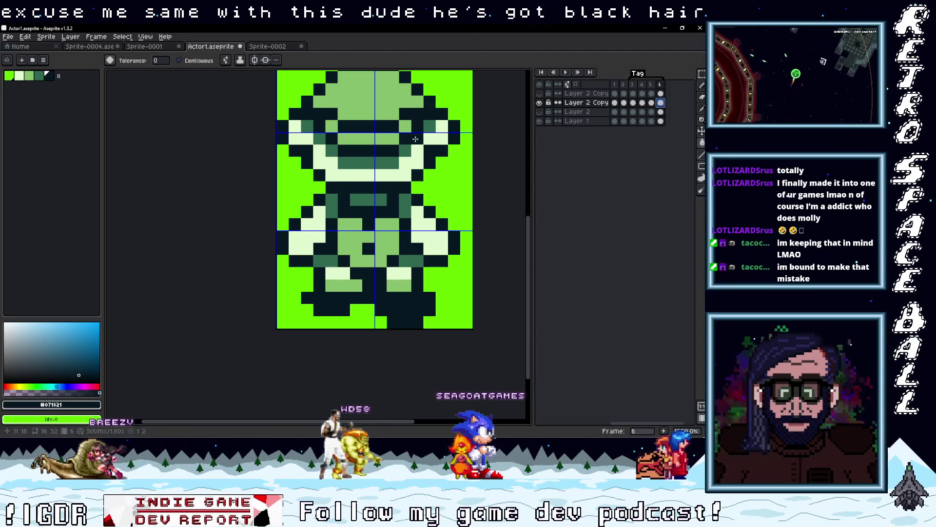
left_click(179, 60)
left_click(404, 126)
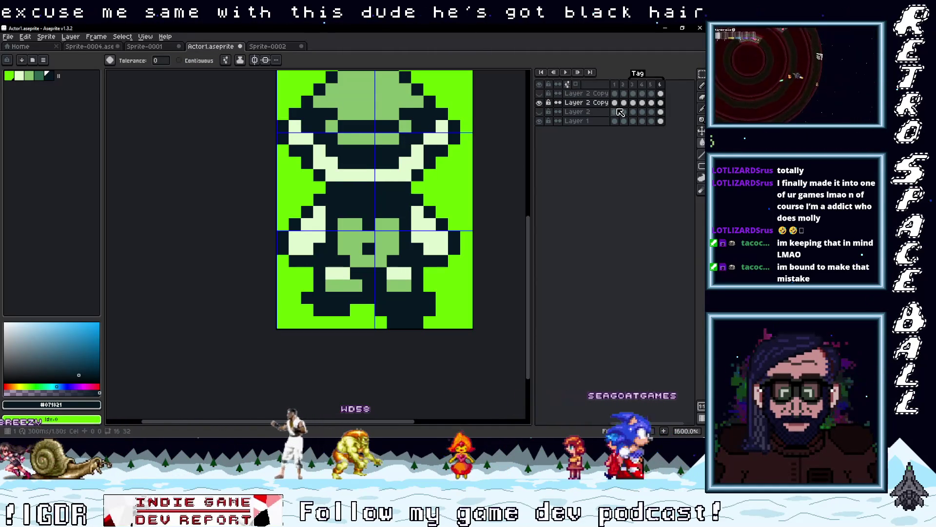
Step: Step back through the walk frames to front-facing frame 1
left_click(651, 102)
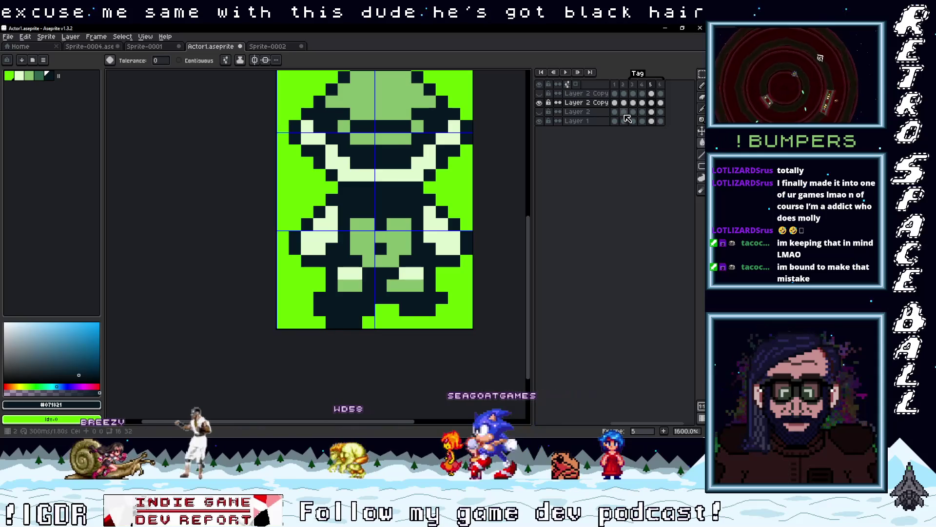
left_click(642, 103)
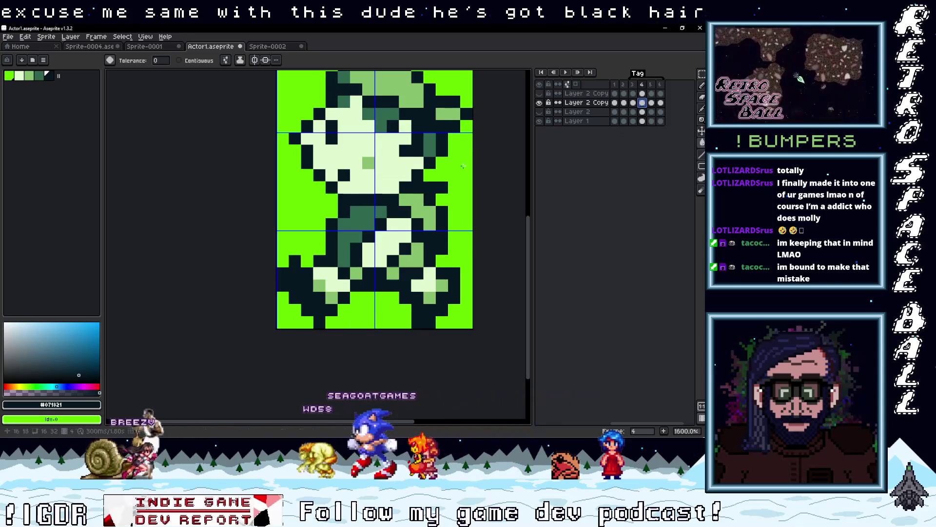
left_click(632, 103)
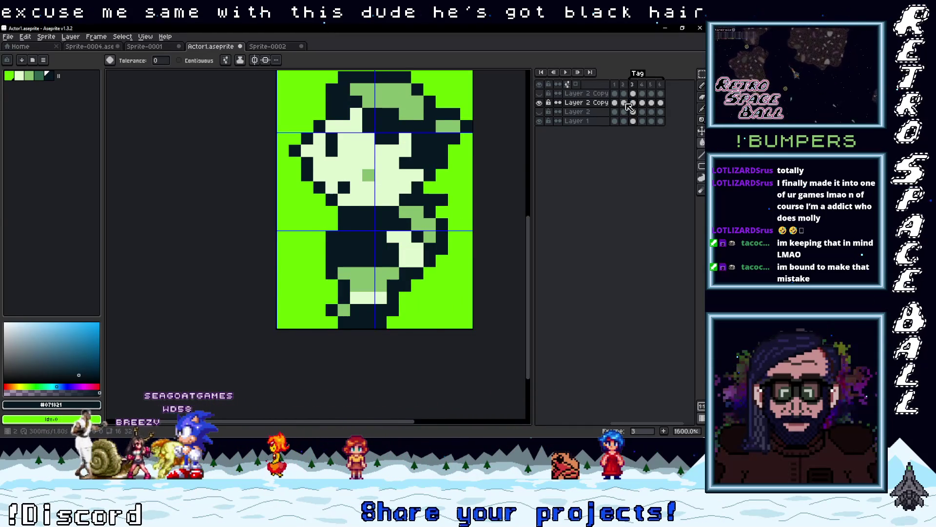
left_click(623, 103)
left_click(615, 102)
Step: Hide Layer 2 Copy, show Layer 2, and make Layer 2 the active layer
left_click(604, 122)
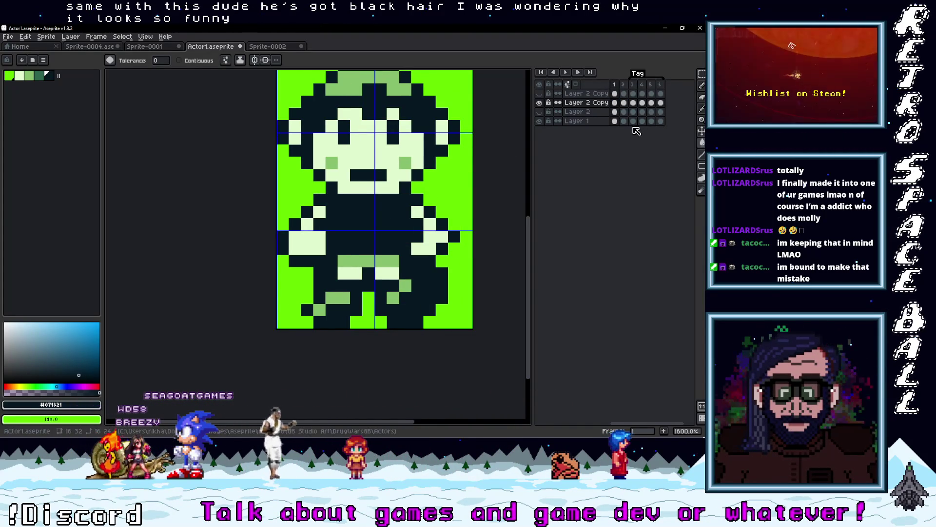
left_click(539, 102)
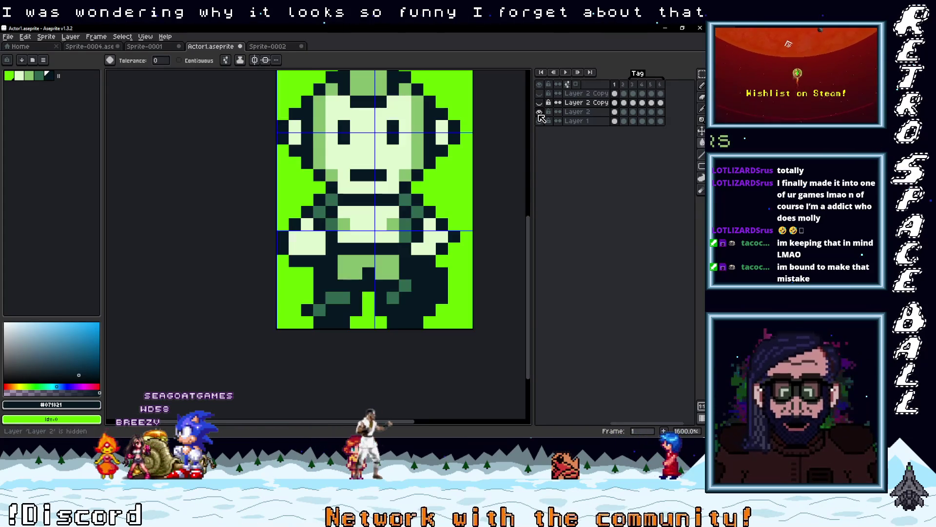
left_click(538, 111)
scroll(413, 241, "up", 2)
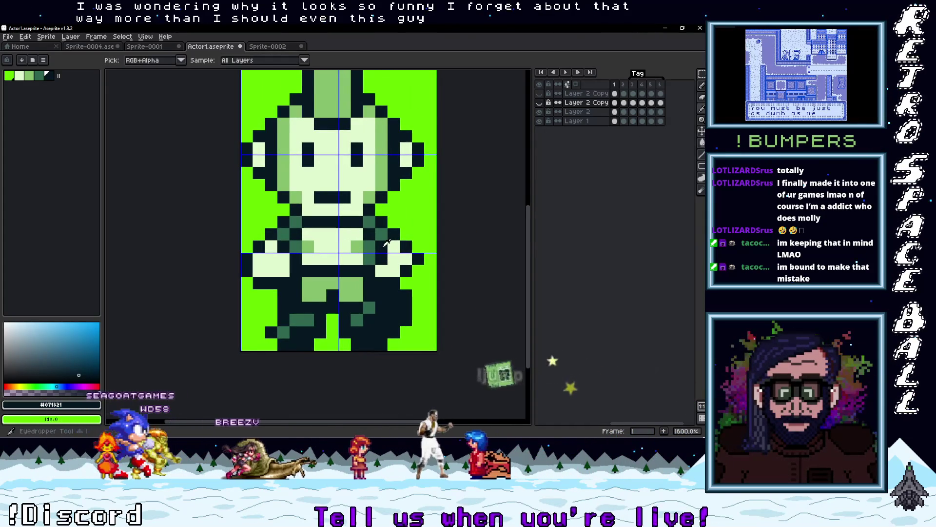
key("Down")
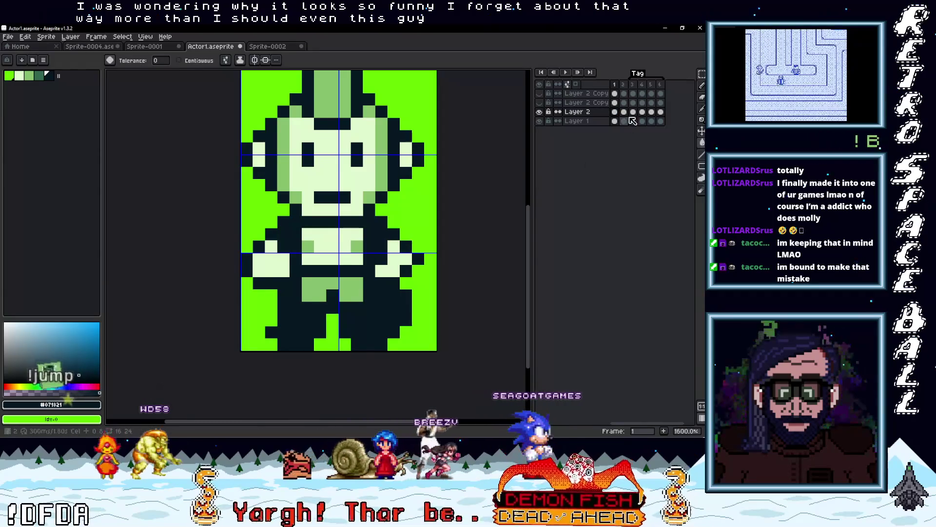
Step: Recolour all of frame 5's dark-green pixels on Layer 2 to the darkest shade, then go to frame 6
key("Right")
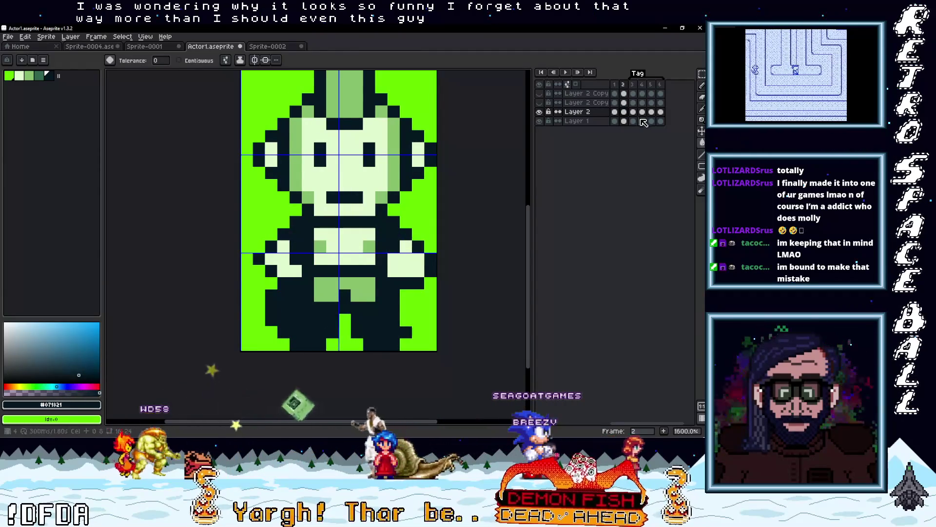
left_click(644, 112)
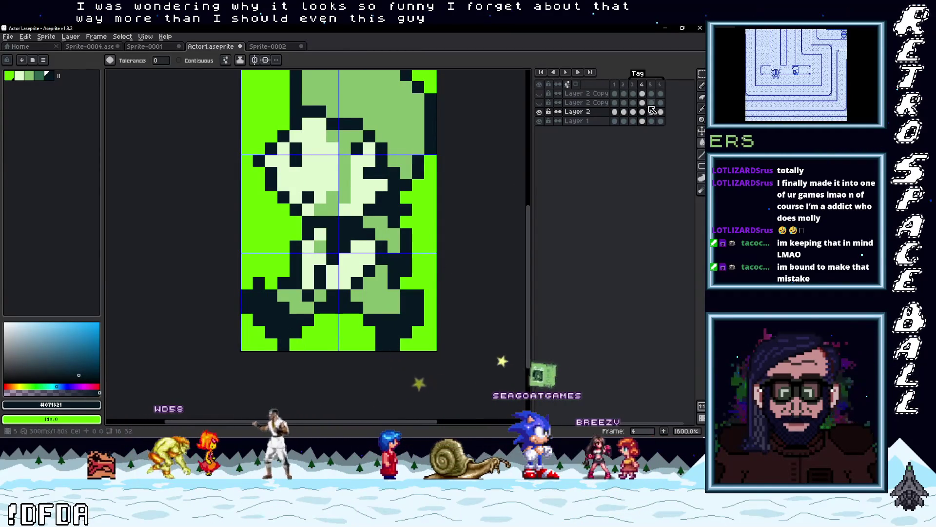
key("Right")
left_click(381, 223)
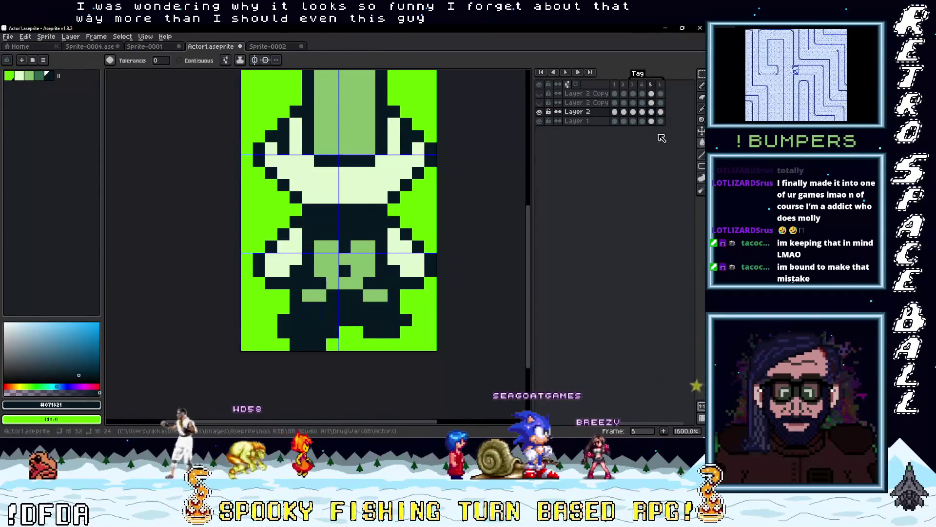
left_click(661, 113)
scroll(382, 284, "down", 5)
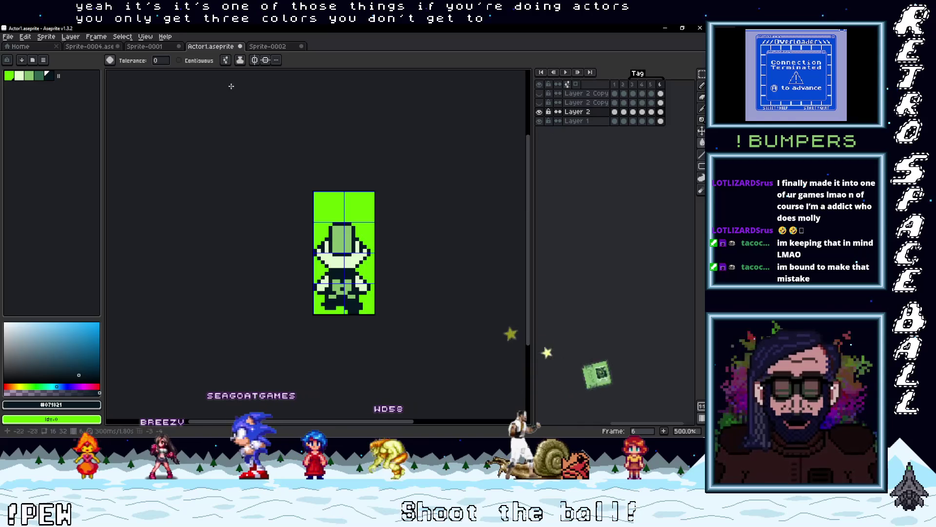
left_click(42, 77)
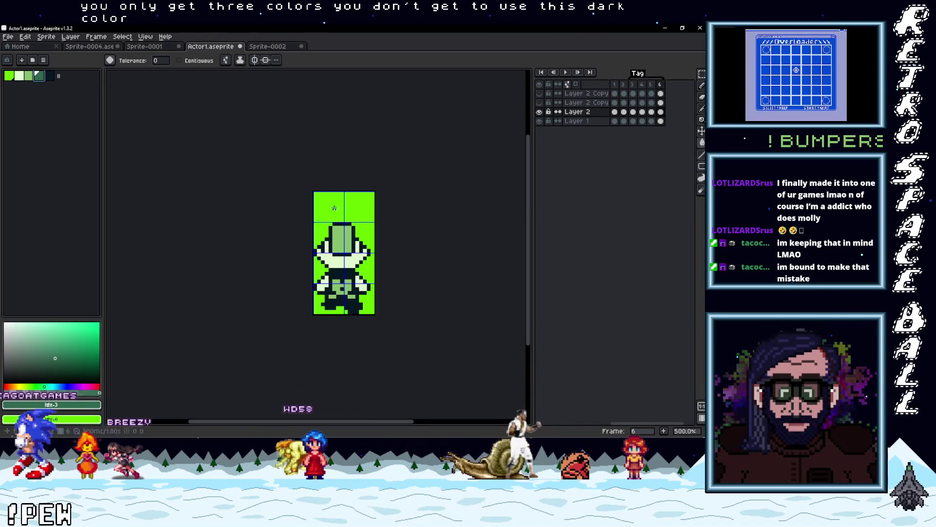
left_click(342, 201)
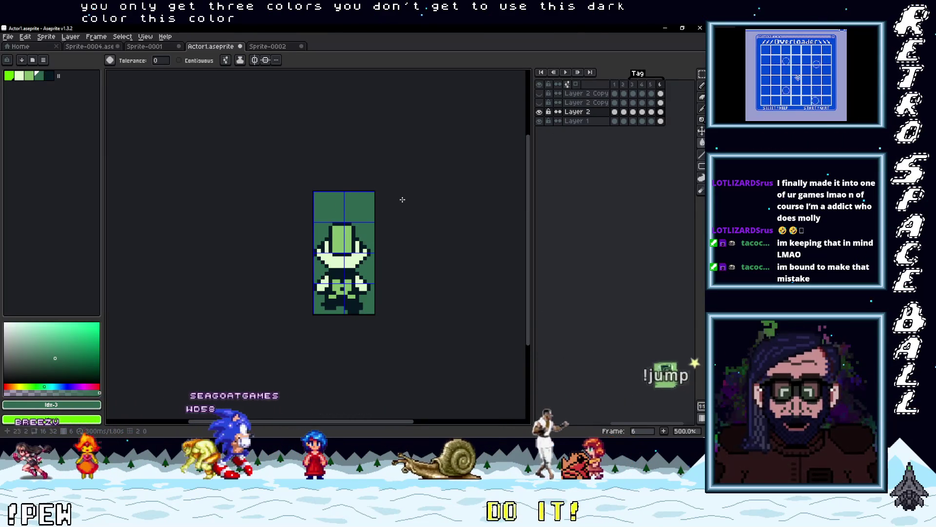
scroll(351, 250, "up", 4)
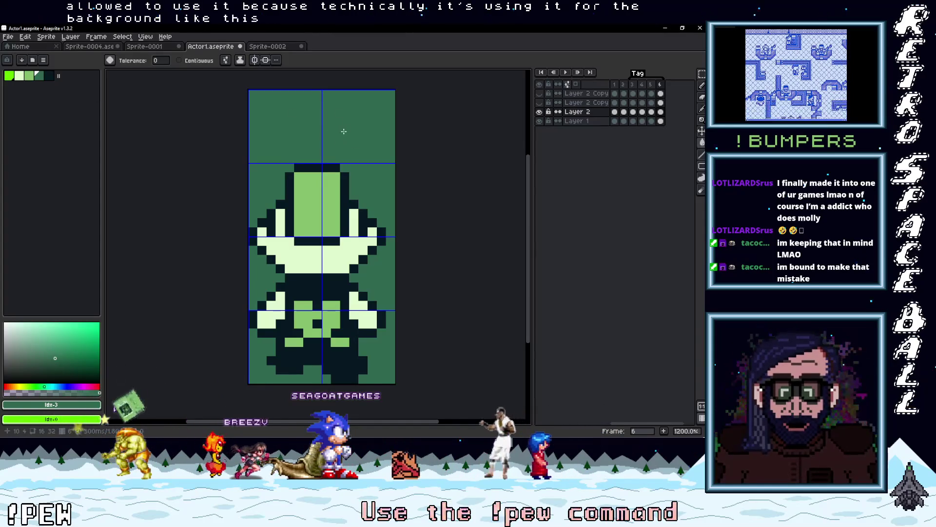
key("bracketleft")
key("bracketleft")
key("bracketleft")
left_click(351, 128)
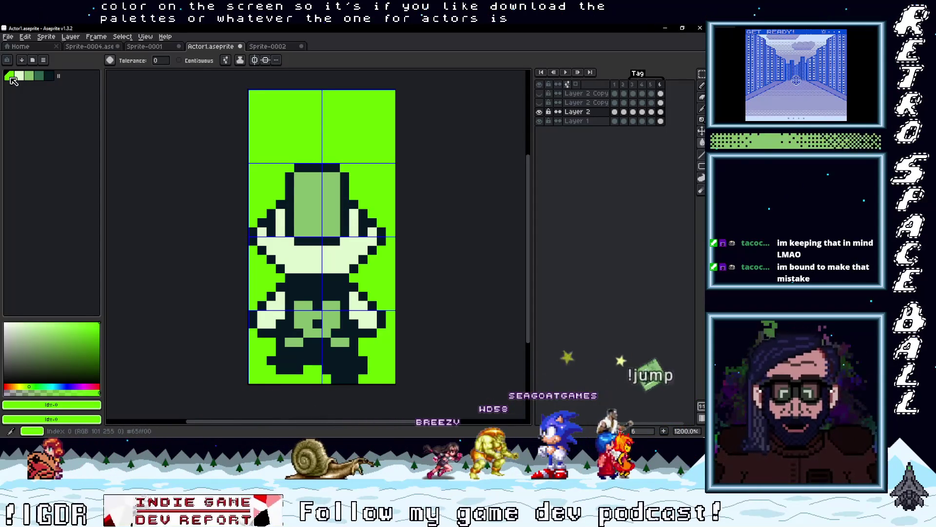
Step: Make the palette's light green #e0f8cf the foreground colour
left_click(22, 77)
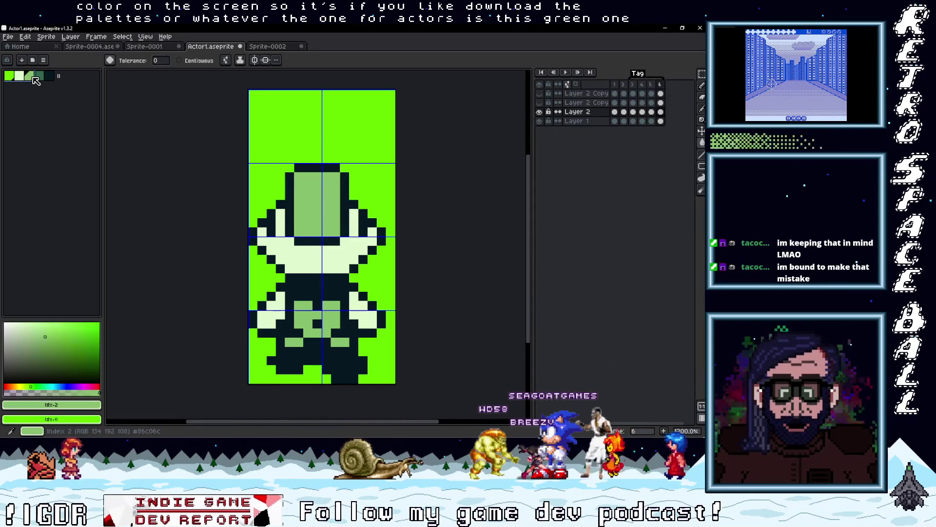
left_click(49, 77)
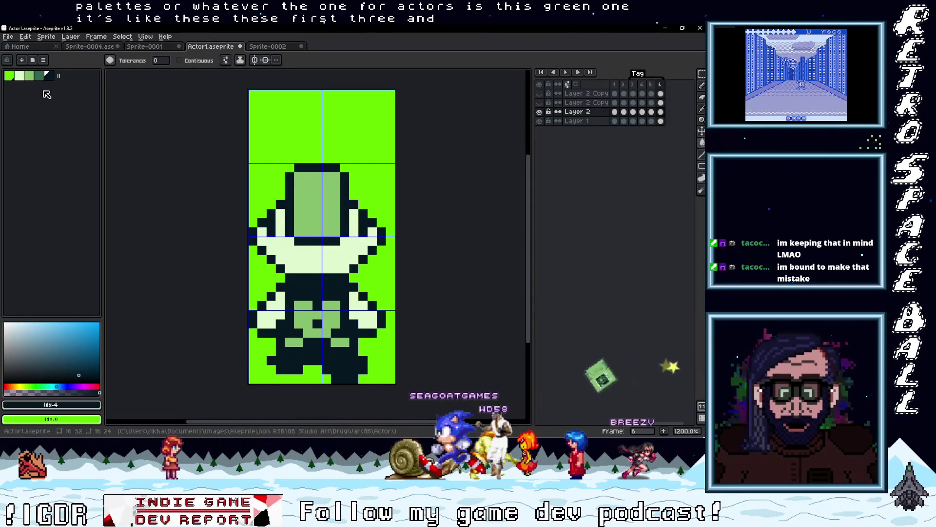
left_click(22, 76)
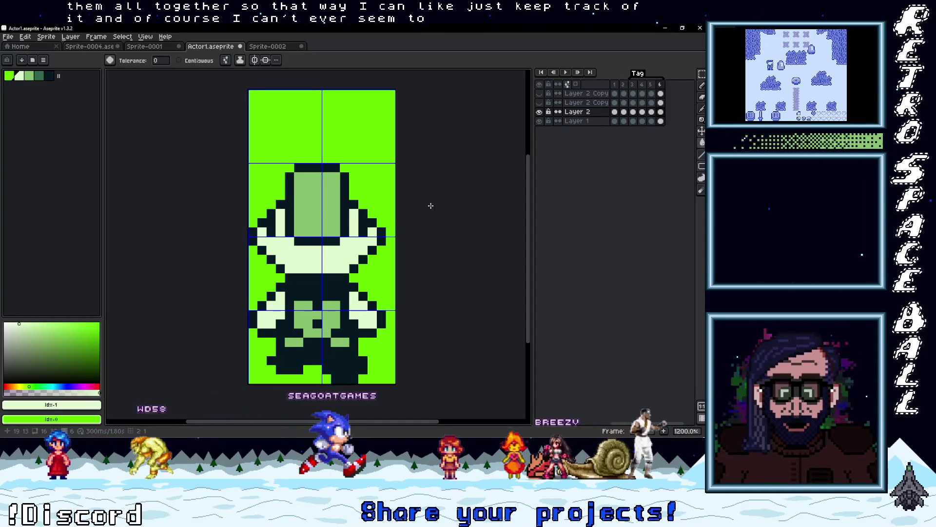
Step: Eyedrop the darkest colour from the shirt on side-view frame 3
key("Right")
key("Right")
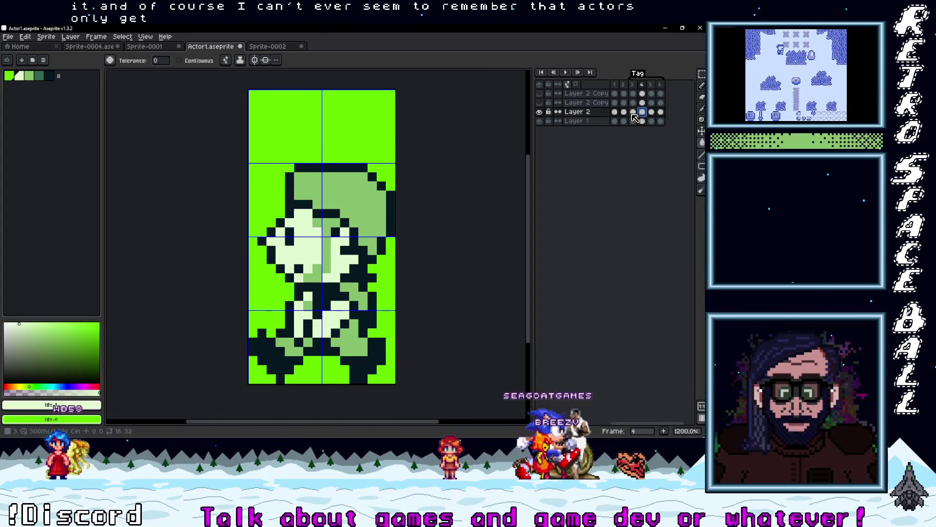
left_click(615, 113)
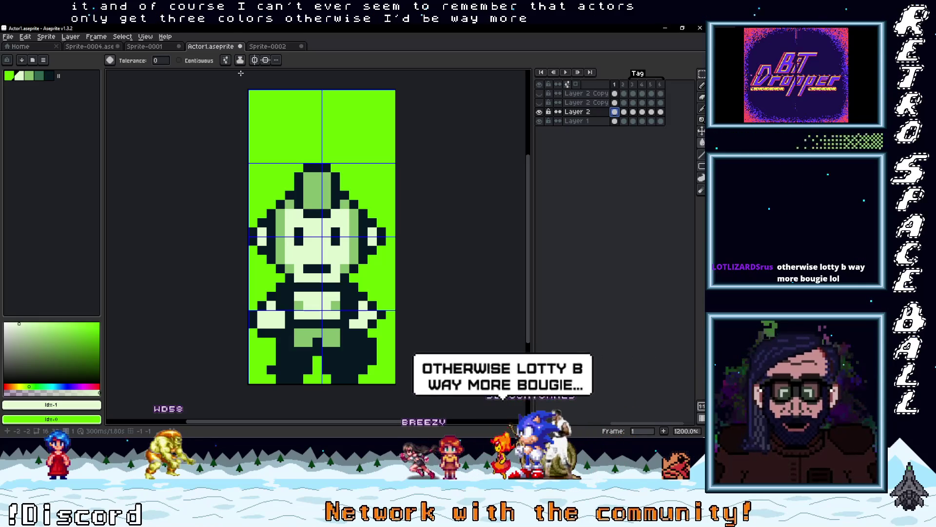
left_click(623, 85)
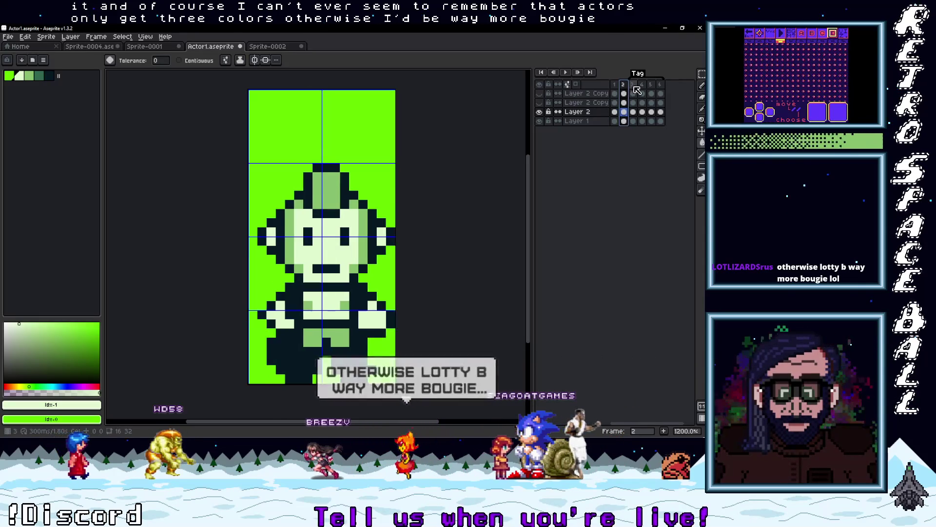
left_click(632, 85)
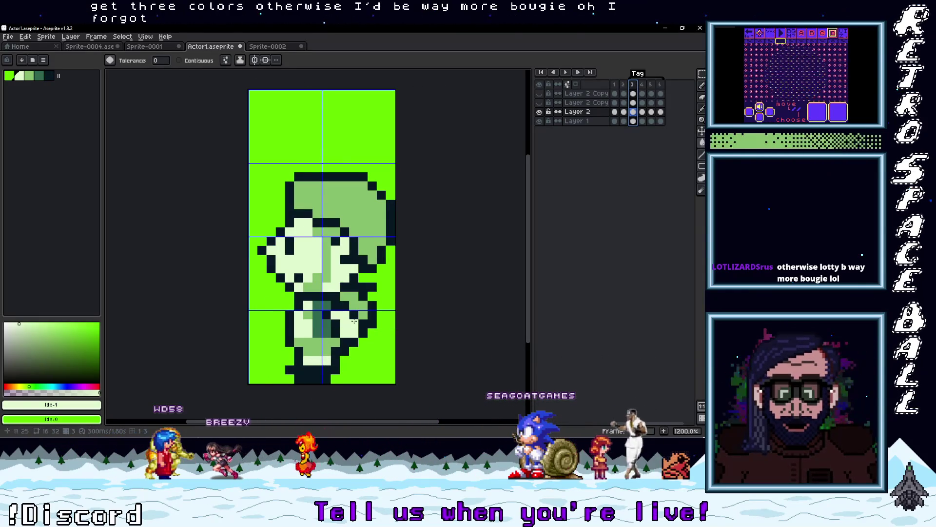
key("i")
left_click(339, 319)
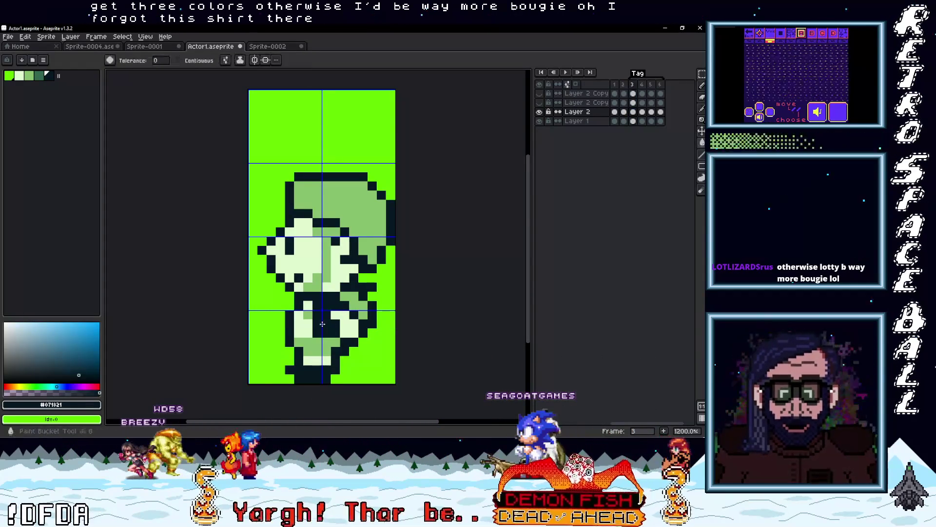
Step: Return to frame 1, hide Layer 2 and show Layer 2 Copy
left_click(651, 111)
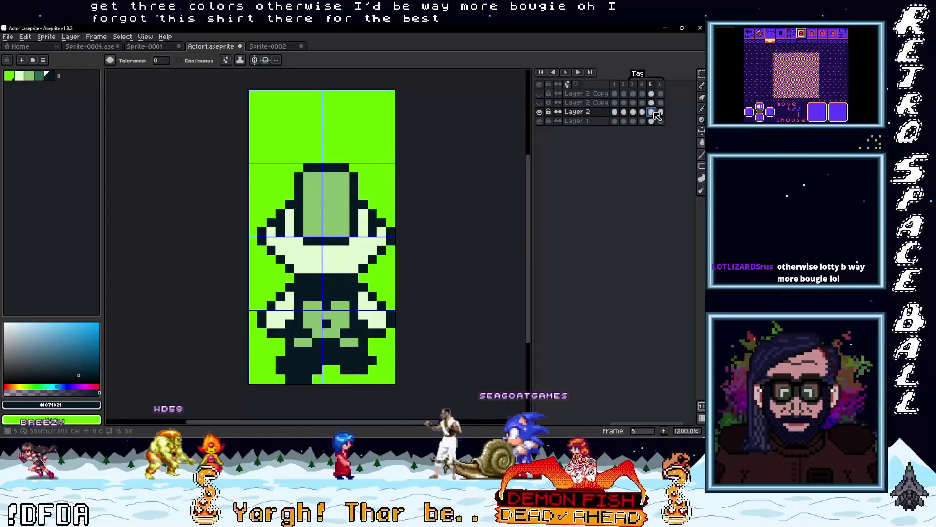
left_click(642, 111)
left_click(651, 112)
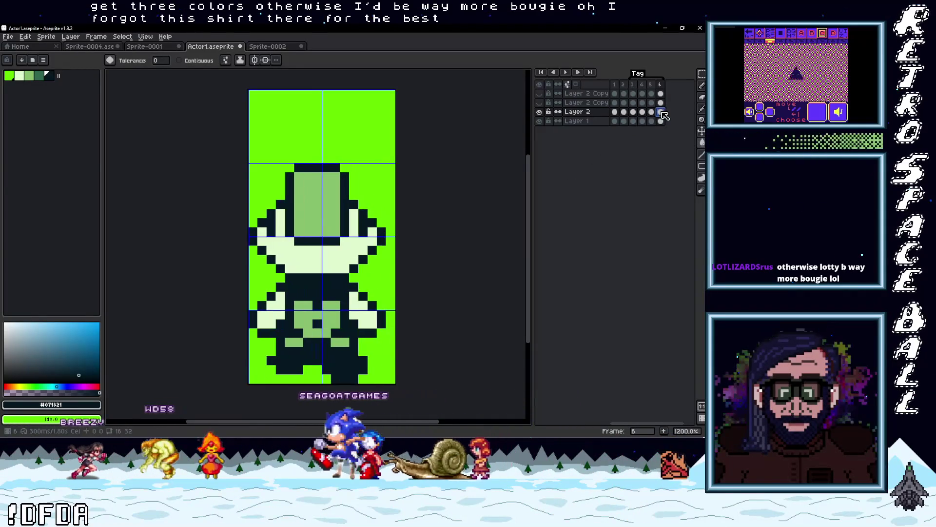
left_click(623, 111)
left_click(615, 112)
left_click(539, 112)
left_click(539, 93)
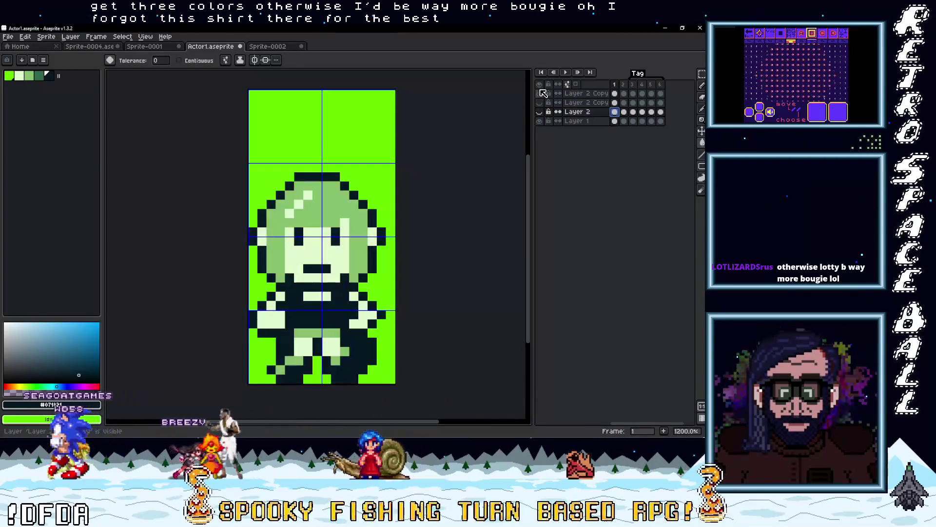
right_click(588, 96)
Step: Add a new empty layer and unlock the green character layer
mouse_move(603, 114)
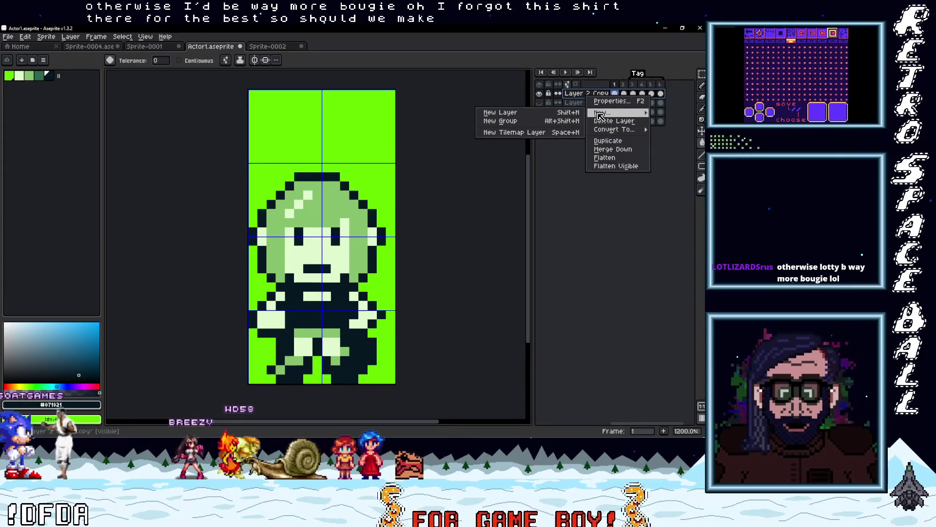
left_click(548, 113)
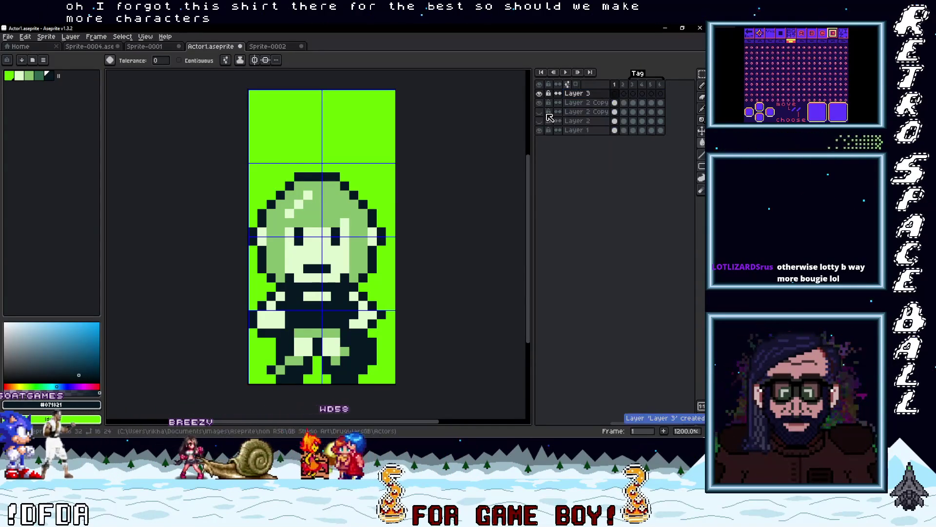
left_click(539, 103)
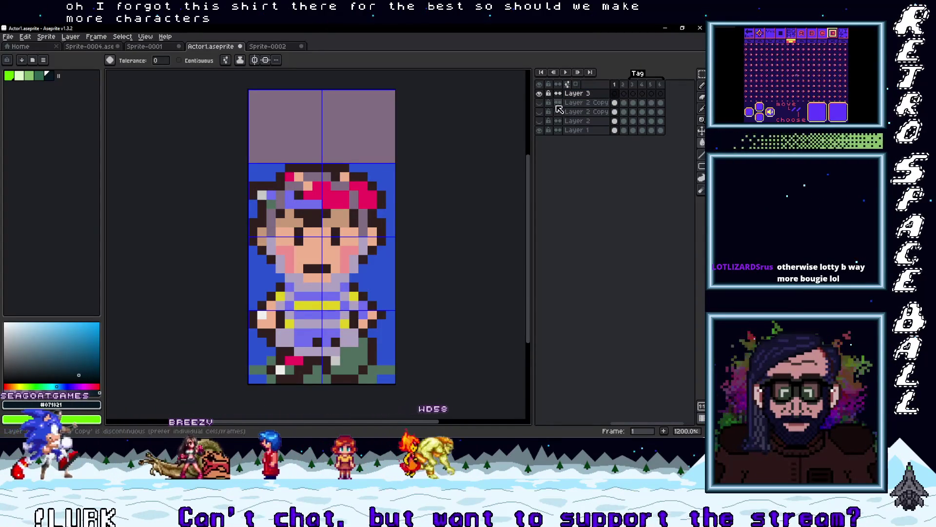
left_click(539, 109)
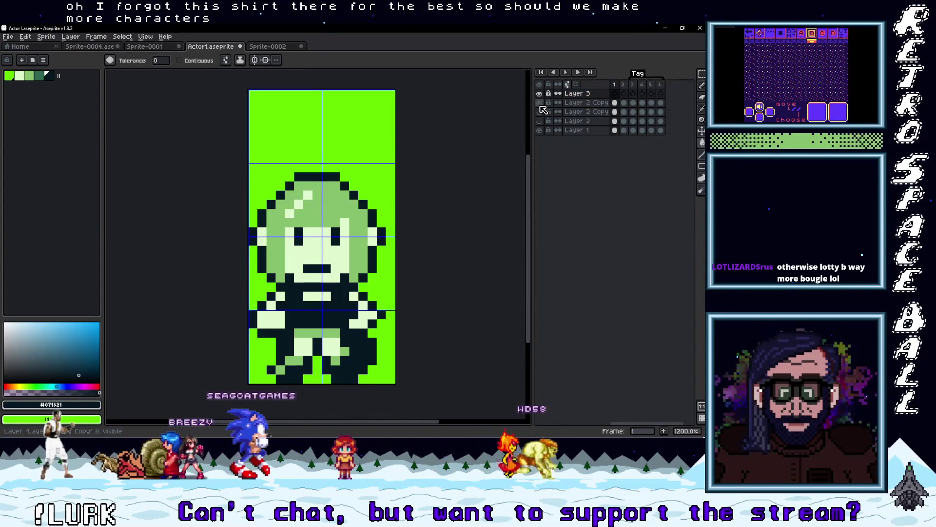
left_click(550, 108)
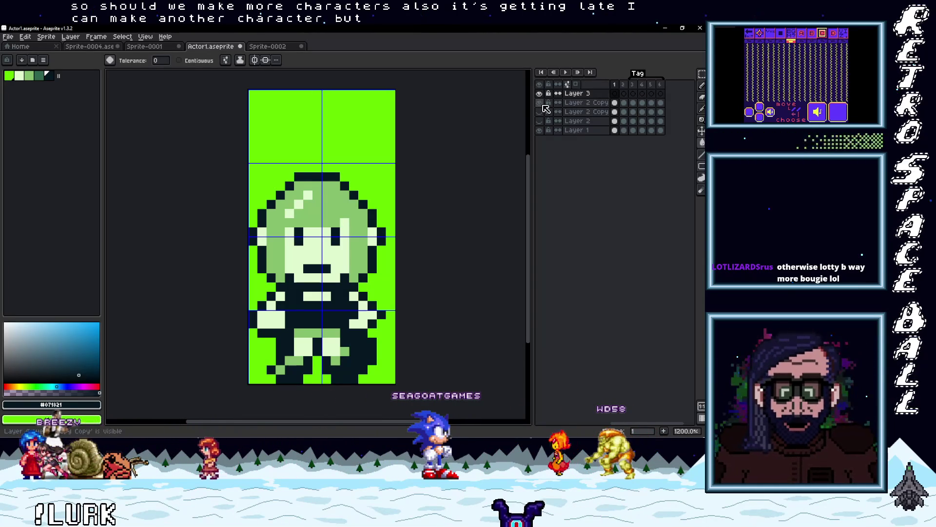
left_click(540, 103)
left_click(541, 104)
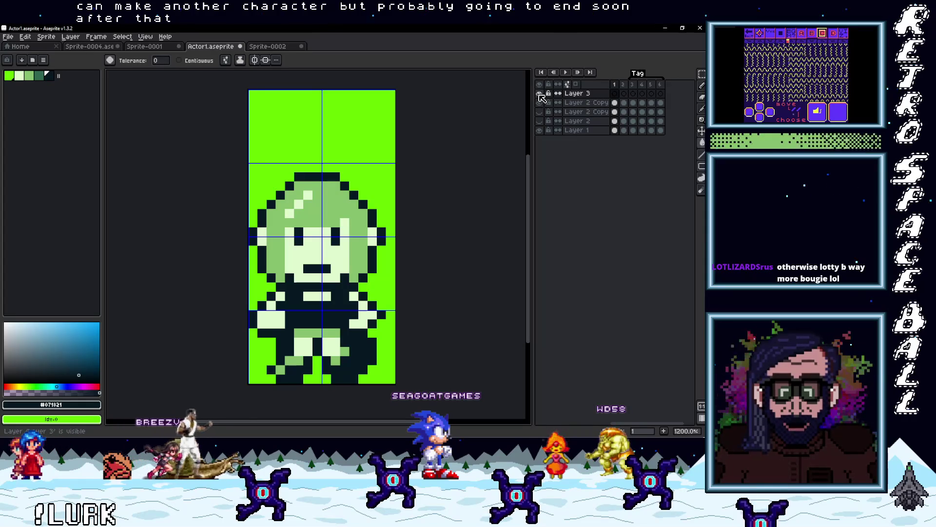
Step: Delete Layer 3 and the unwanted extra layer copy
right_click(581, 95)
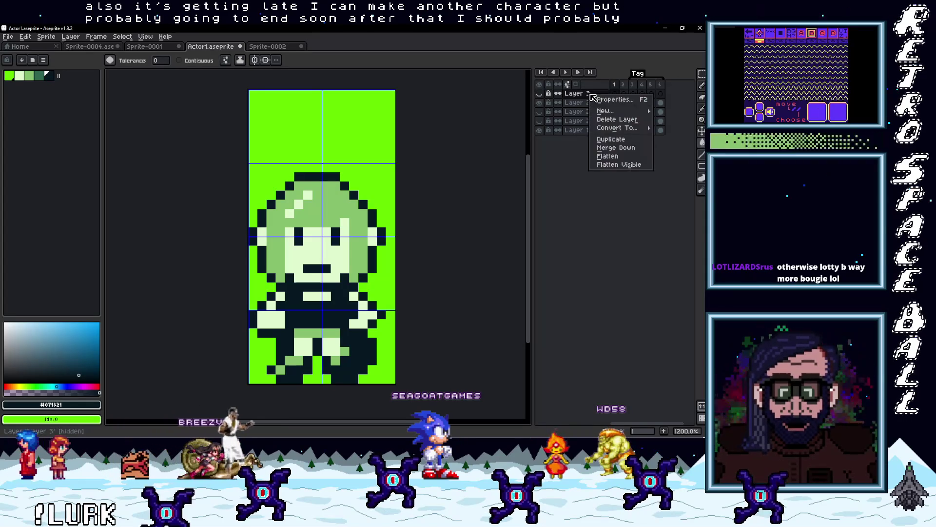
left_click(617, 119)
right_click(584, 96)
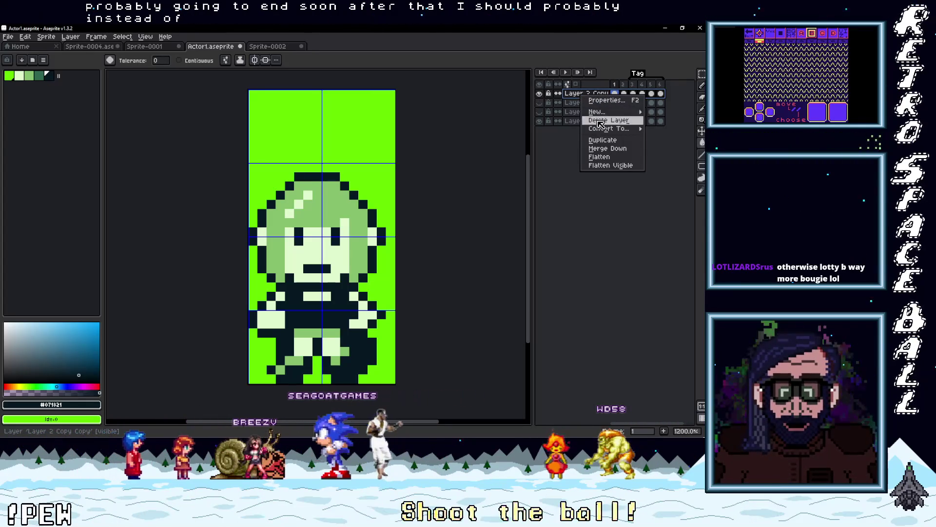
mouse_move(597, 112)
left_click(604, 141)
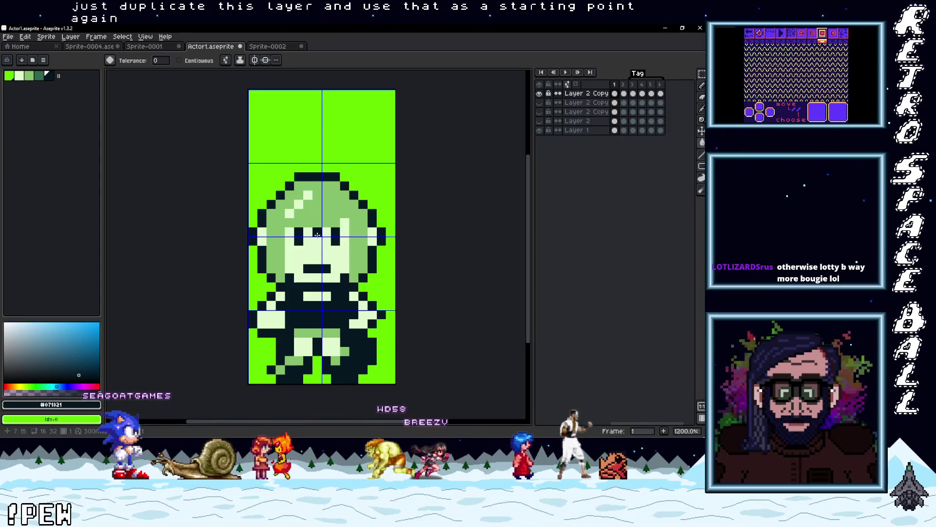
scroll(318, 236, "down", 2)
scroll(318, 235, "right", 3)
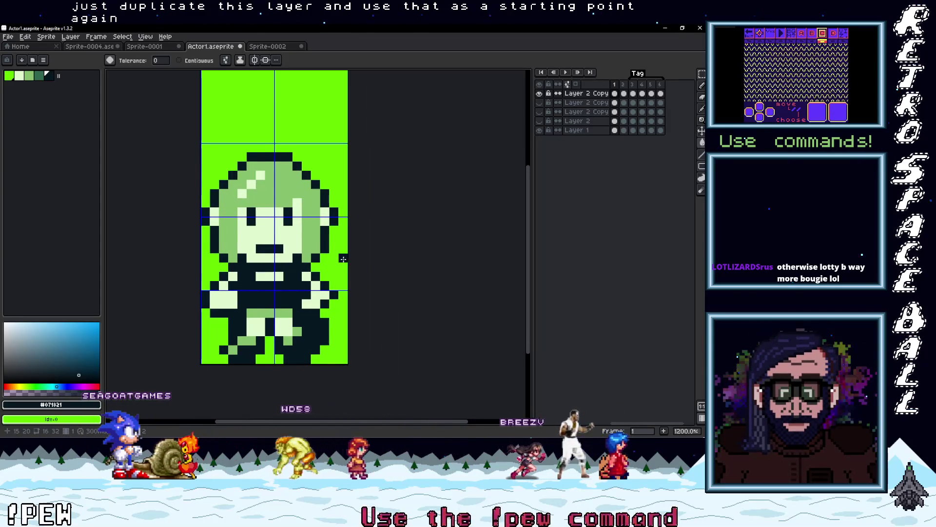
right_click(587, 93)
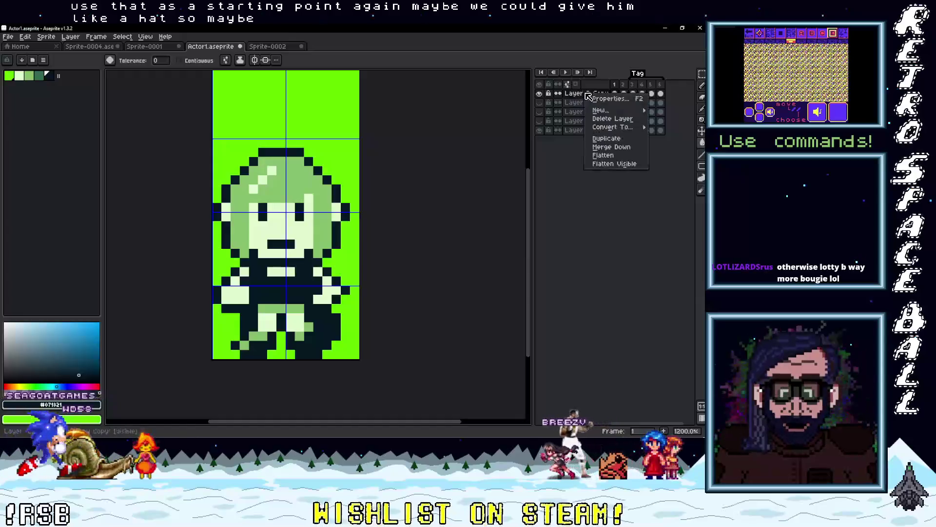
left_click(612, 119)
Step: Show Layer 2 Copy, duplicate it, and move the duplicate to the top of the stack
left_click(539, 103)
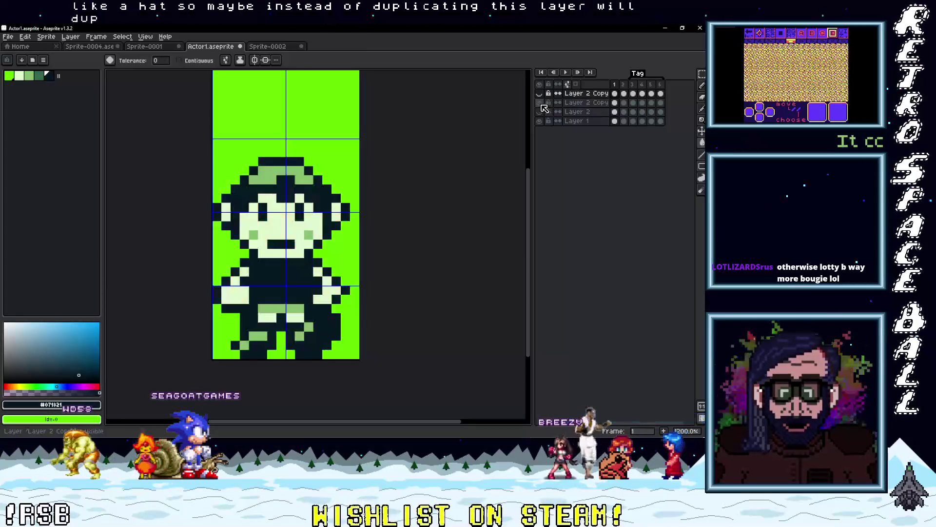
right_click(588, 103)
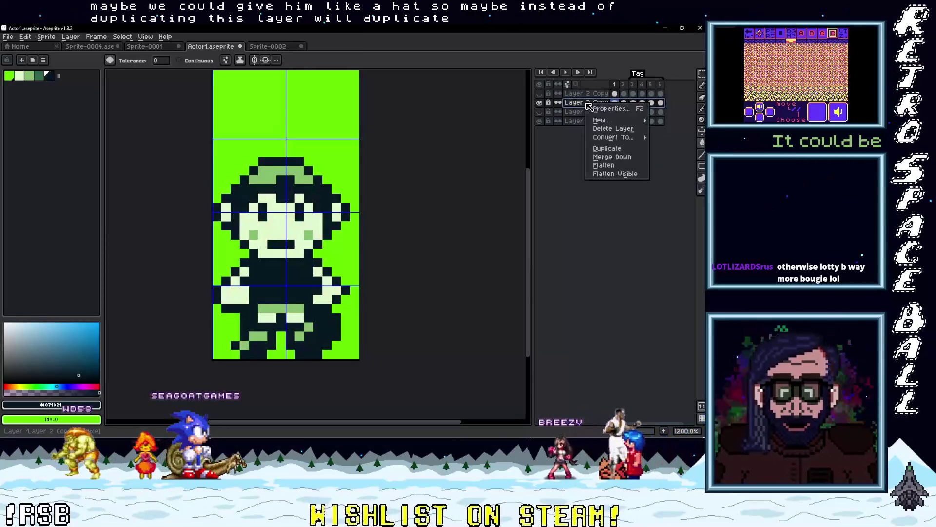
left_click(616, 150)
left_click_drag(568, 107, 588, 94)
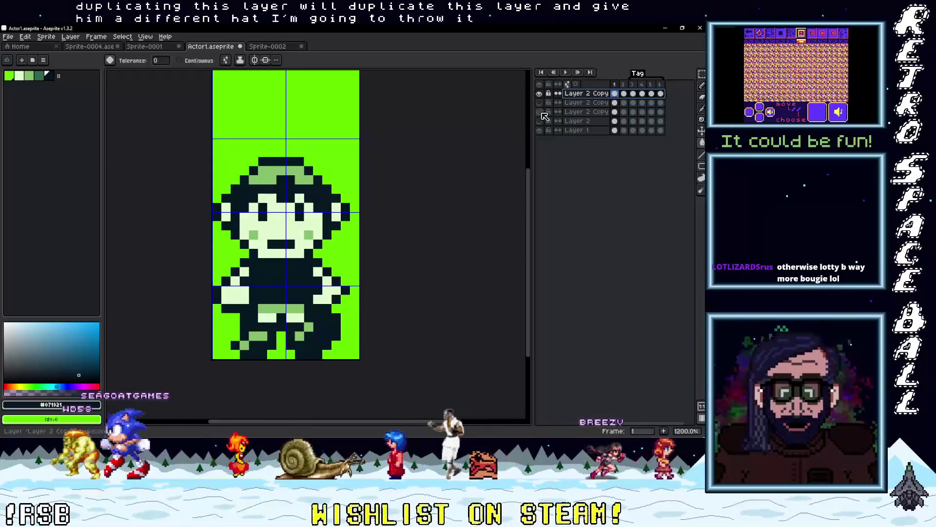
scroll(292, 180, "up", 3)
Step: Paint a tall dark top hat above the front-facing character's head
scroll(291, 180, "down", 2)
left_click(384, 182)
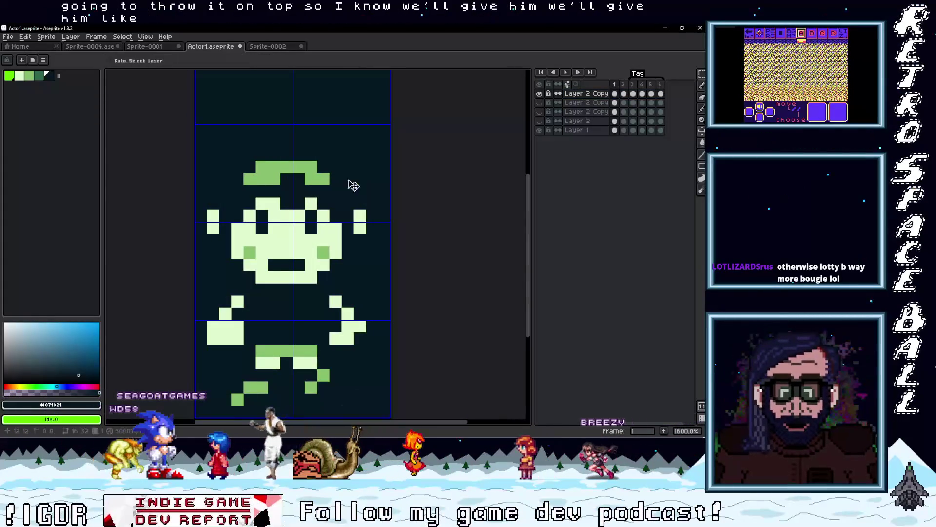
key("ctrl+z")
key("b")
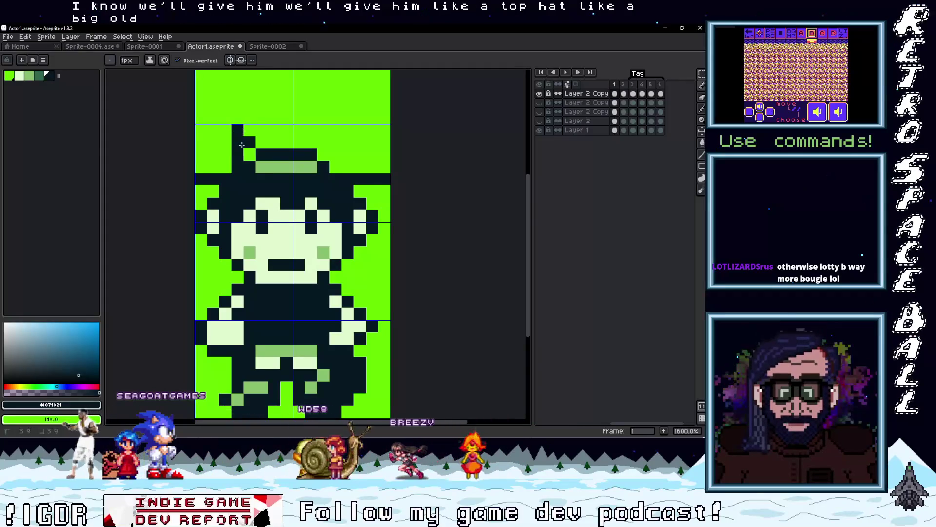
key("ctrl+z")
key("ctrl+z")
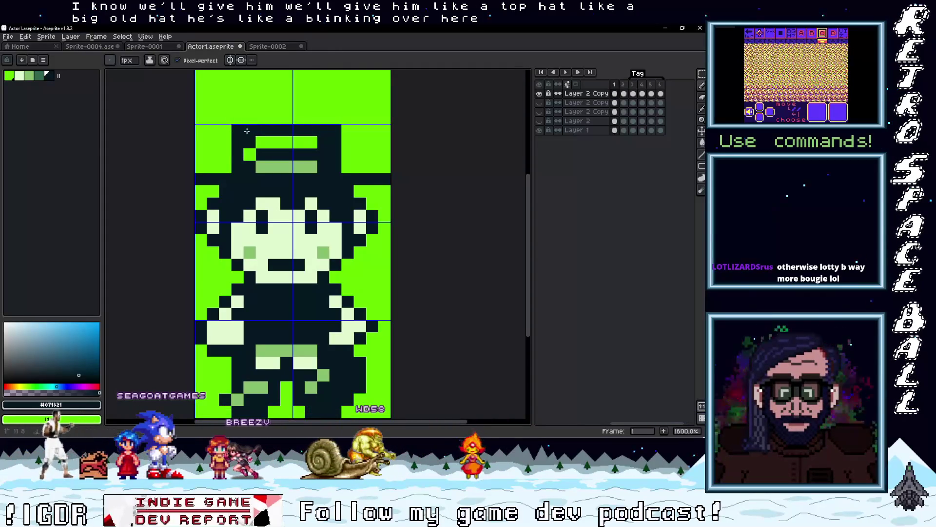
scroll(402, 207, "down", 6)
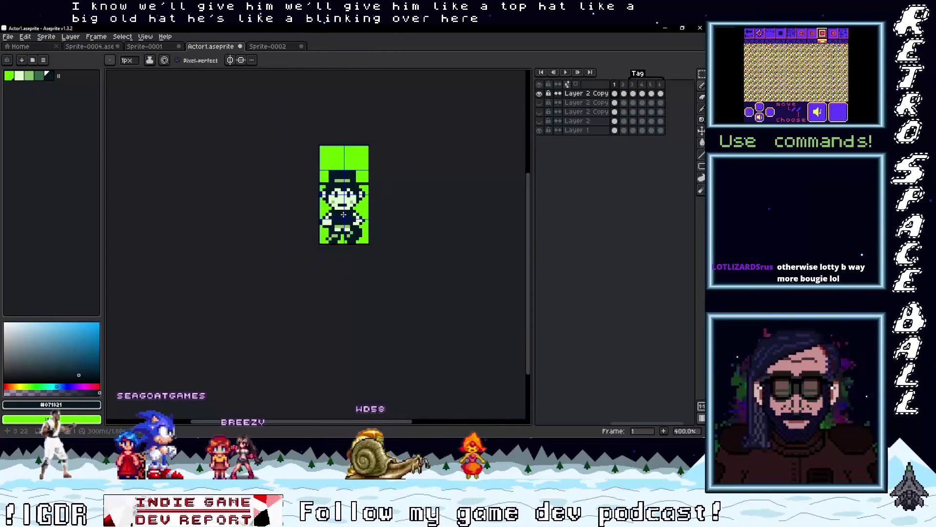
scroll(350, 215, "up", 5)
left_click_drag(355, 194, 355, 168)
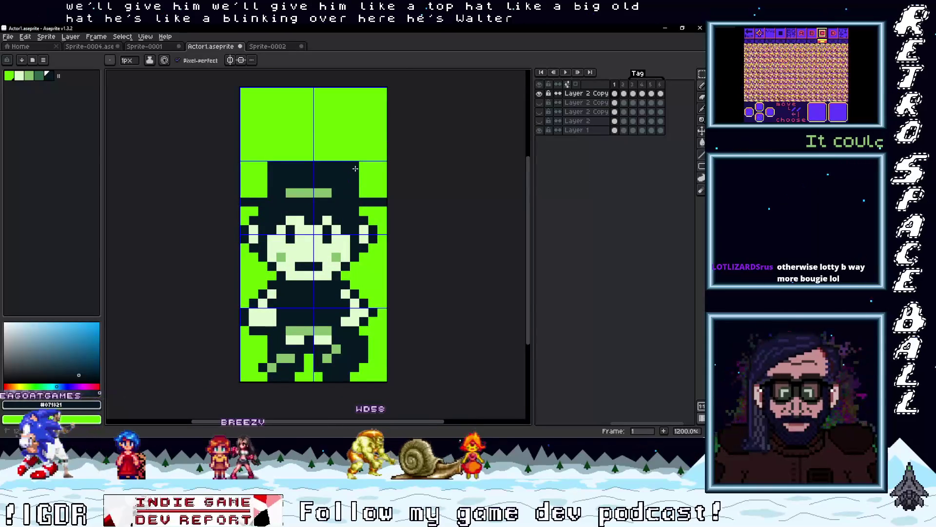
left_click_drag(268, 165, 263, 177)
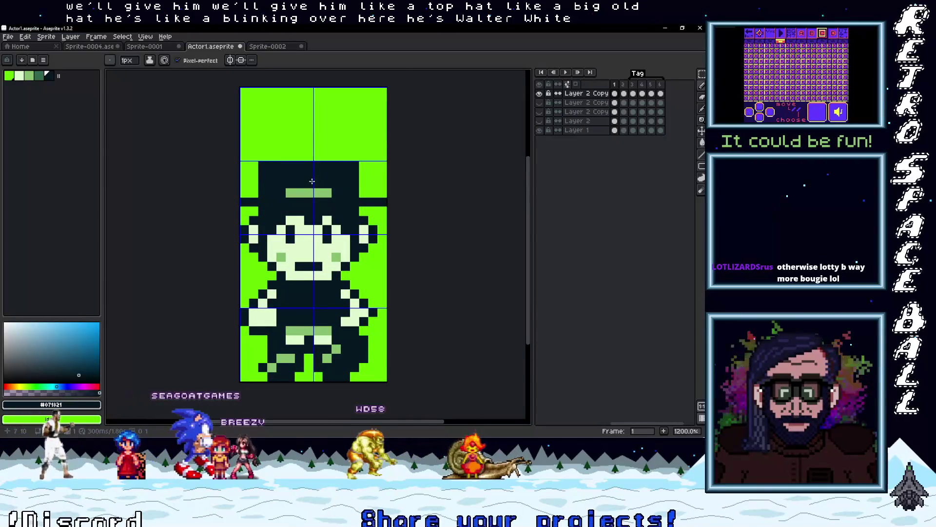
Step: Add a light-green band and a small feather to the top hat
left_click(264, 193, "alt")
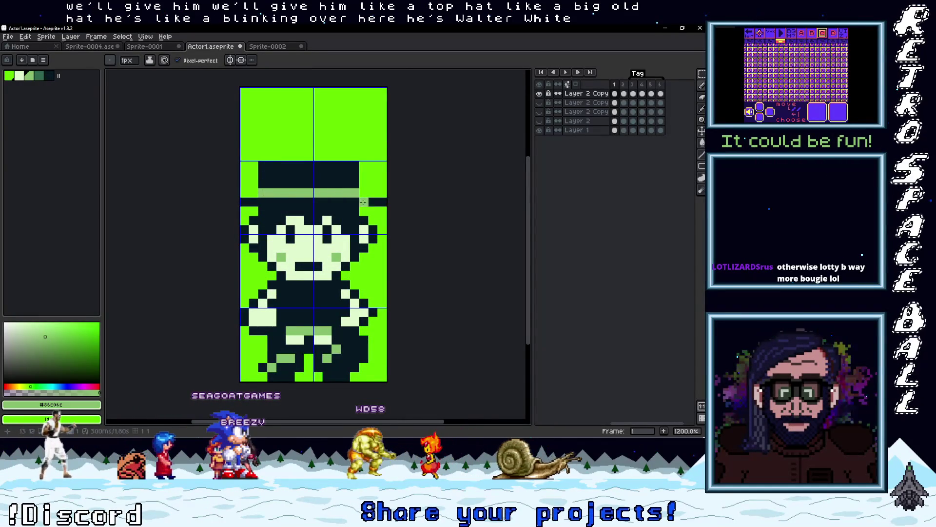
left_click(362, 192)
scroll(360, 191, "up", 1)
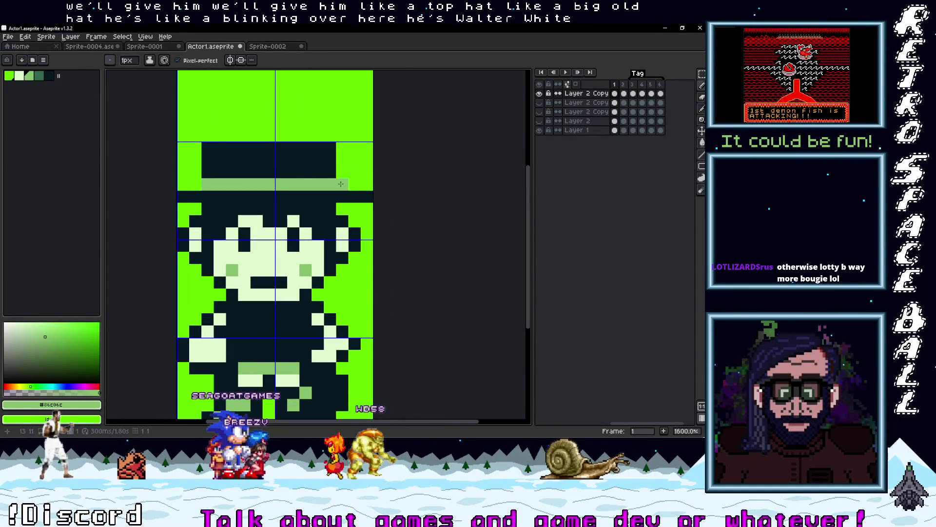
key("ctrl+z")
left_click(323, 195, "alt")
left_click(322, 184)
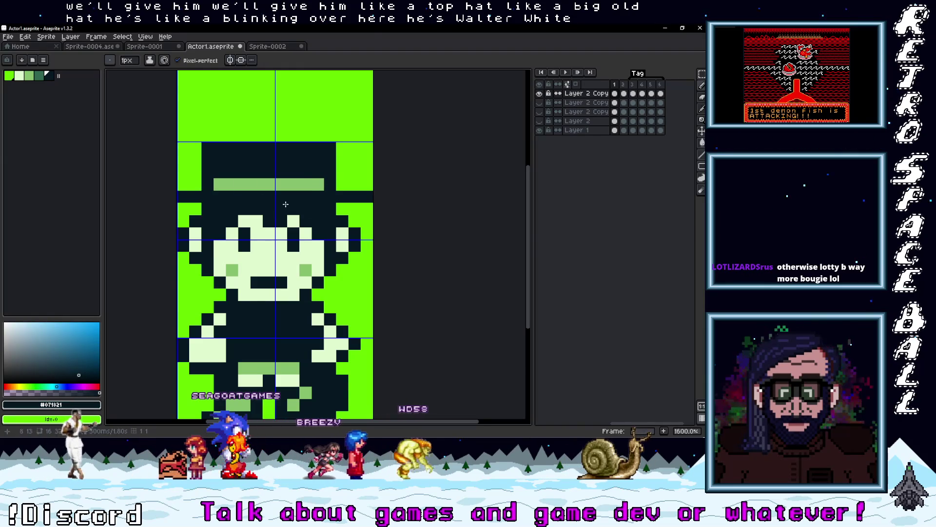
scroll(260, 198, "down", 3)
scroll(346, 255, "up", 2)
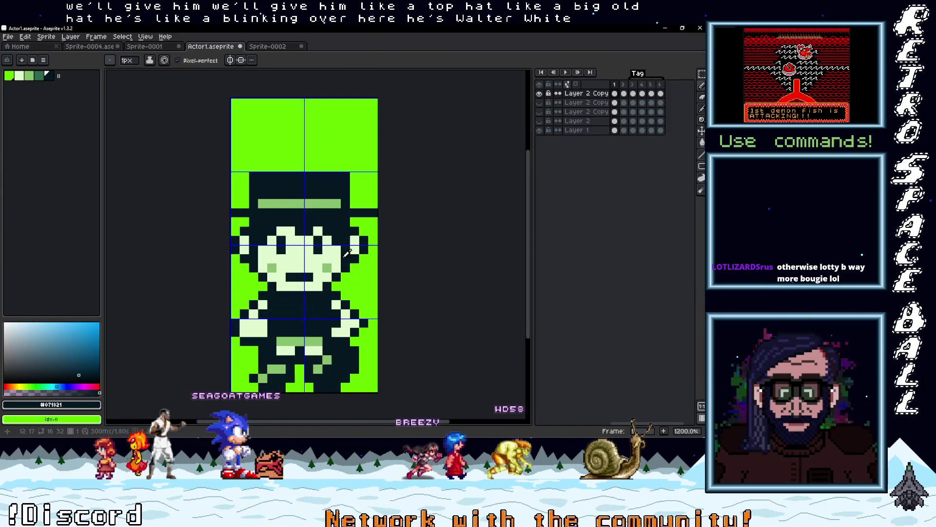
left_click(327, 195, "alt")
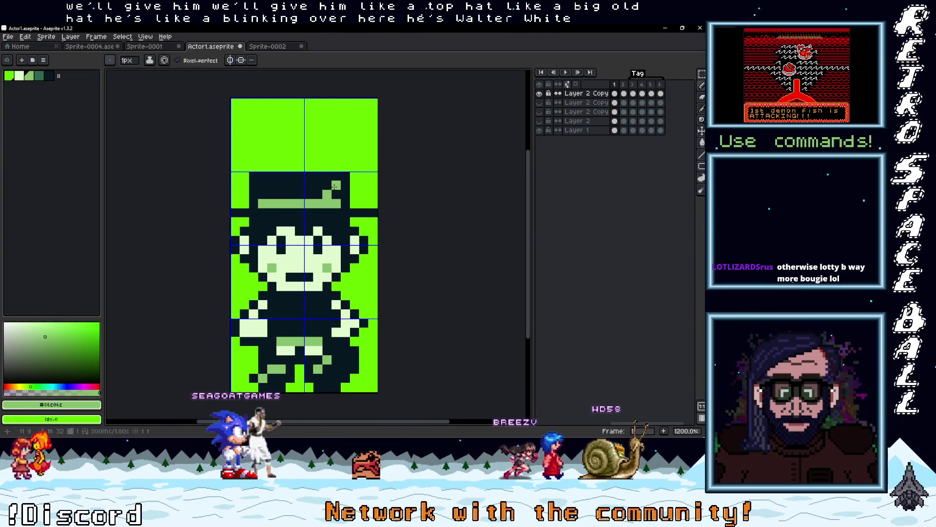
scroll(390, 250, "down", 2)
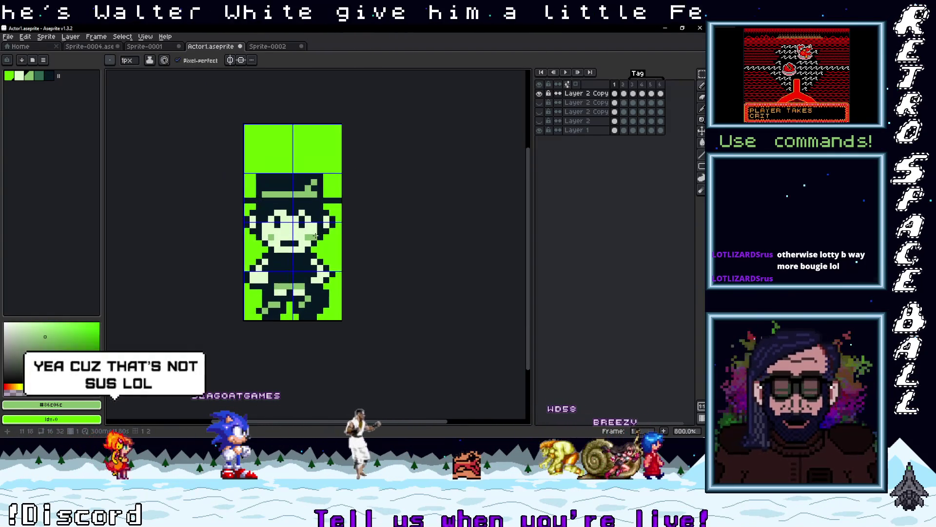
scroll(316, 235, "up", 2)
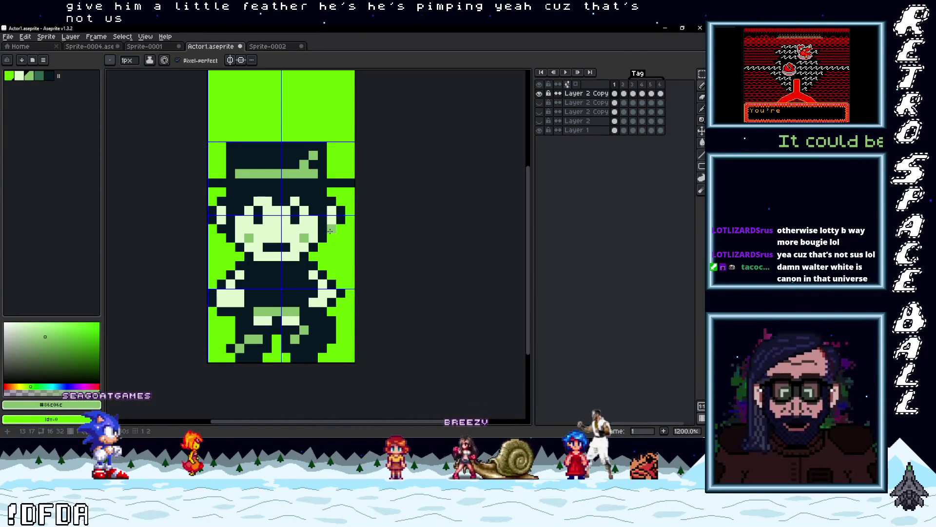
scroll(332, 263, "up", 2)
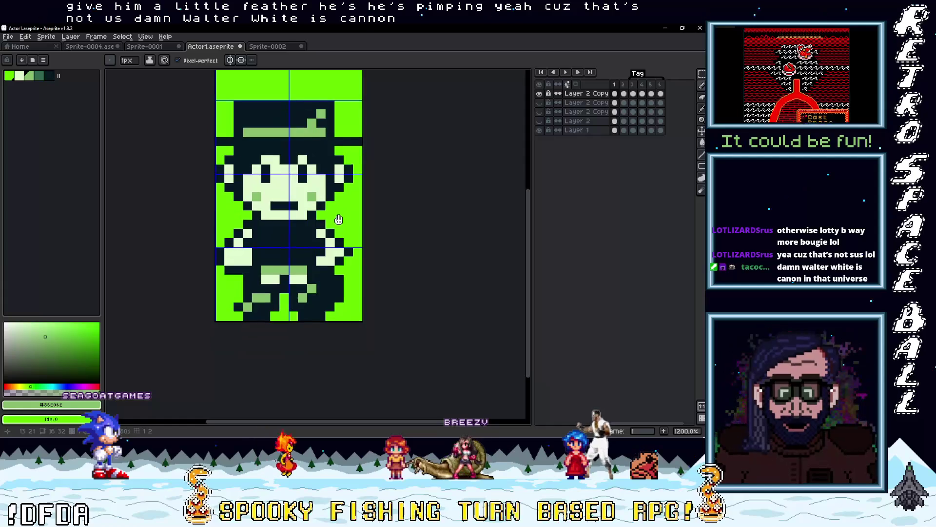
Step: Sample colours from the sprite and paint a row of medium green across the chest
key("i")
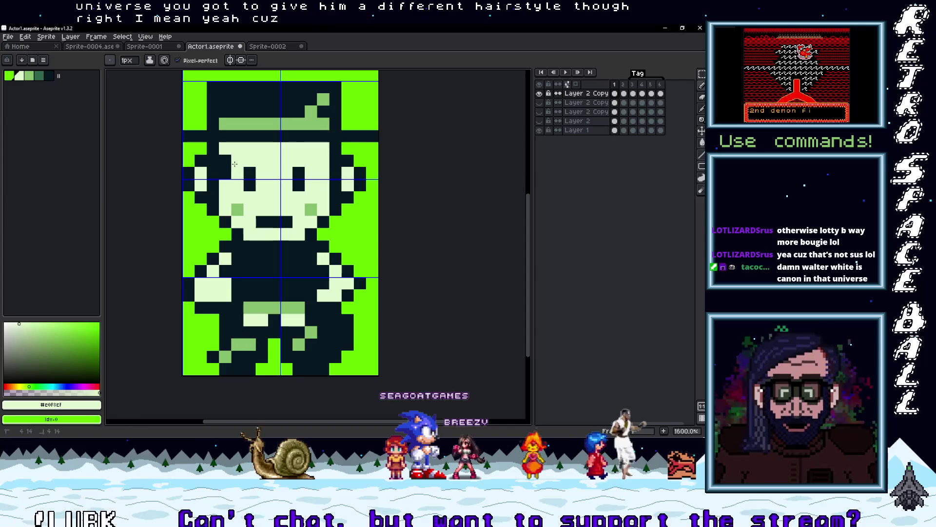
scroll(334, 202, "down", 4)
scroll(333, 218, "up", 4)
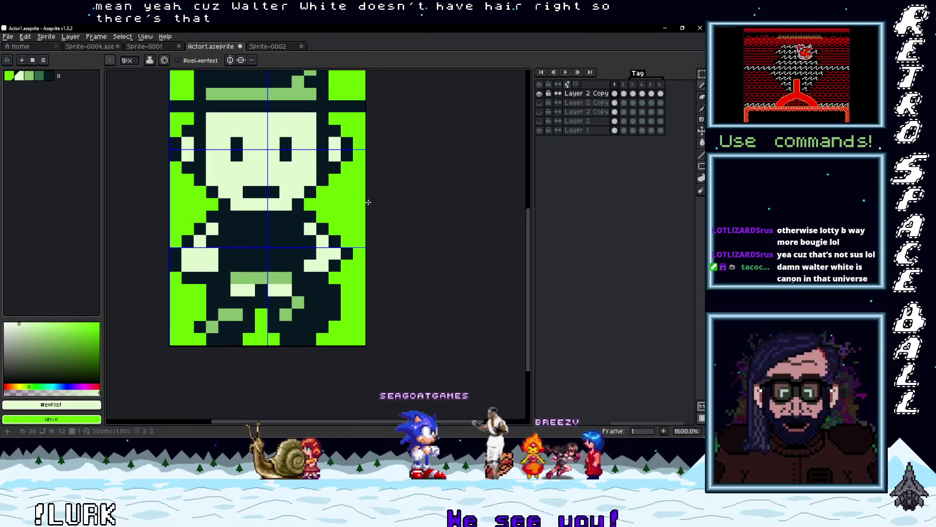
scroll(367, 201, "down", 5)
scroll(366, 220, "up", 4)
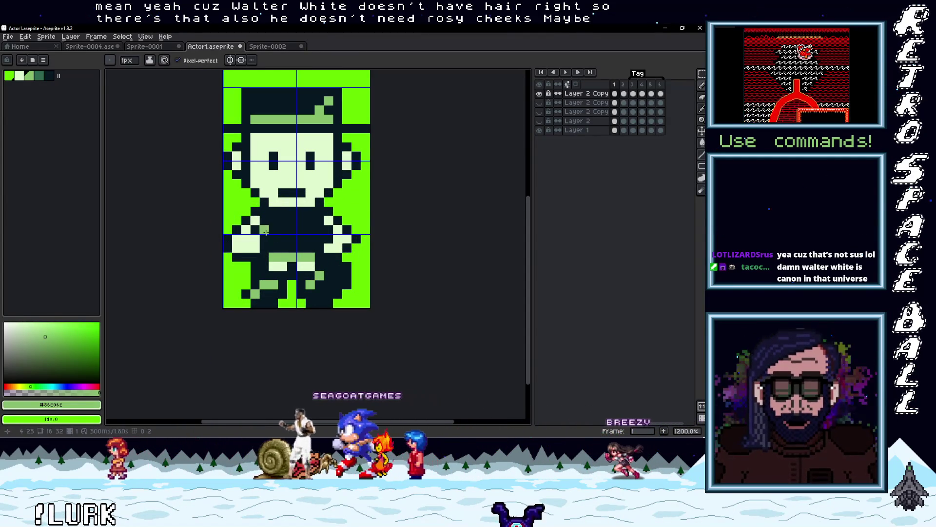
mouse_move(263, 228)
left_mouse_down()
mouse_move(273, 219)
mouse_move(317, 229)
left_mouse_up()
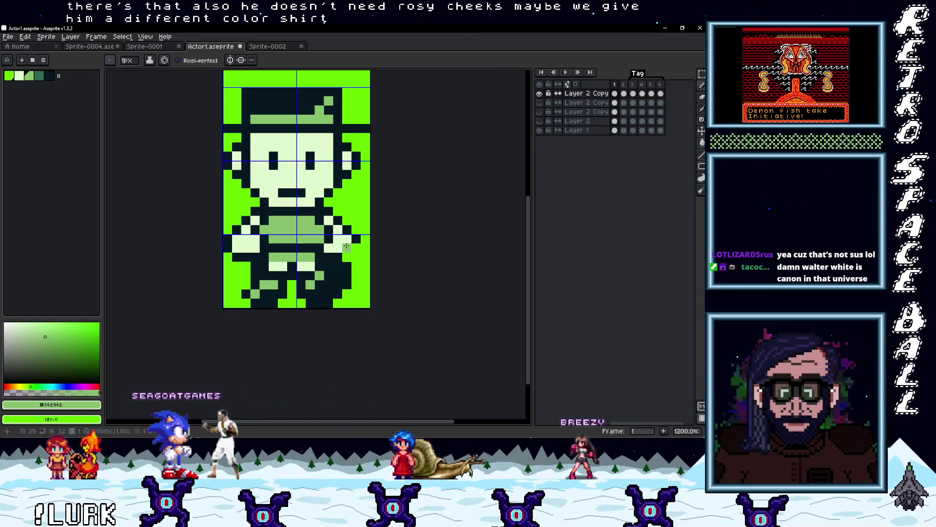
left_click(326, 281)
left_click(337, 279, "alt")
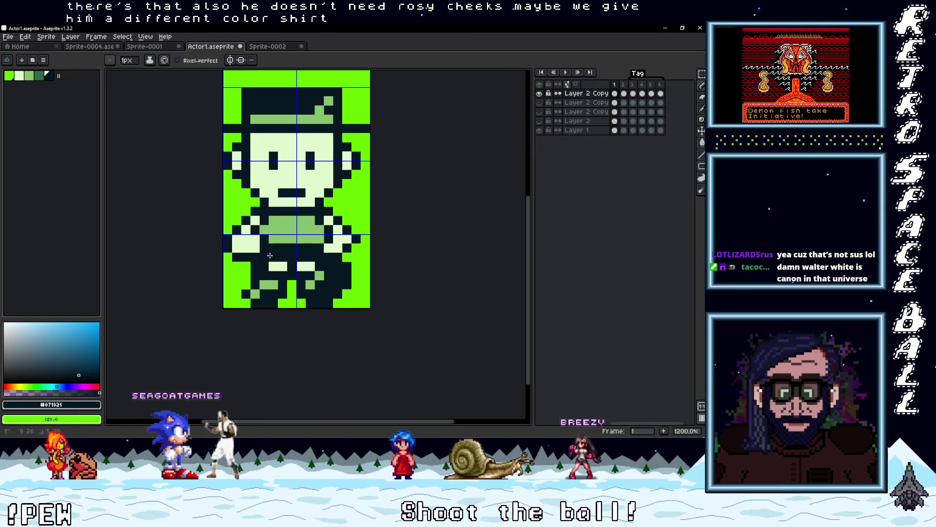
scroll(369, 274, "down", 3)
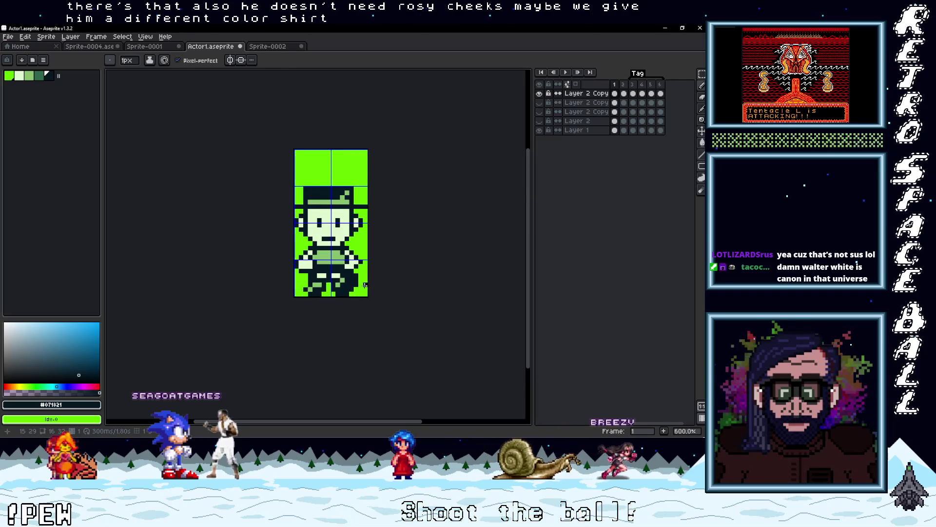
scroll(322, 264, "up", 3)
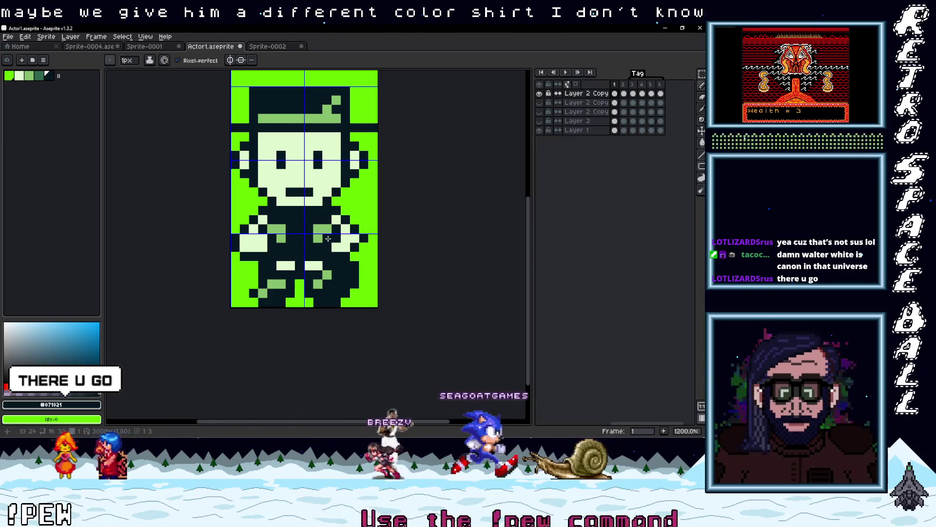
scroll(384, 269, "down", 5)
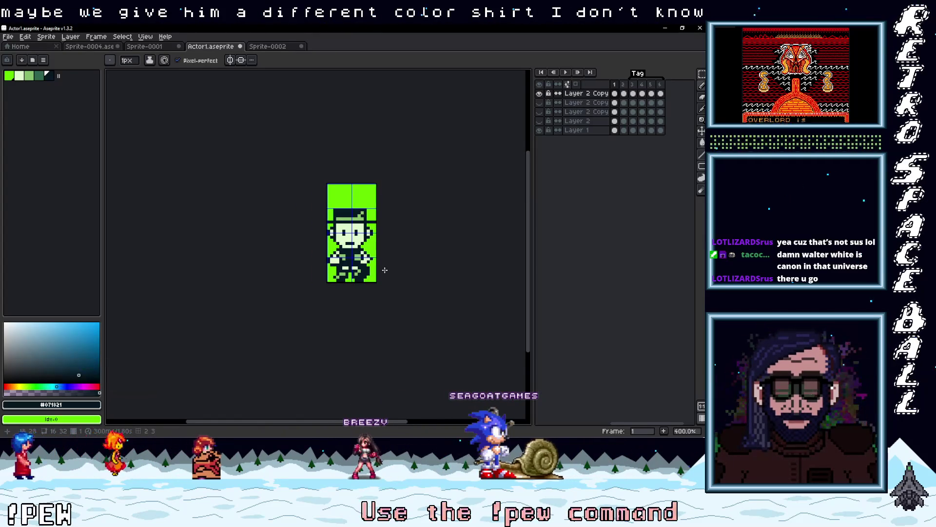
scroll(385, 270, "up", 2)
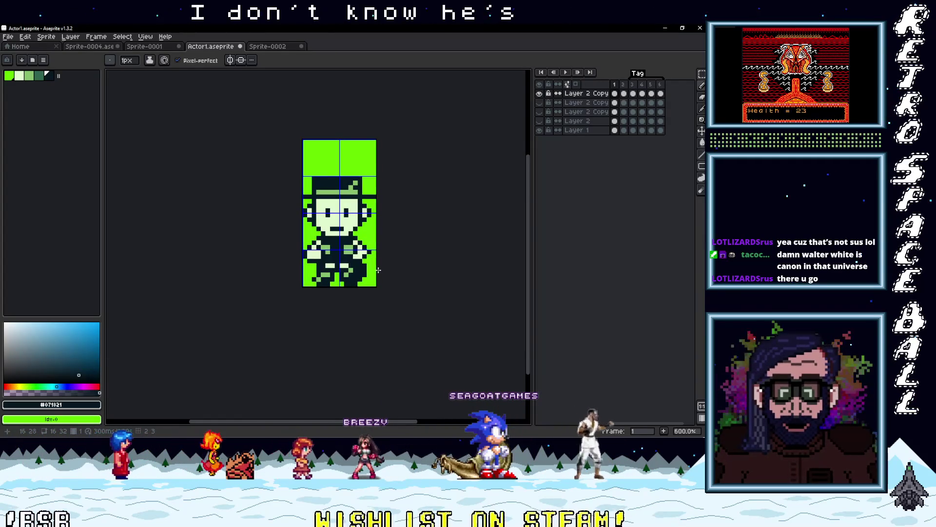
scroll(385, 269, "up", 4)
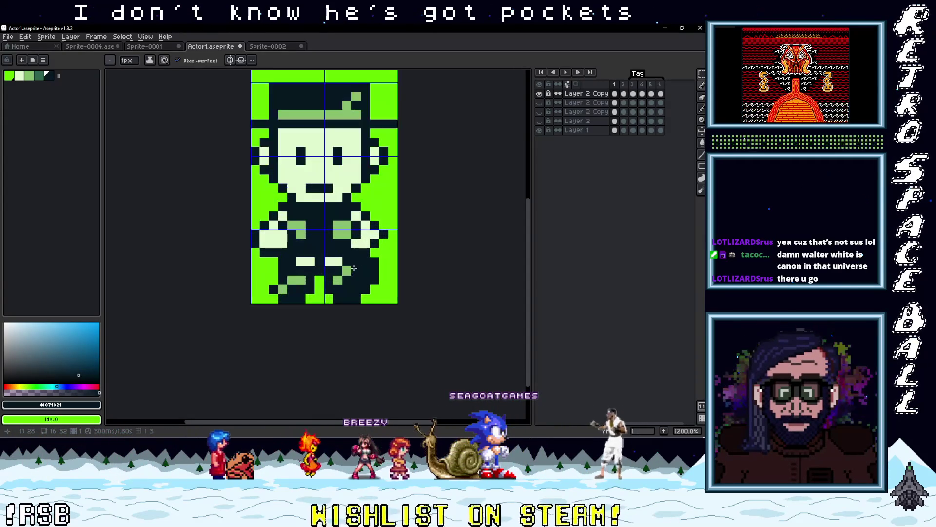
scroll(395, 271, "down", 3)
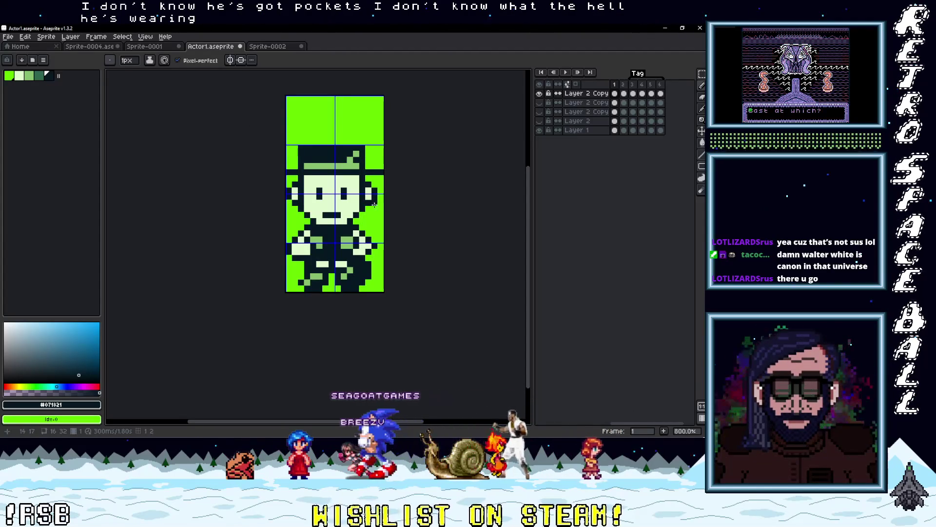
scroll(364, 176, "up", 1)
left_click(351, 160, "alt")
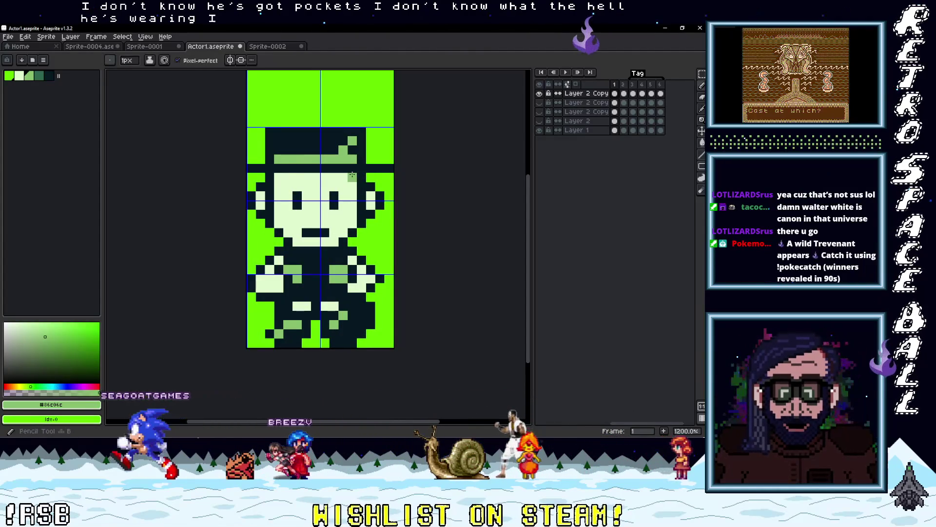
scroll(395, 208, "down", 3)
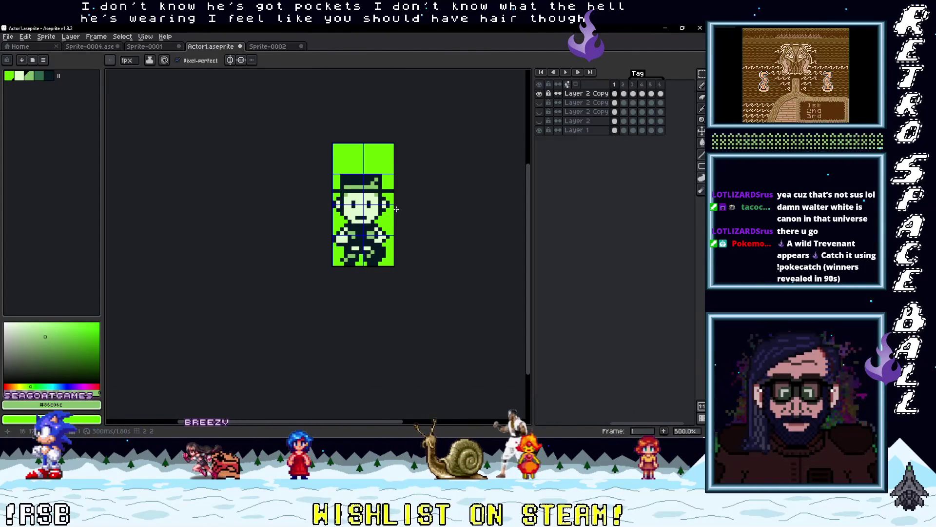
key("ctrl+z")
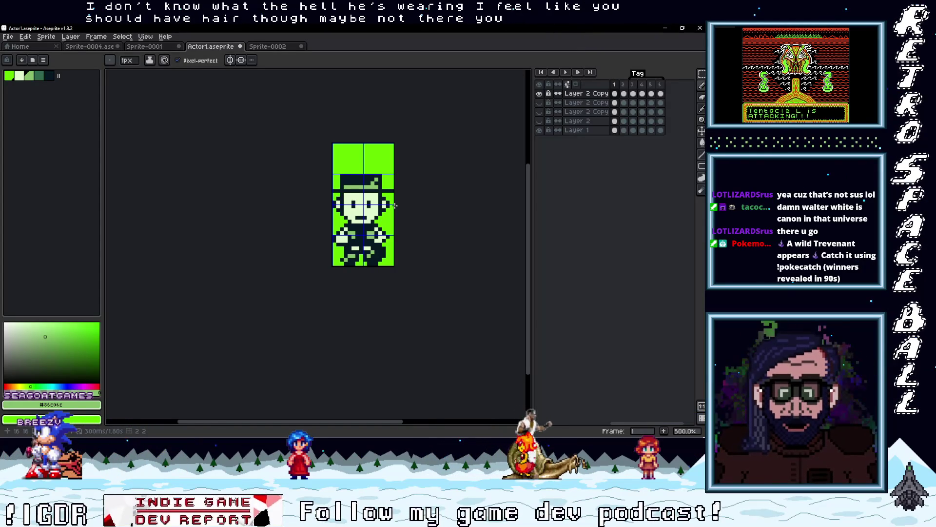
left_click_drag(395, 206, 340, 213)
scroll(340, 213, "up", 2)
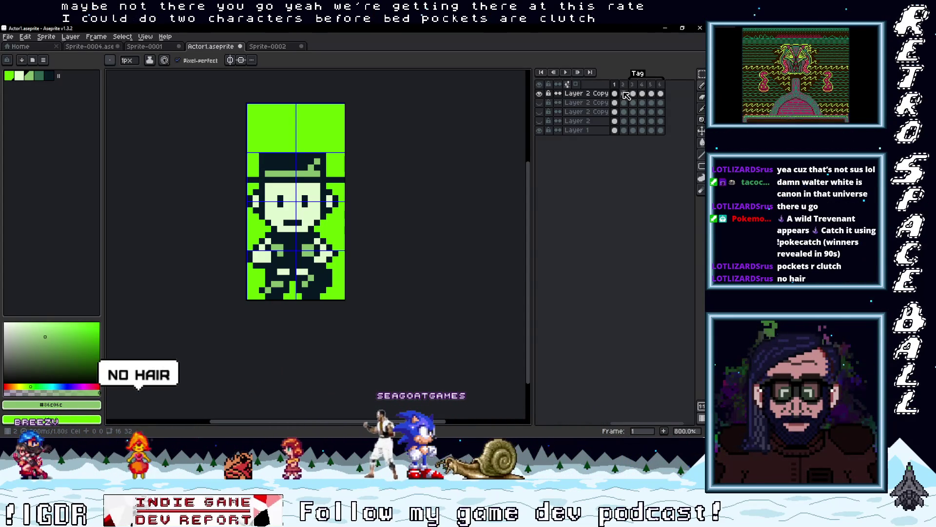
left_click(624, 93)
left_click(614, 93)
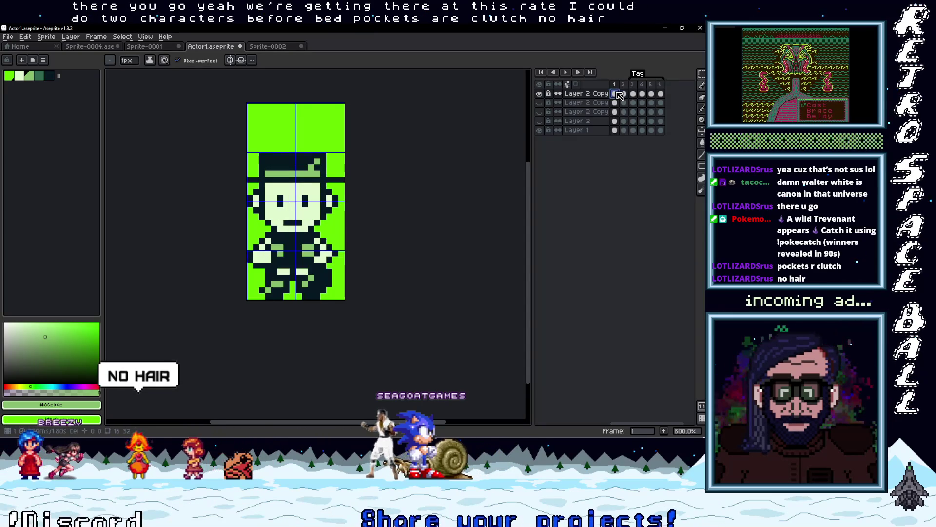
scroll(323, 221, "up", 2)
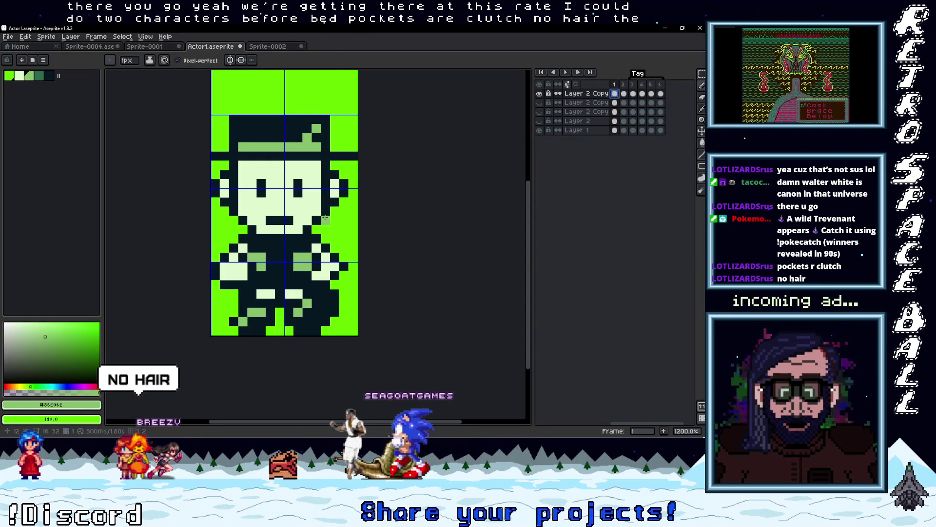
key("m")
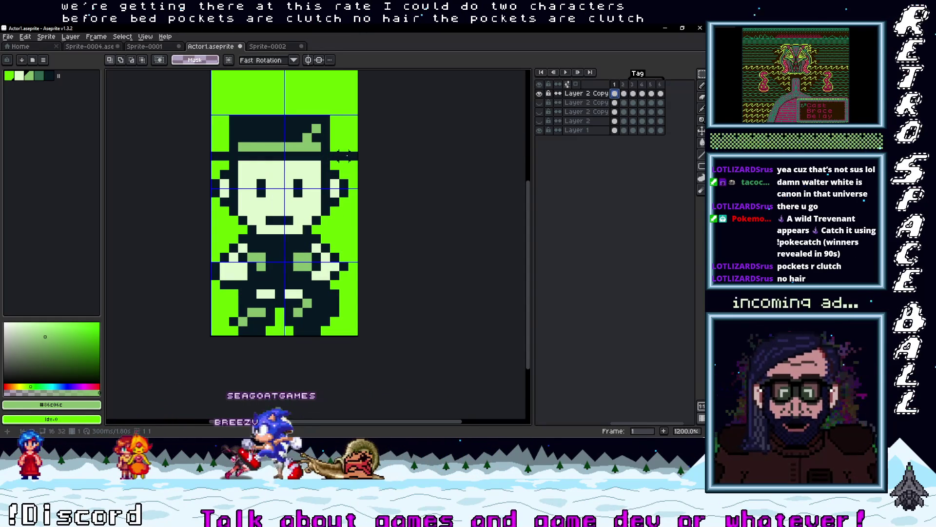
key("i")
left_click(358, 142)
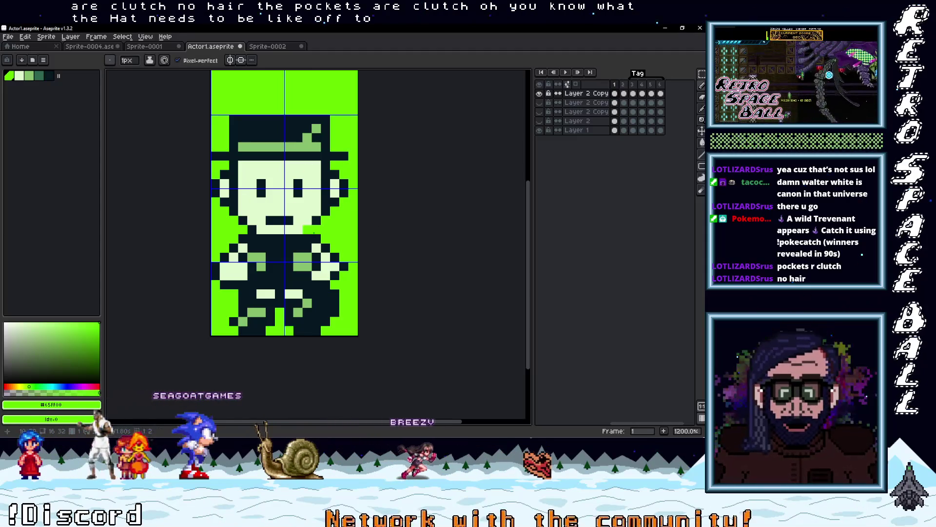
Step: Copy frame 1's top-hatted head and lower body into frame 2, shifting the head one pixel right
key("m")
left_click_drag(353, 229, 211, 115)
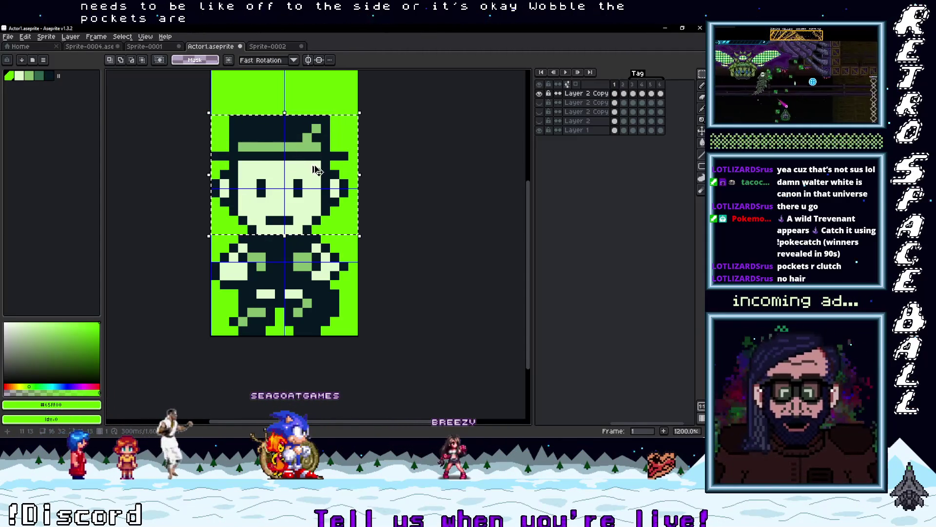
left_click(624, 95)
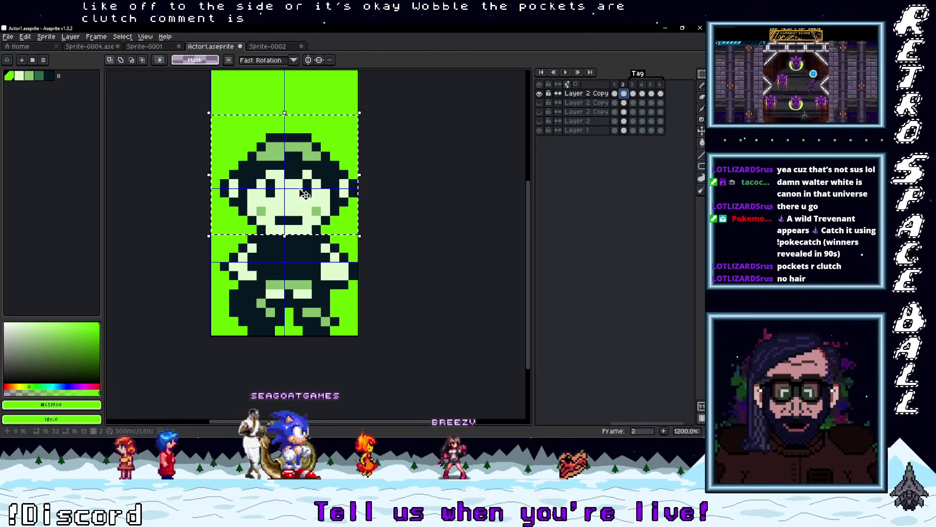
key("ctrl+v")
key("Right")
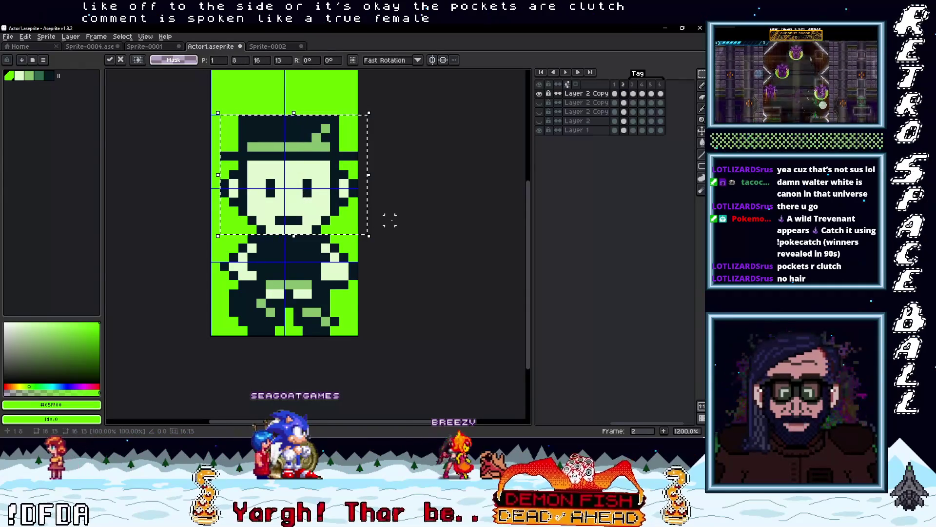
key("comma")
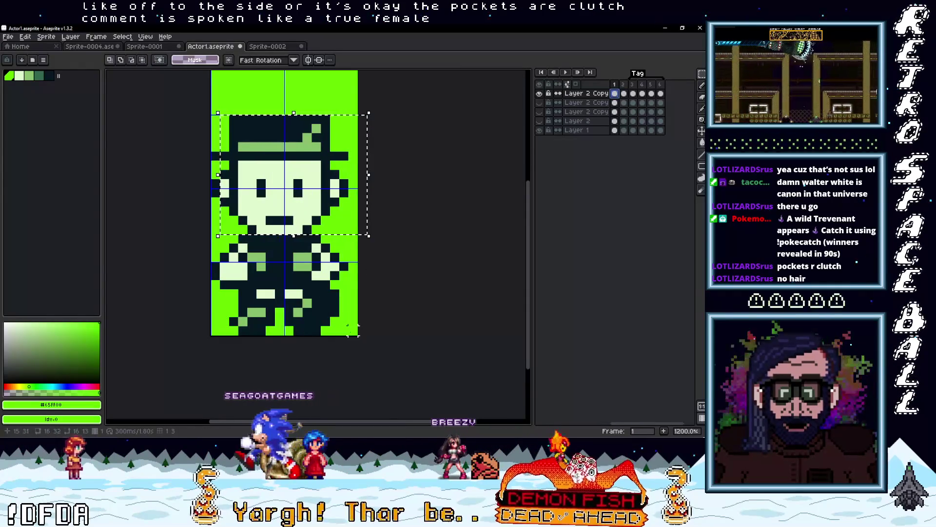
key("ctrl+v")
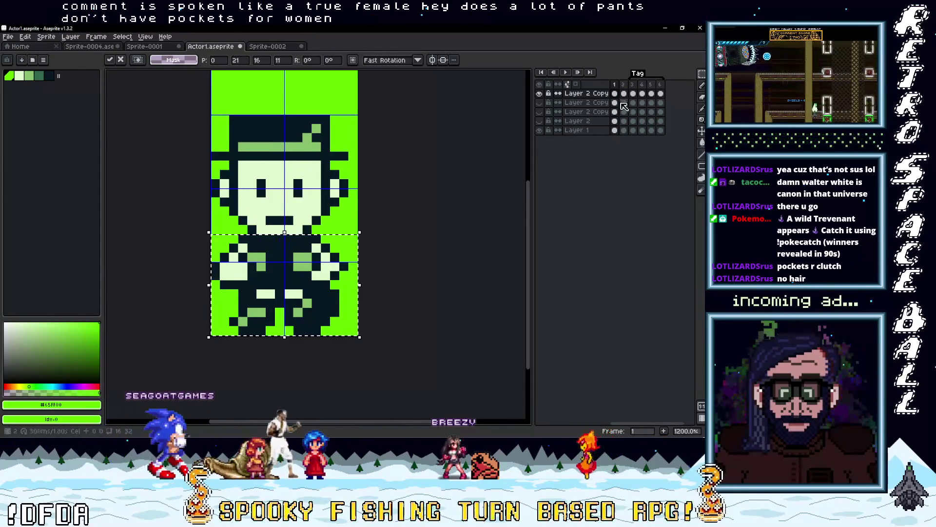
key("period")
key("ctrl+v")
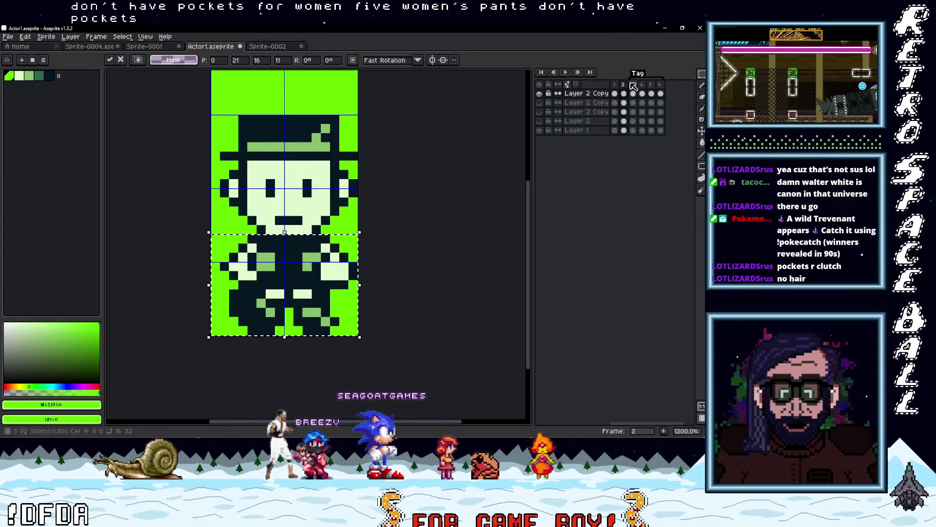
left_click(615, 85)
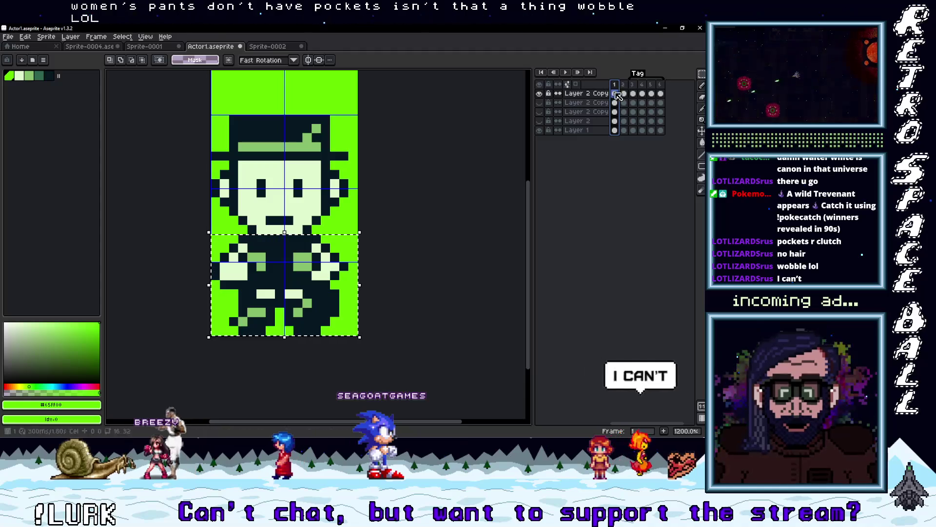
Step: Play frames 1–2 as a looping walk preview, then stop playback
left_click_drag(619, 89, 623, 88)
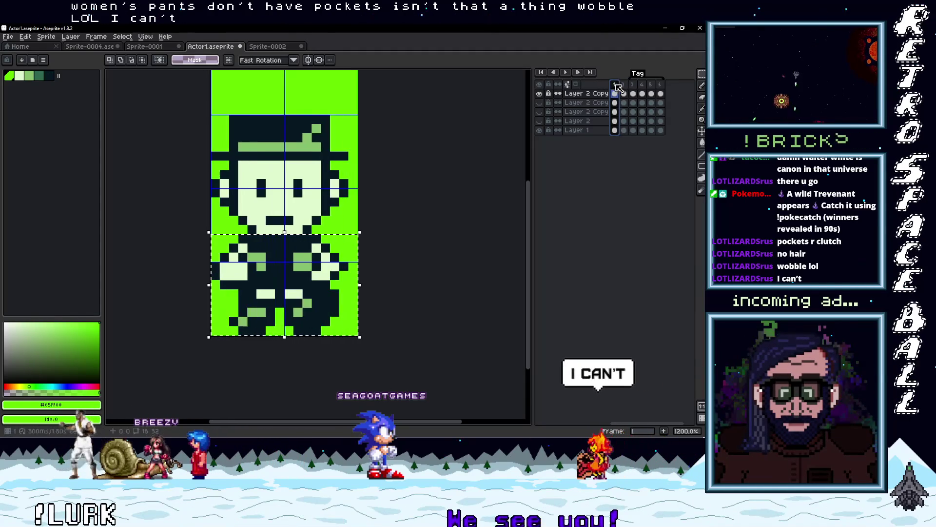
key("Return")
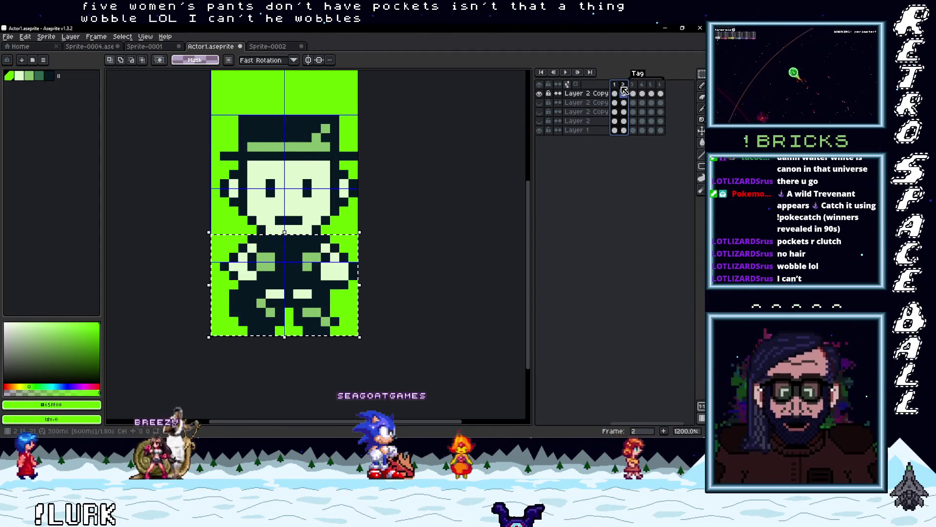
left_click(617, 87)
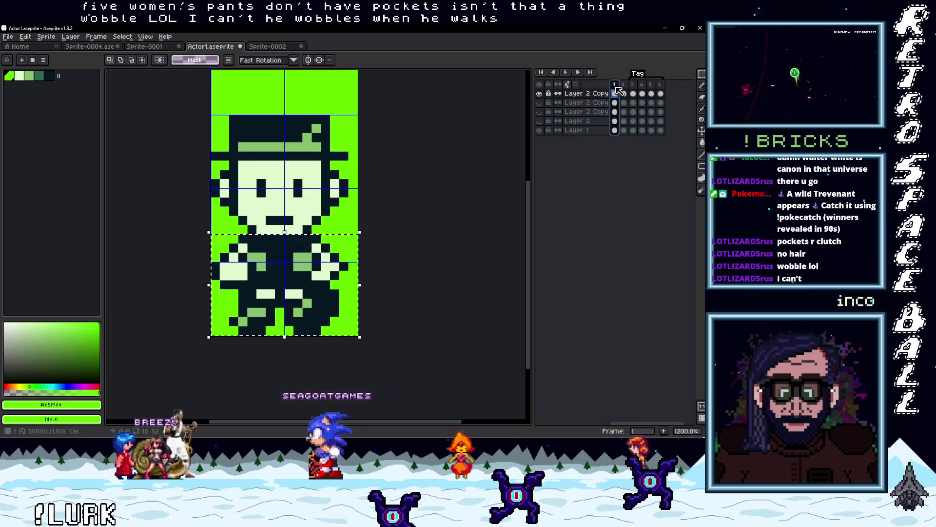
left_click(633, 93)
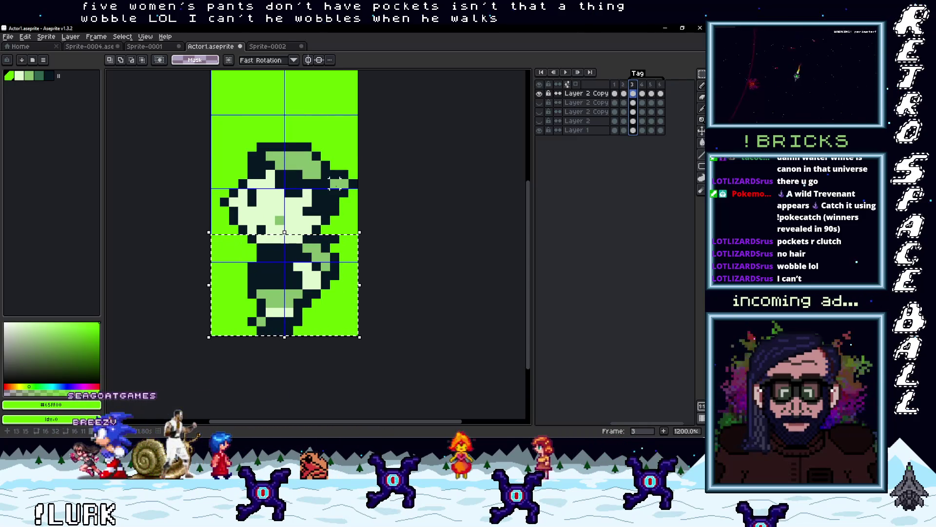
Step: Try repainting side-pose pixels in light #e0f8cf, then undo those changes
key("i")
left_click(304, 219)
key("b")
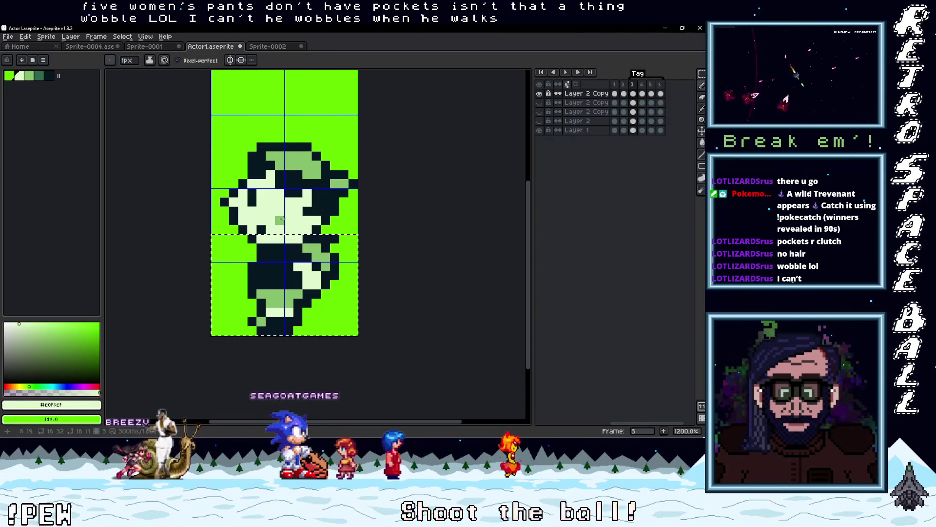
left_click(323, 202)
left_click(317, 207)
left_click(271, 174)
key("ctrl+z")
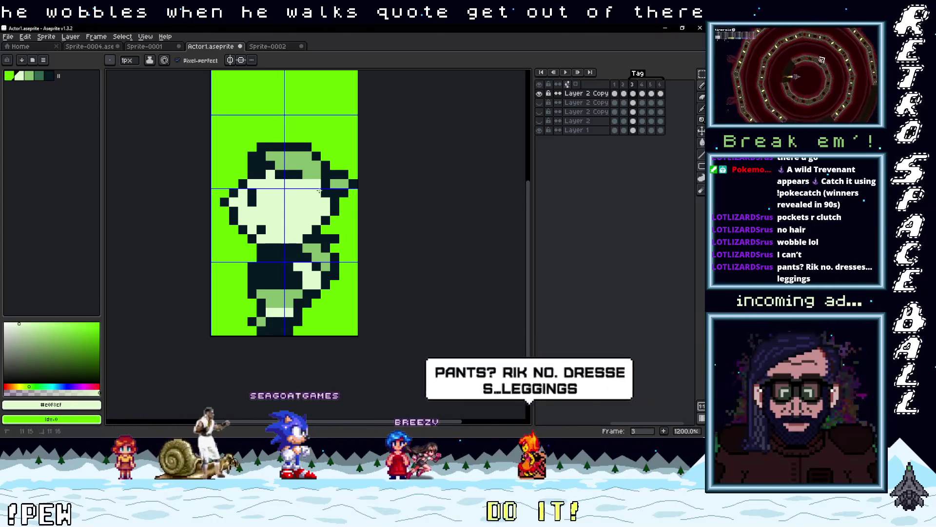
key("ctrl+z")
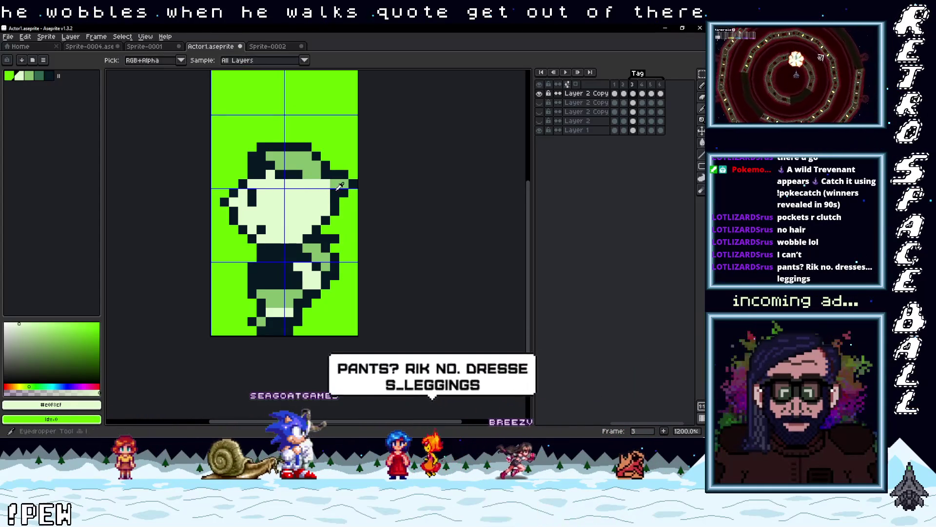
Step: Pick dark #071821 and draw a longer hat brim across the side-view head
left_click(346, 185, "alt")
key("i")
left_click(292, 171)
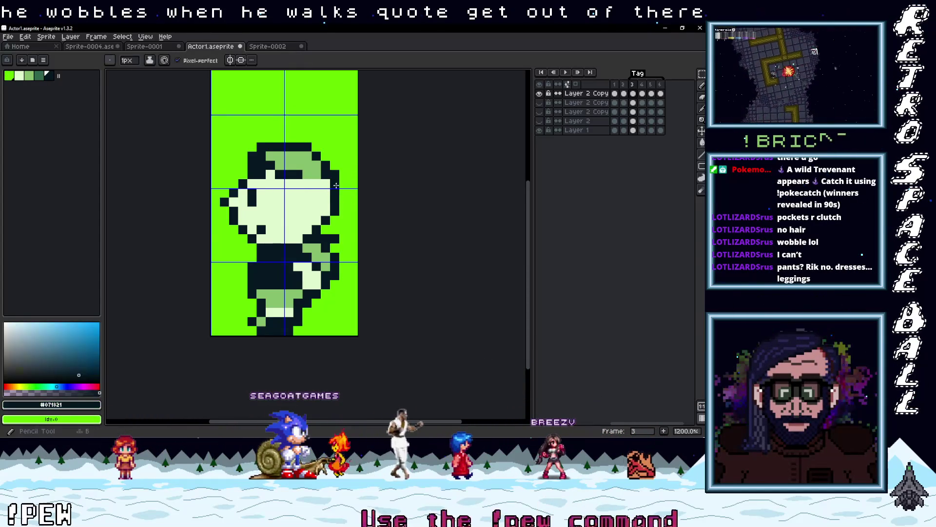
key("b")
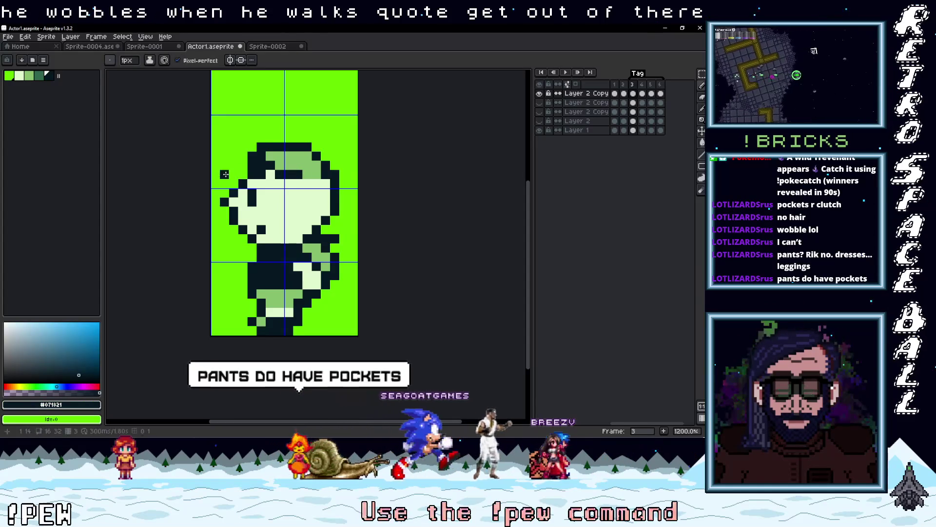
left_click_drag(220, 175, 348, 174)
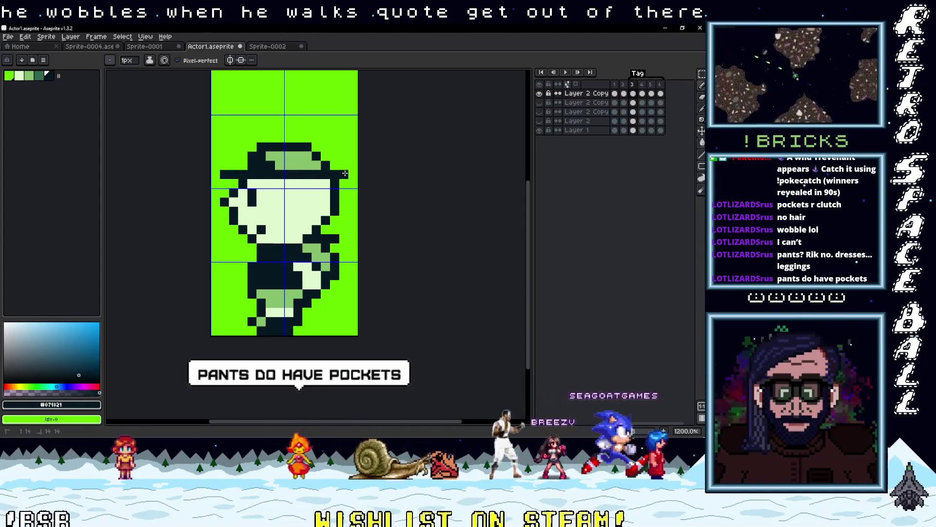
left_click(353, 174)
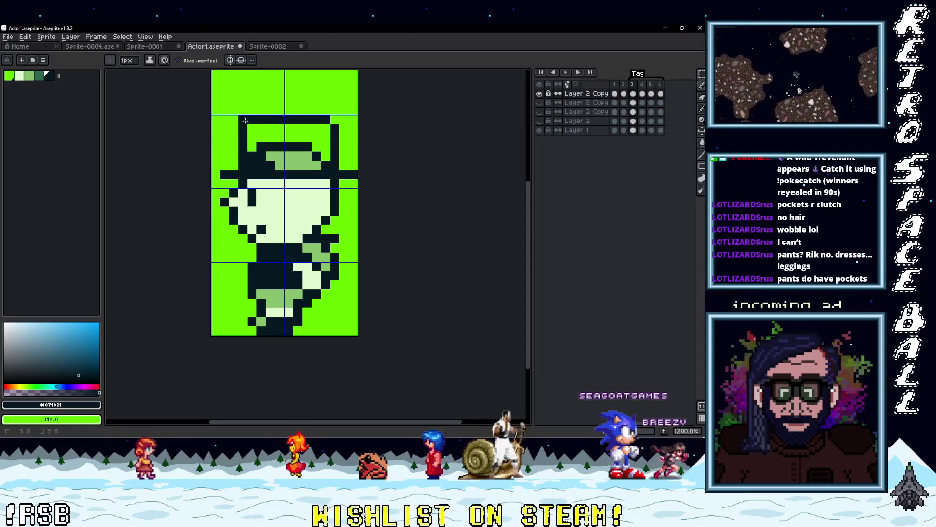
Step: Extend the light-green band left and fill the hat crown dark with contiguous Paint Bucket
left_click(316, 167, "alt")
left_click_drag(266, 167, 257, 166)
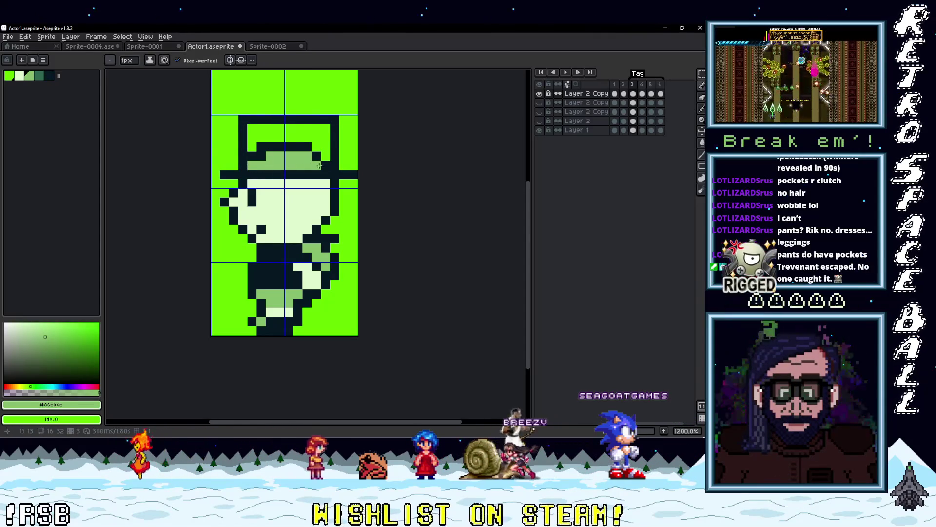
left_click(326, 155, "alt")
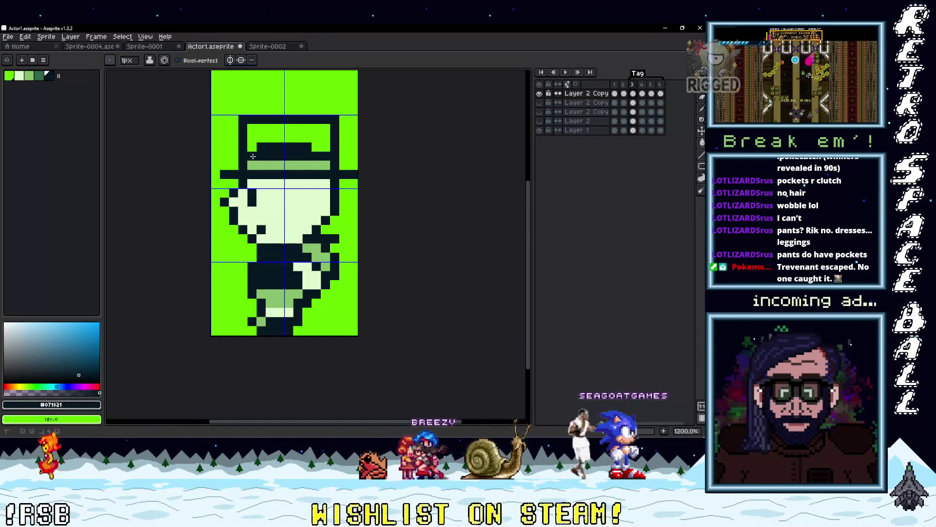
left_click(288, 131)
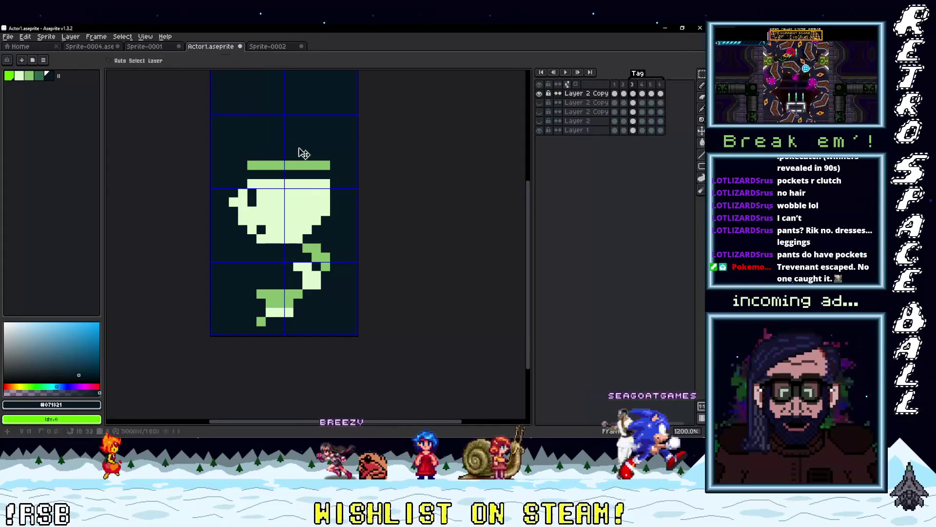
key("ctrl+z")
left_click(184, 61)
left_click(300, 136)
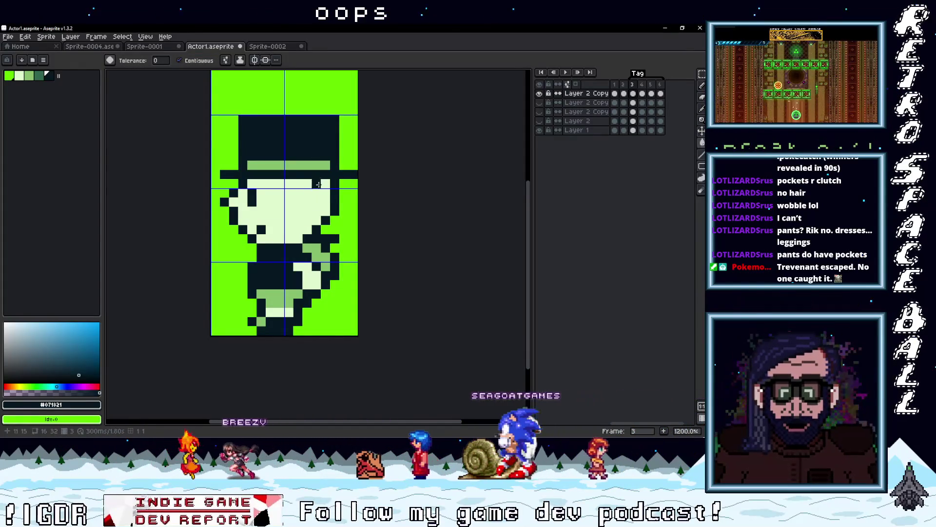
scroll(336, 210, "down", 3)
scroll(351, 241, "up", 4)
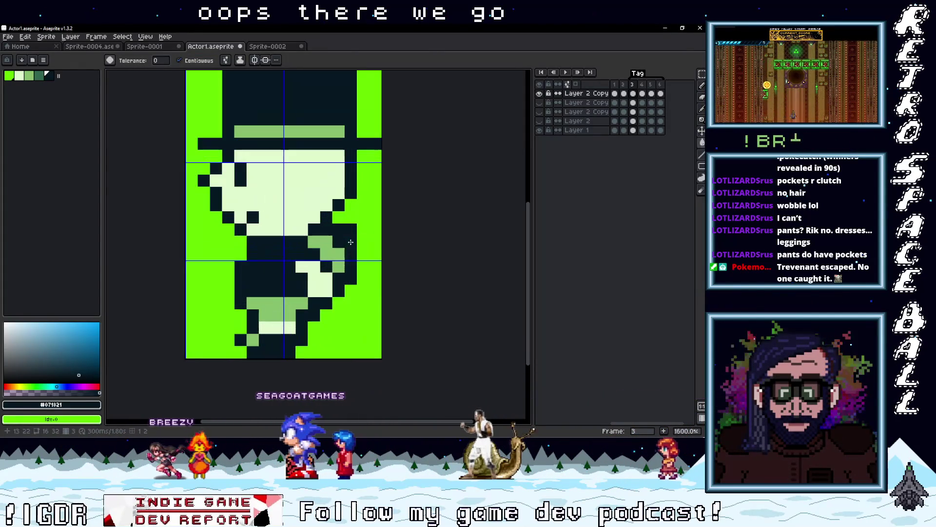
Step: Add dark eye and ear pixels to the side-view face, checking against frame 4
left_click(297, 169)
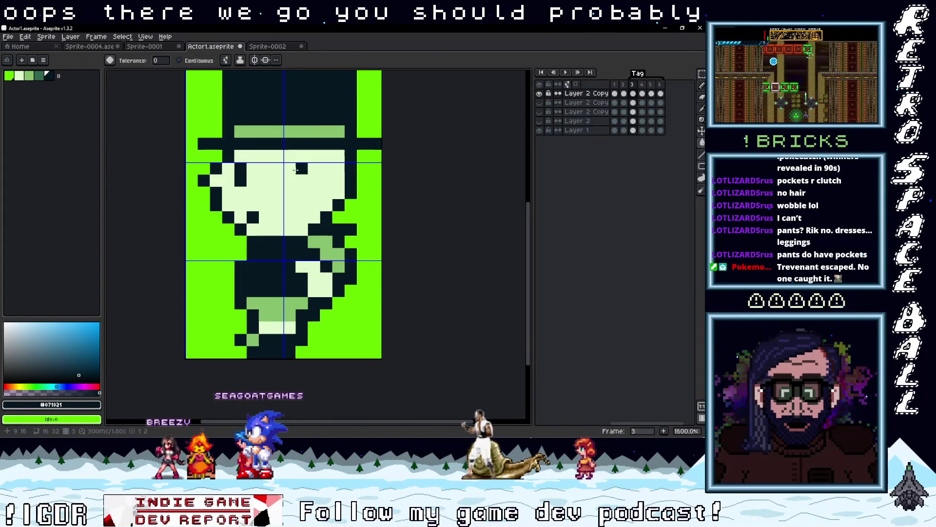
left_click(295, 169)
key("ctrl+z")
key("ctrl+z")
key("b")
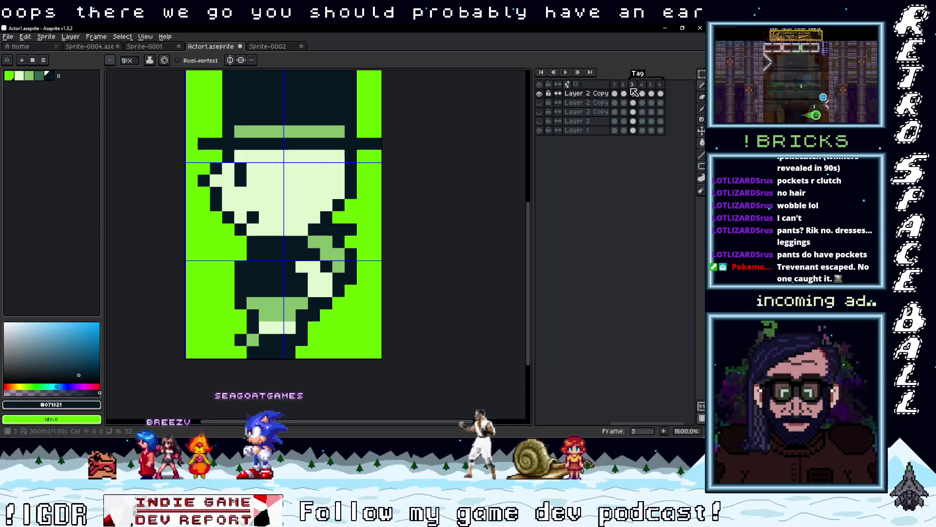
left_click(642, 85)
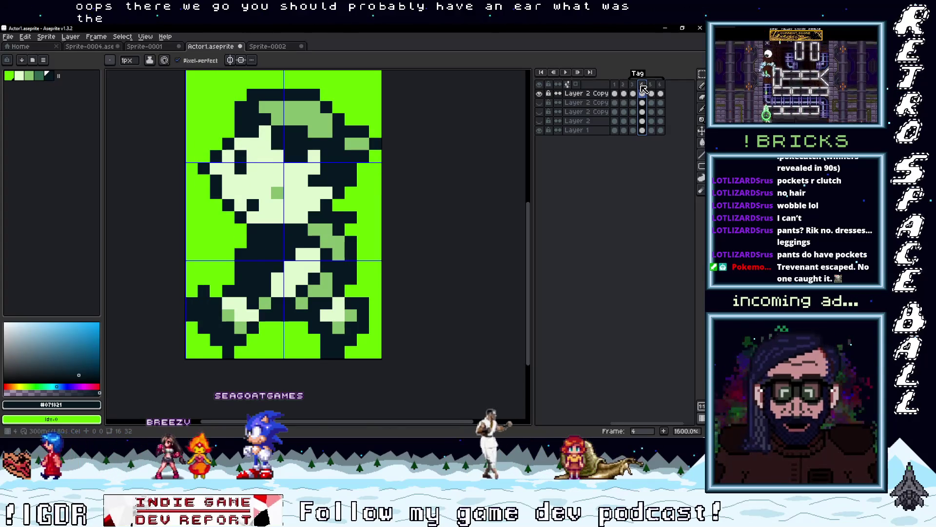
left_click(633, 86)
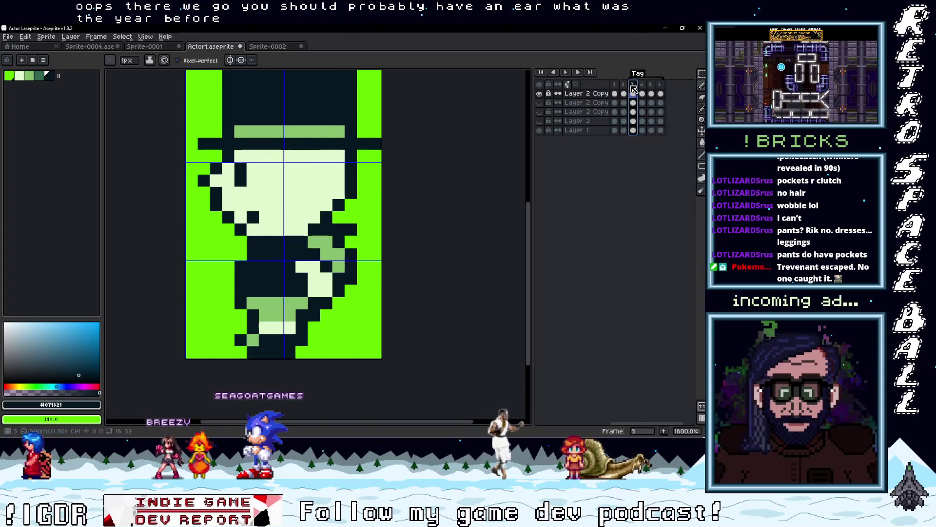
left_click(318, 159)
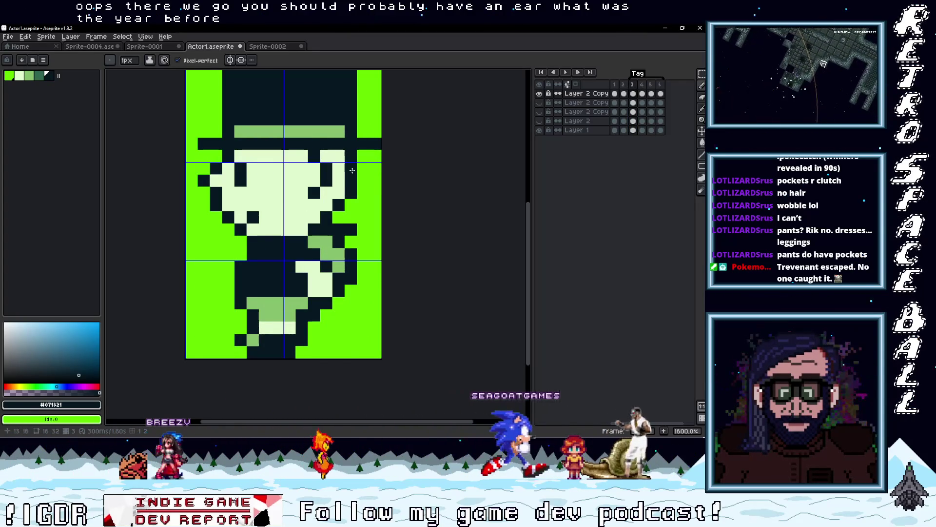
scroll(342, 179, "down", 5)
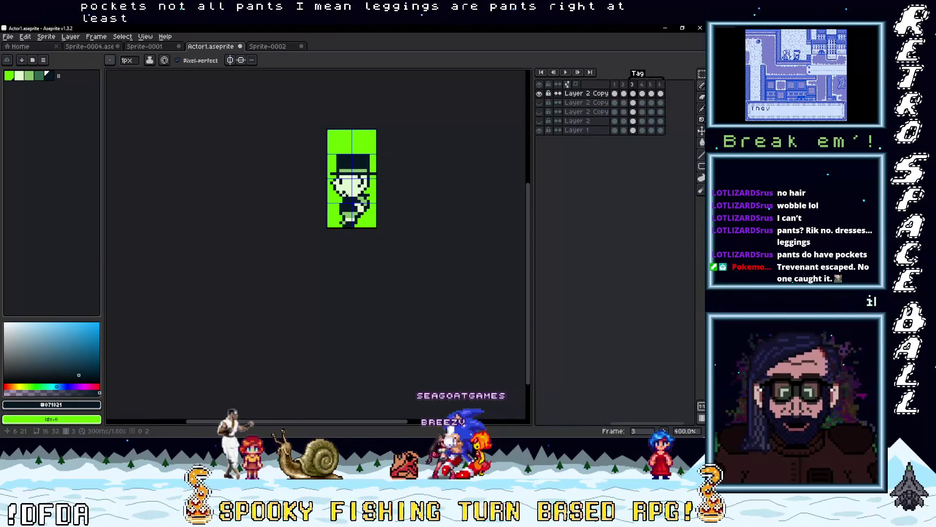
Step: Paint over the stray mid-green and dark leg pixels with the bright background green
scroll(345, 194, "up", 6)
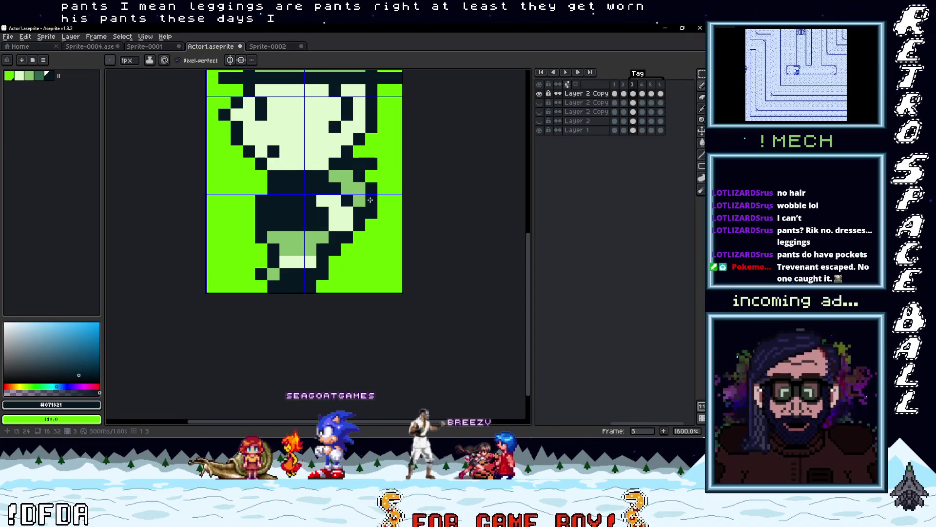
left_click(393, 177)
mouse_move(352, 167)
left_mouse_down()
mouse_move(346, 176)
mouse_move(364, 175)
left_mouse_up()
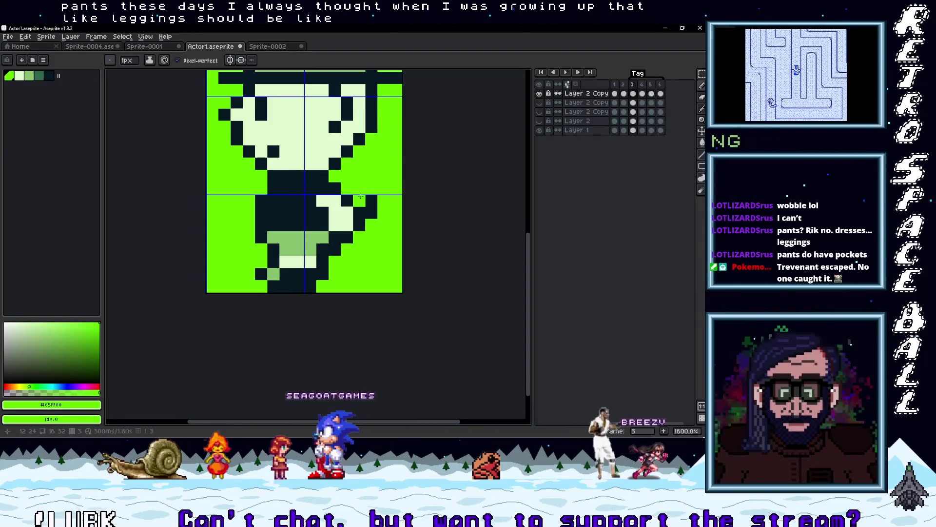
left_click_drag(371, 214, 375, 201)
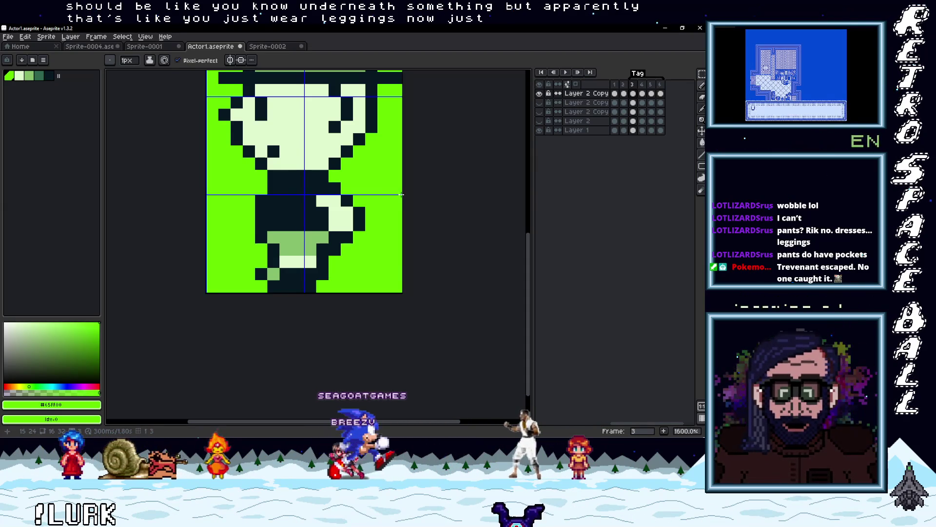
left_click_drag(380, 209, 394, 290)
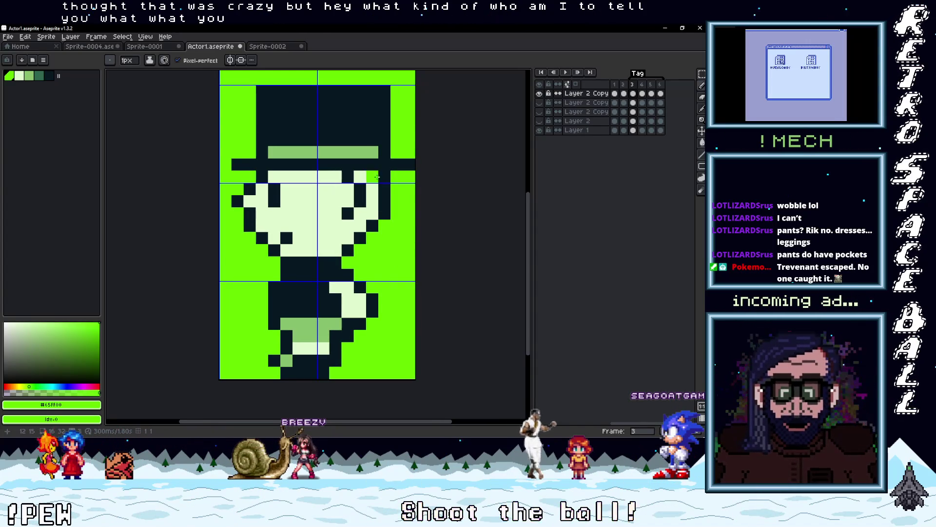
Step: Cover the rightmost brim pixel with background green, then re-pick the dark colour
key("i")
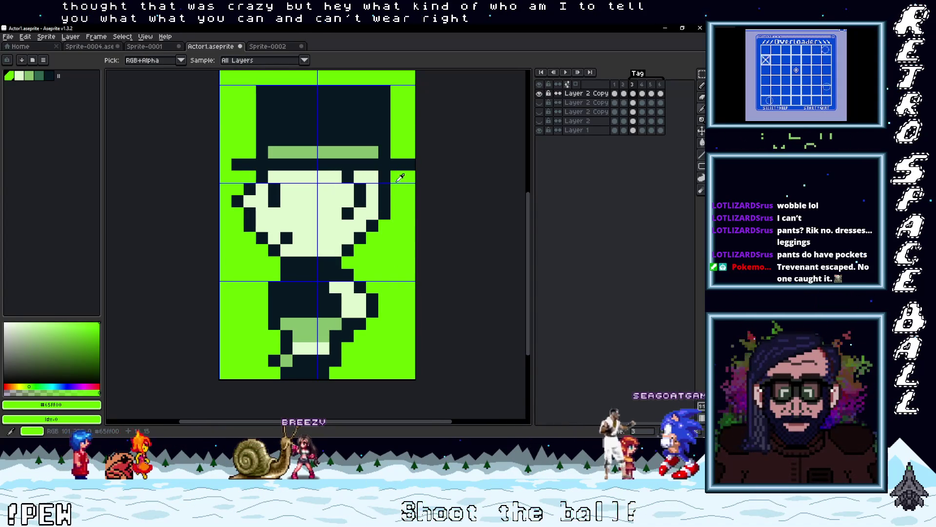
left_click(396, 177)
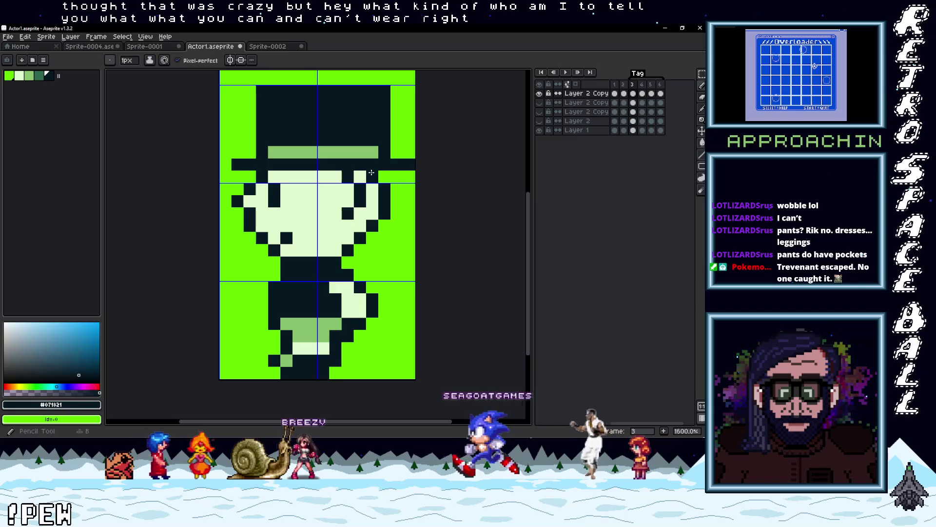
key("b")
scroll(396, 261, "down", 1)
scroll(396, 262, "down", 2)
scroll(395, 229, "up", 3)
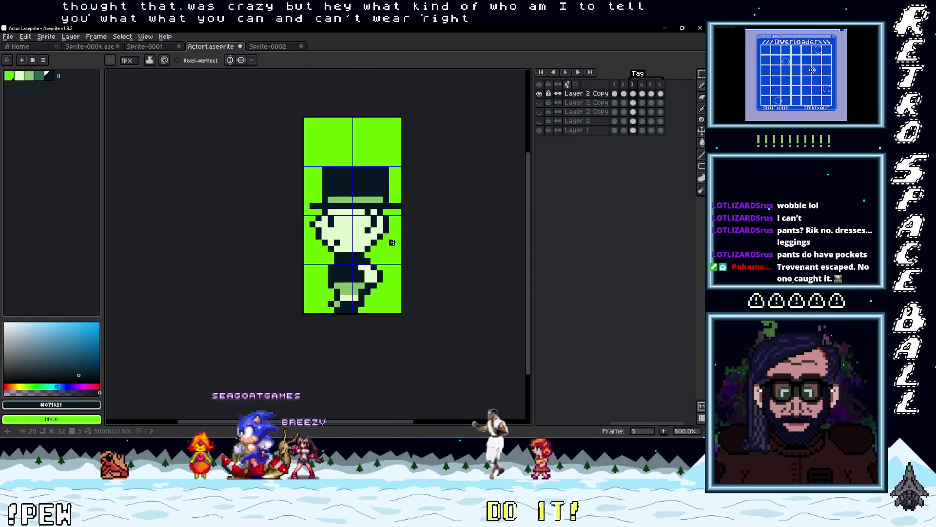
scroll(390, 221, "up", 1)
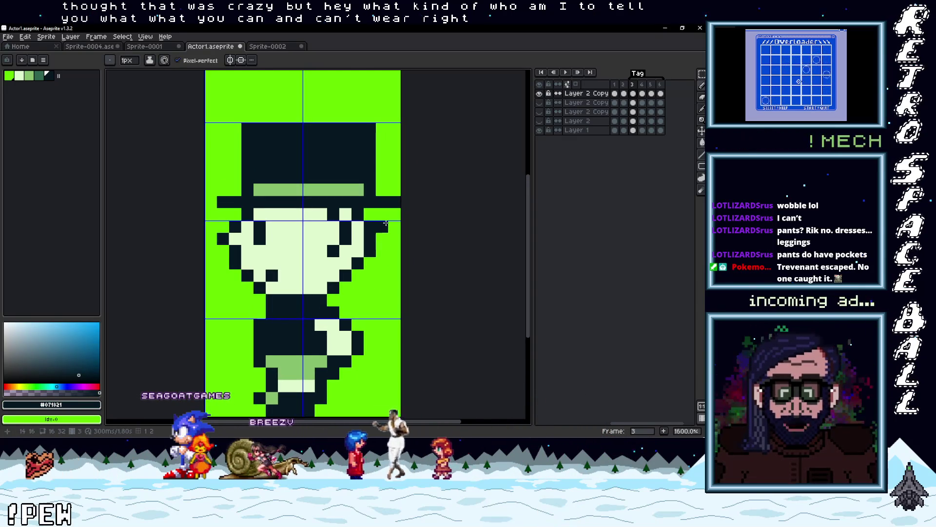
left_click(393, 214, "alt")
left_click(396, 201)
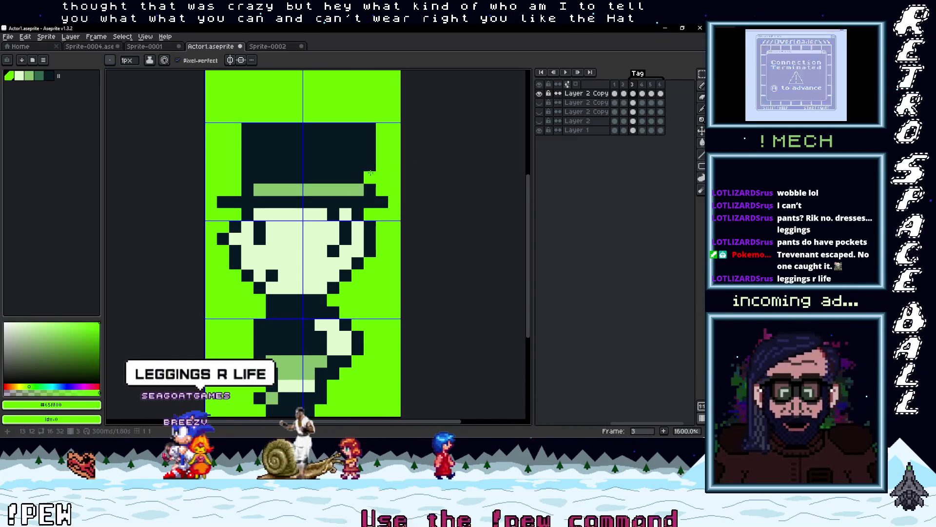
left_click(361, 146, "alt")
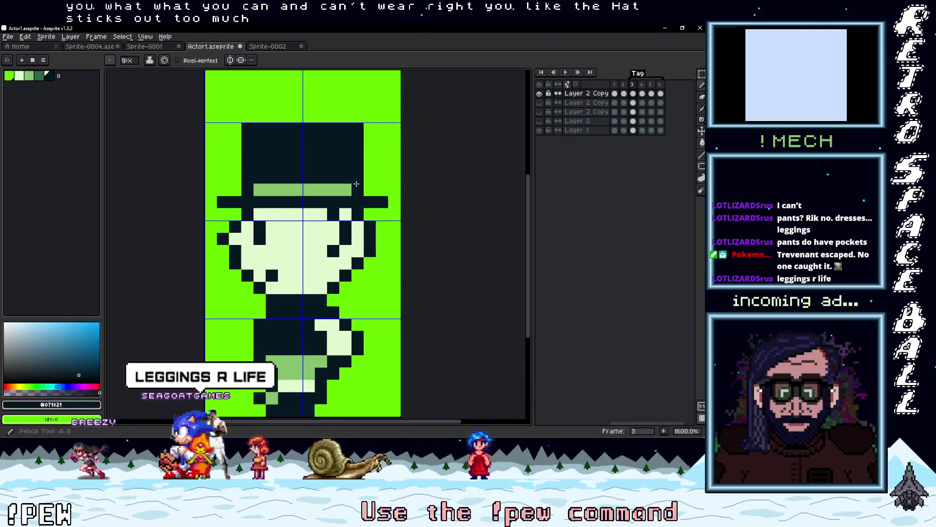
Step: Bring the whole sprite into view and display walk frame 4
scroll(400, 310, "down", 3)
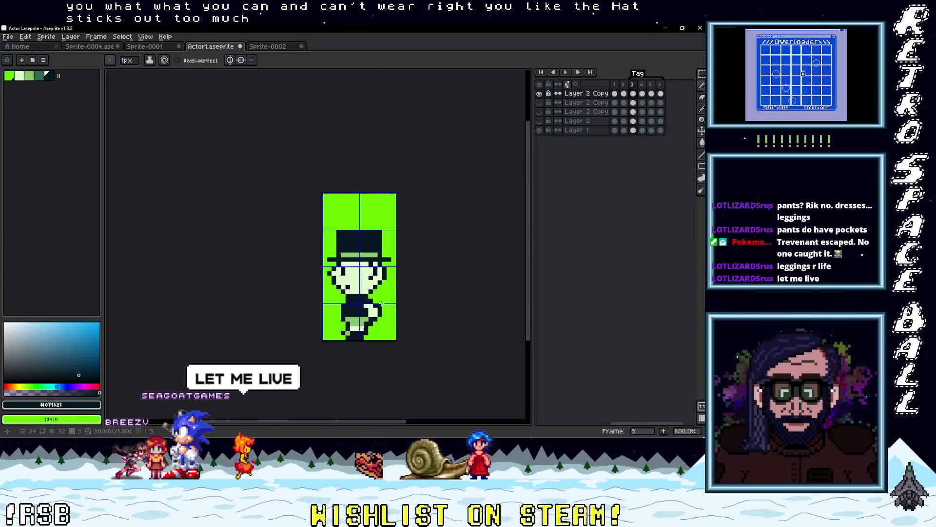
scroll(380, 300, "up", 3)
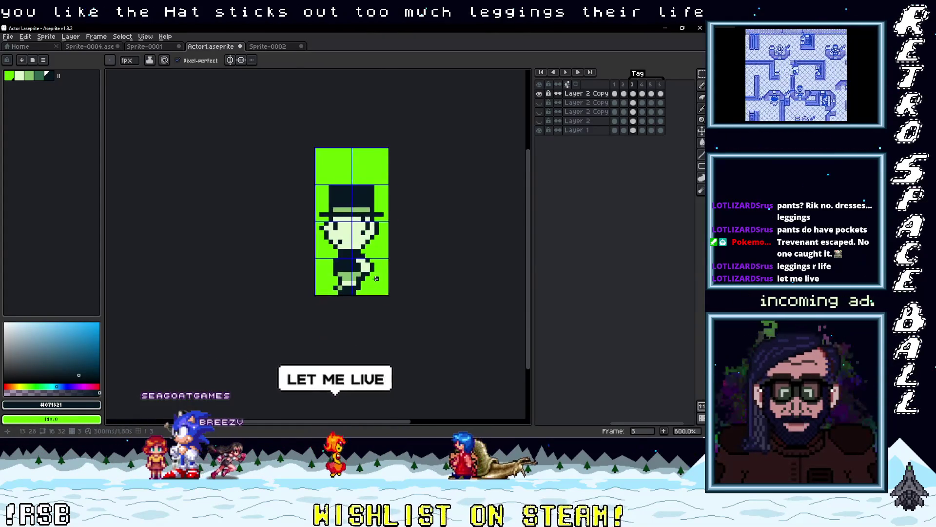
left_click_drag(378, 275, 379, 285)
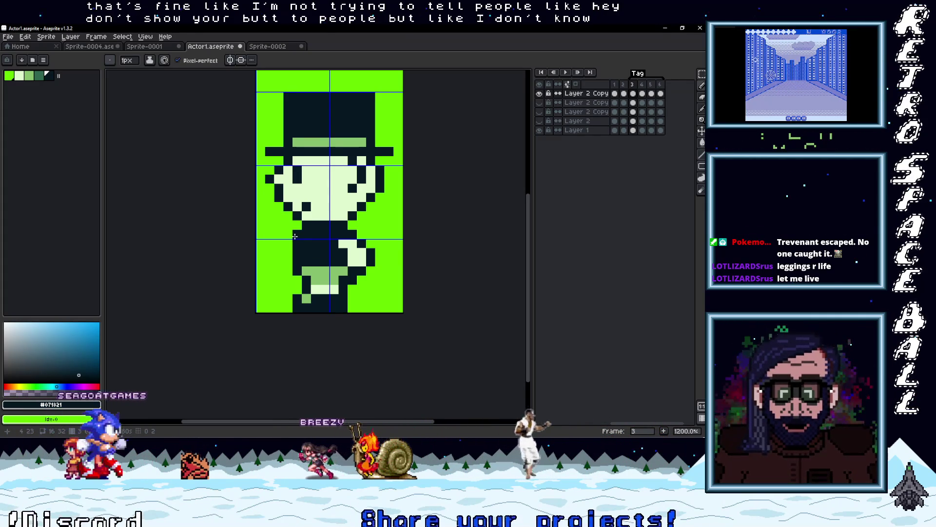
left_click(643, 86)
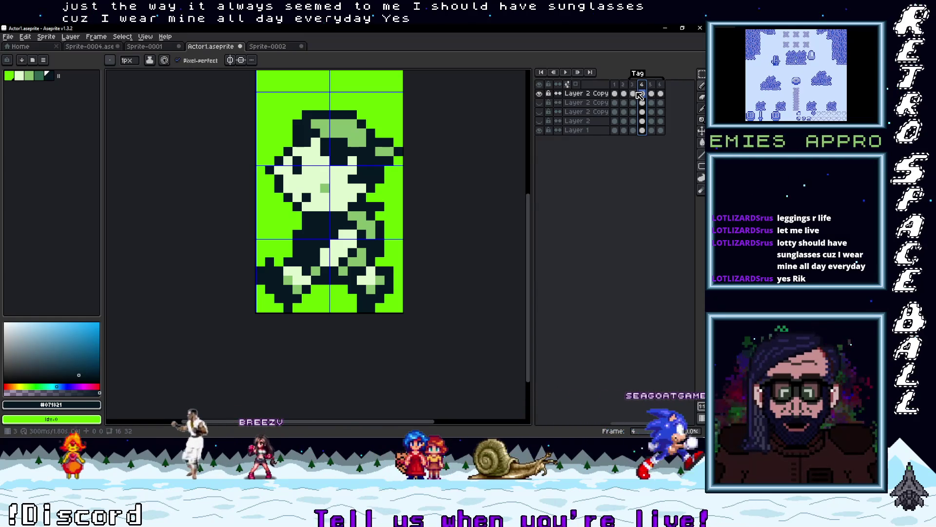
Step: Compare with frame 3, then draw a dark brim line across frame 4's head
left_click(634, 85)
left_click(642, 85)
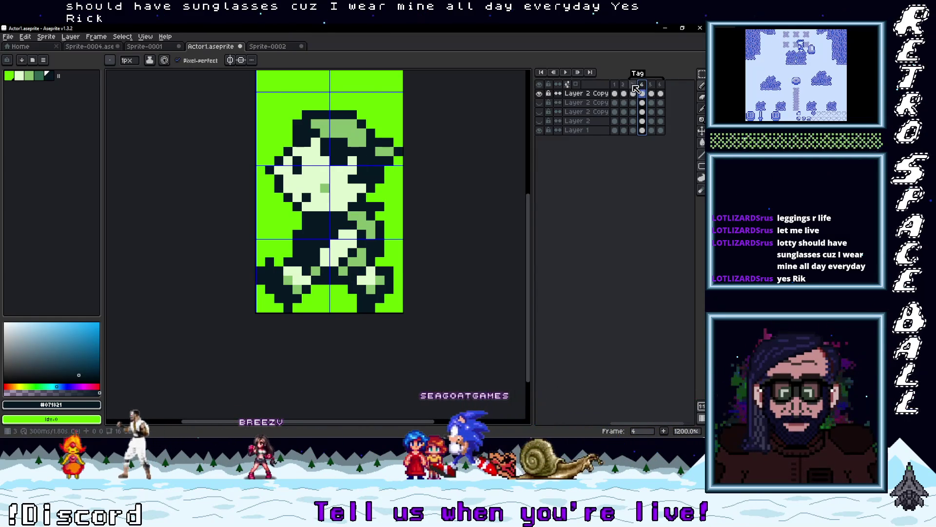
left_click(634, 85)
left_click(642, 85)
left_click(298, 227)
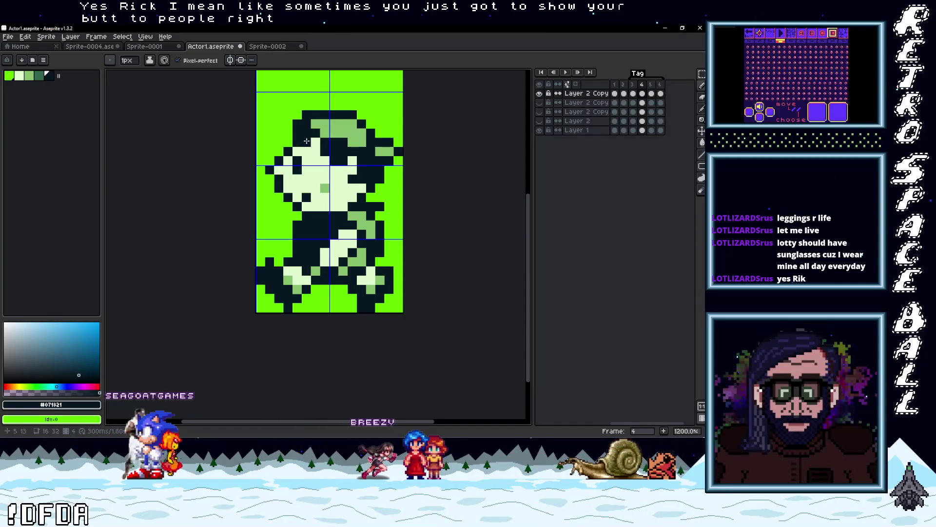
left_click_drag(309, 141, 370, 140)
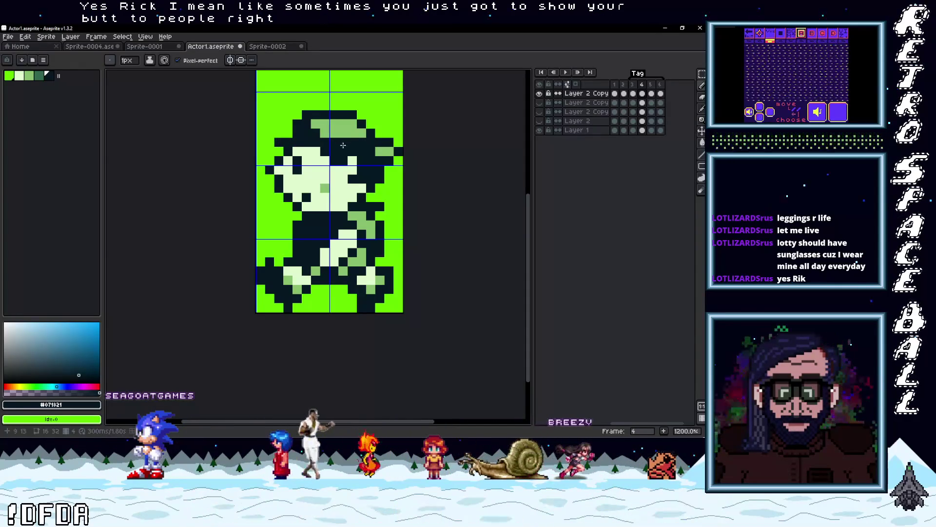
left_click(389, 141)
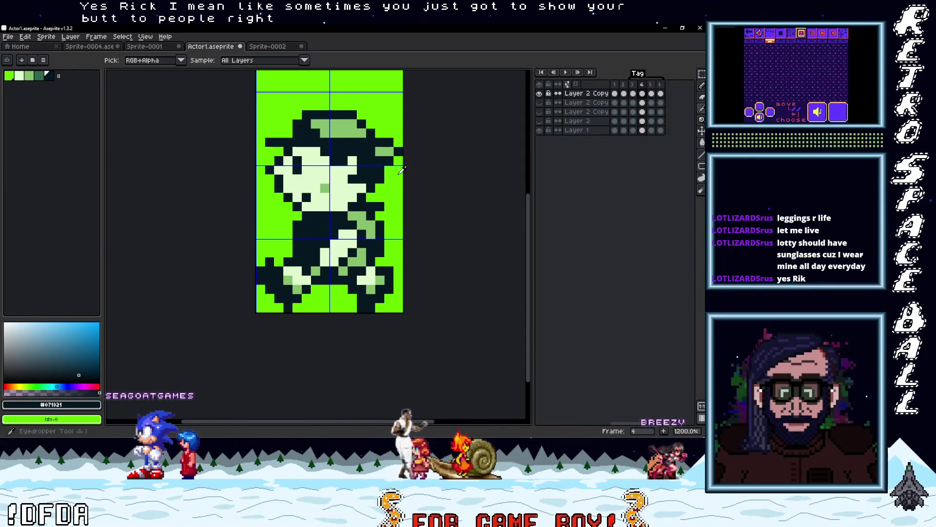
Step: Draw the hat's tall right side and fill the crown solid dark above the light-green band
left_click(396, 146, "alt")
left_click(379, 151)
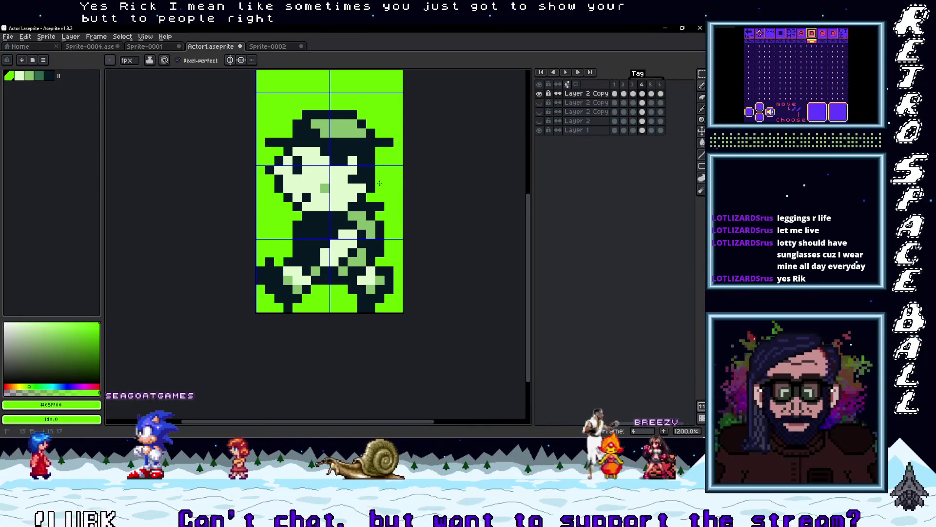
left_click(375, 130, "alt")
mouse_move(373, 128)
left_mouse_down()
mouse_move(374, 107)
mouse_move(301, 100)
left_mouse_up()
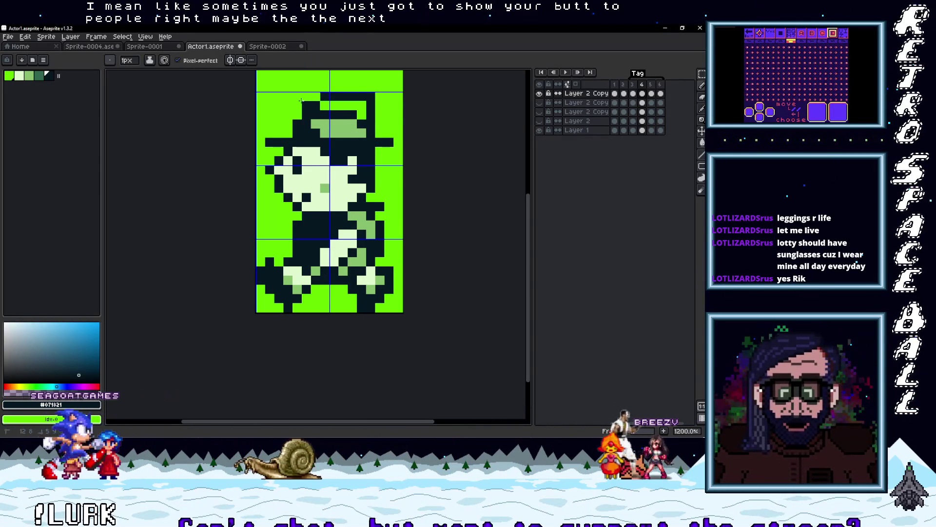
left_click(328, 107, "alt")
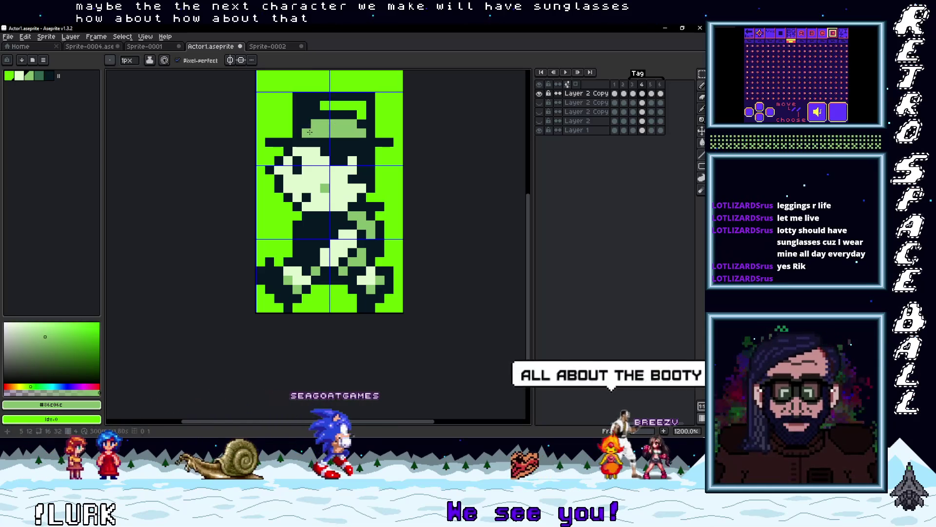
left_click(358, 125, "alt")
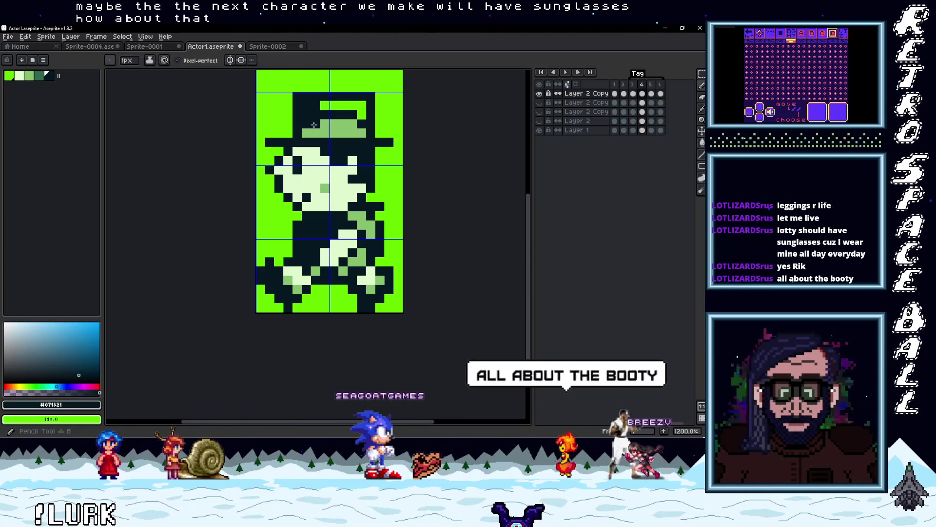
left_click_drag(361, 116, 322, 105)
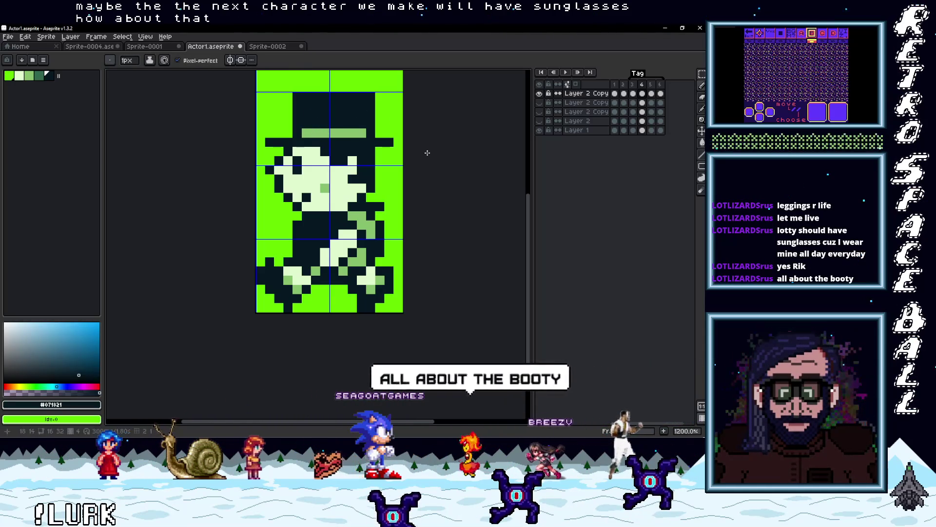
left_click(272, 143, "alt")
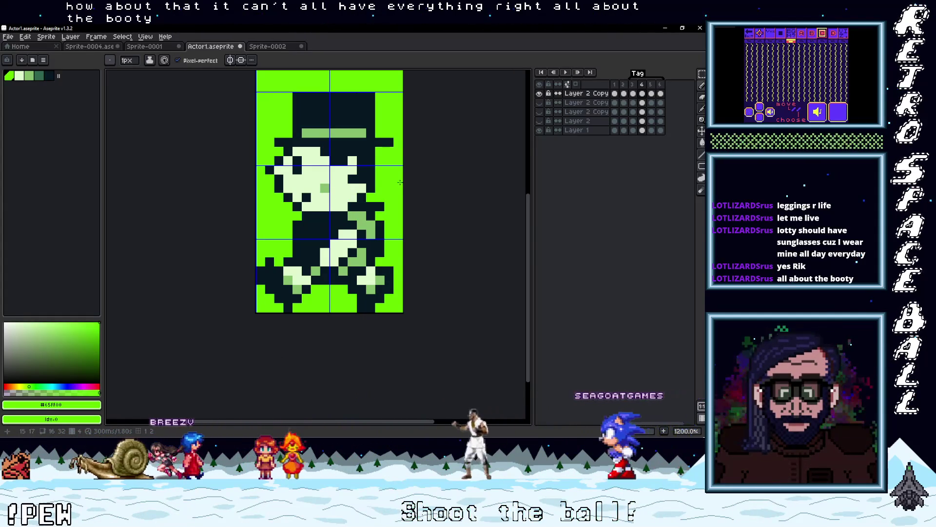
scroll(399, 183, "down", 4)
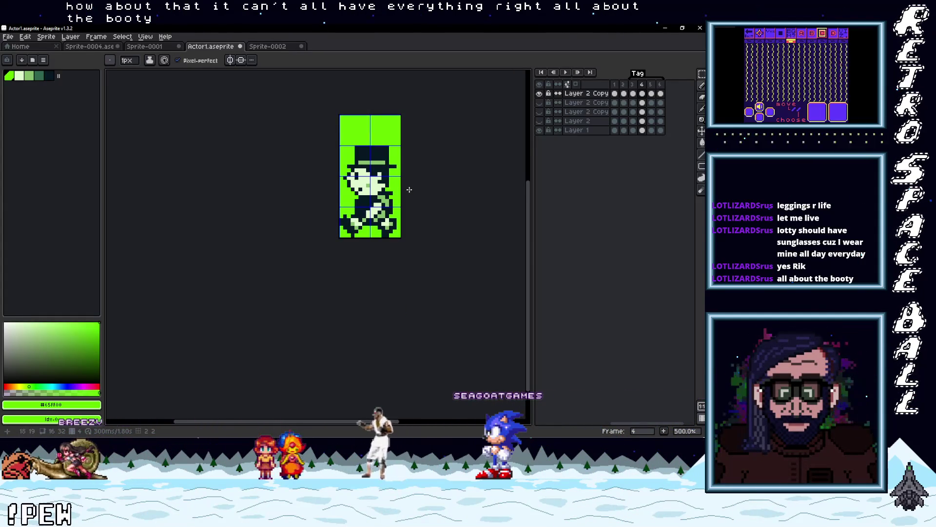
Step: Compare frames 3 and 4, then undo the stray pixel above frame 3's hat
scroll(409, 189, "up", 2)
left_click(635, 84)
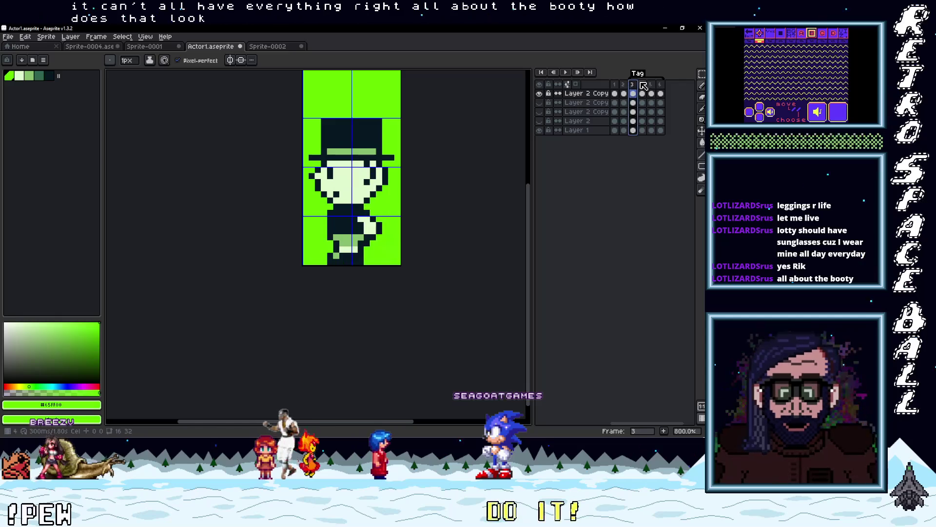
left_click(644, 87)
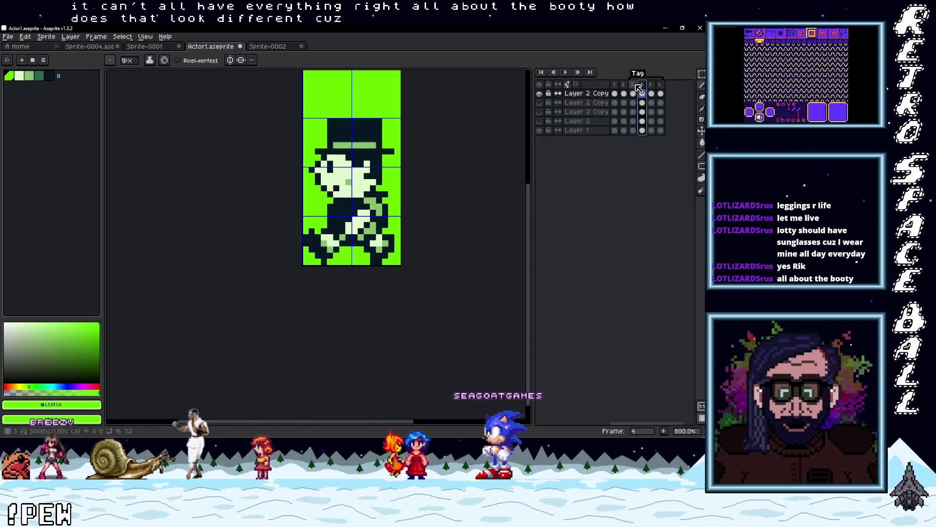
left_click(633, 85)
left_click(645, 87)
left_click(636, 85)
left_click(643, 85)
left_click(636, 86)
left_click(644, 86)
scroll(440, 145, "down", 1)
scroll(409, 146, "up", 1)
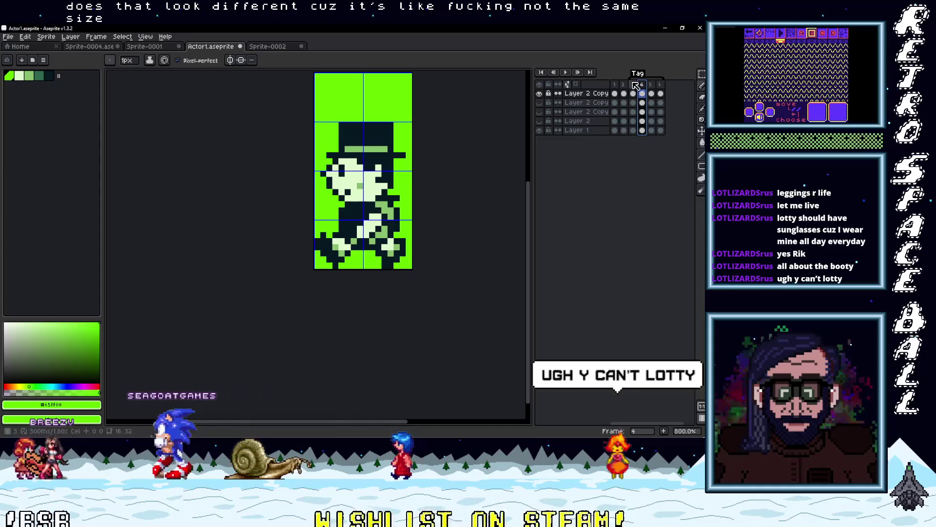
key("comma")
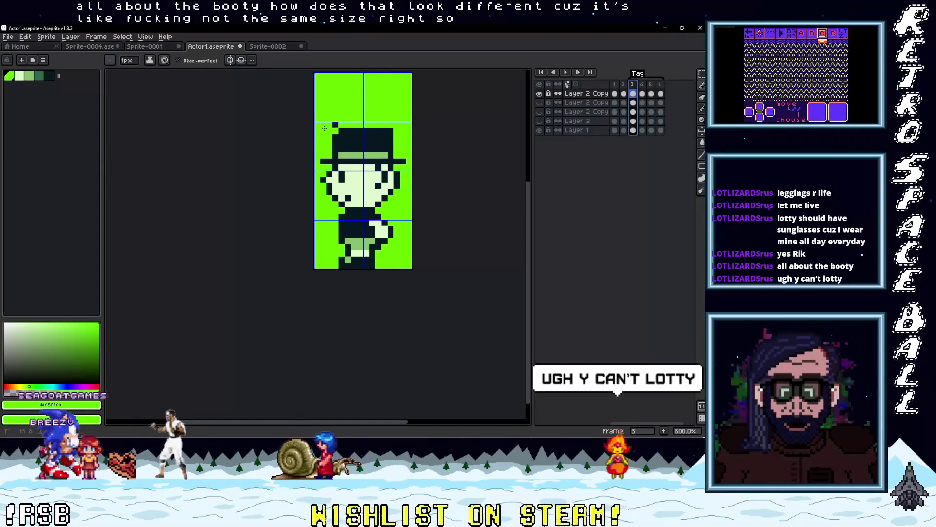
key("ctrl+z")
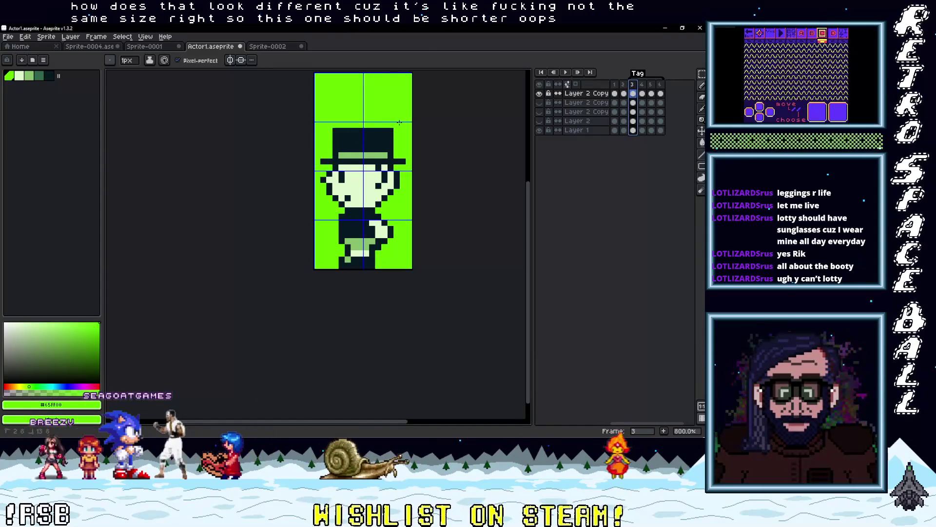
Step: Select the 14x6 hat area and raise frame 4's top hat one pixel
scroll(401, 154, "up", 2)
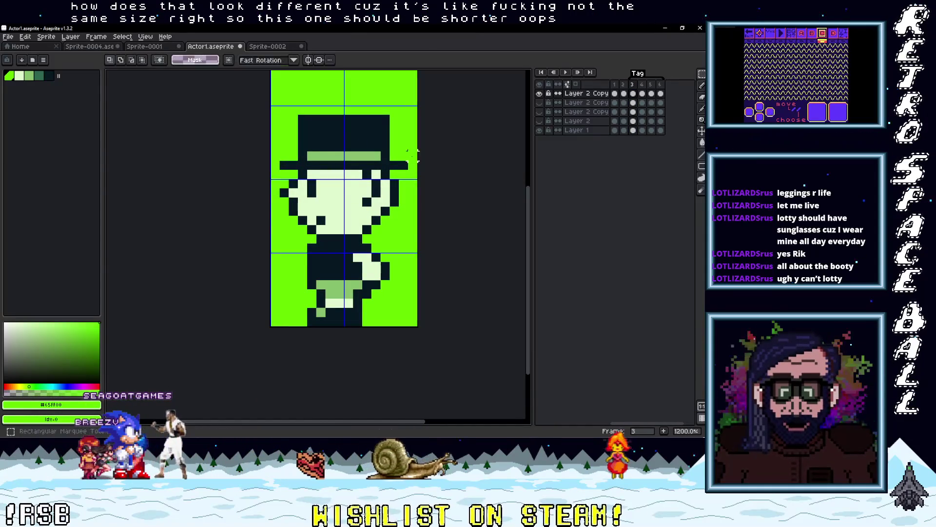
left_click_drag(410, 172, 278, 112)
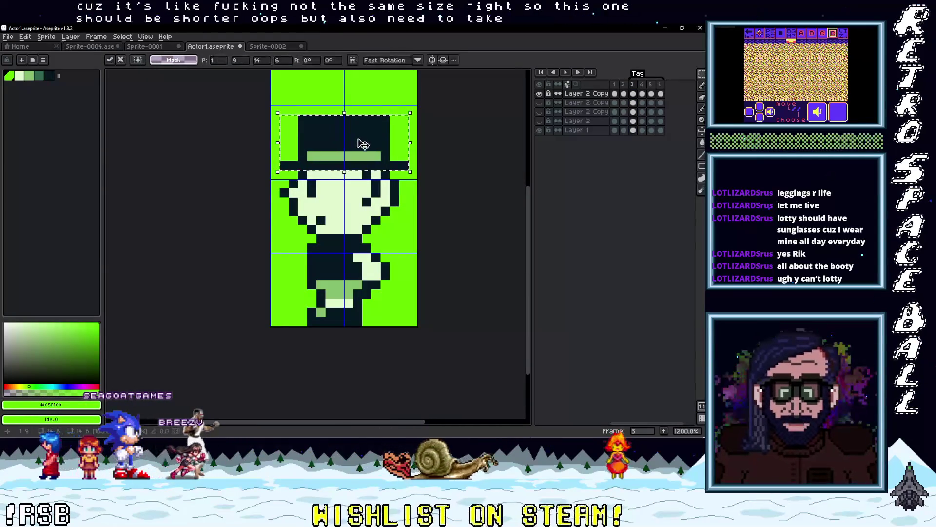
key("period")
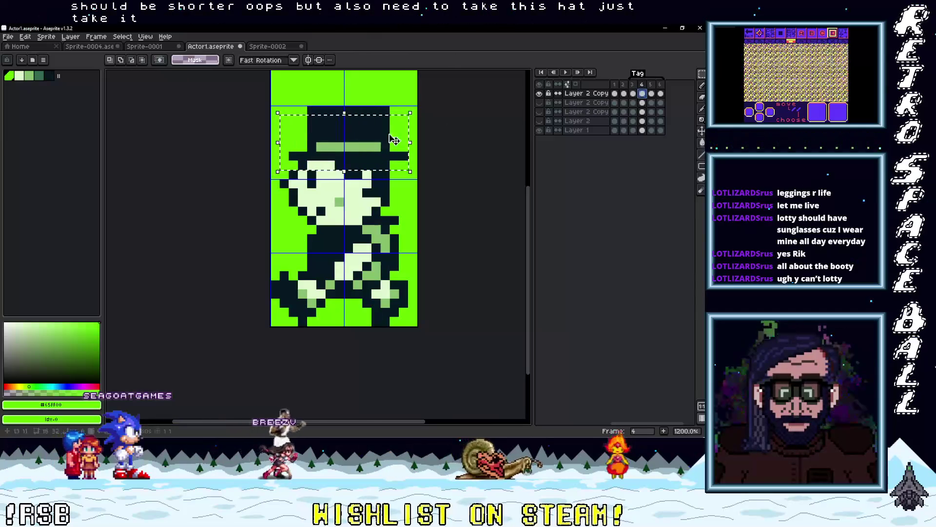
key("Up")
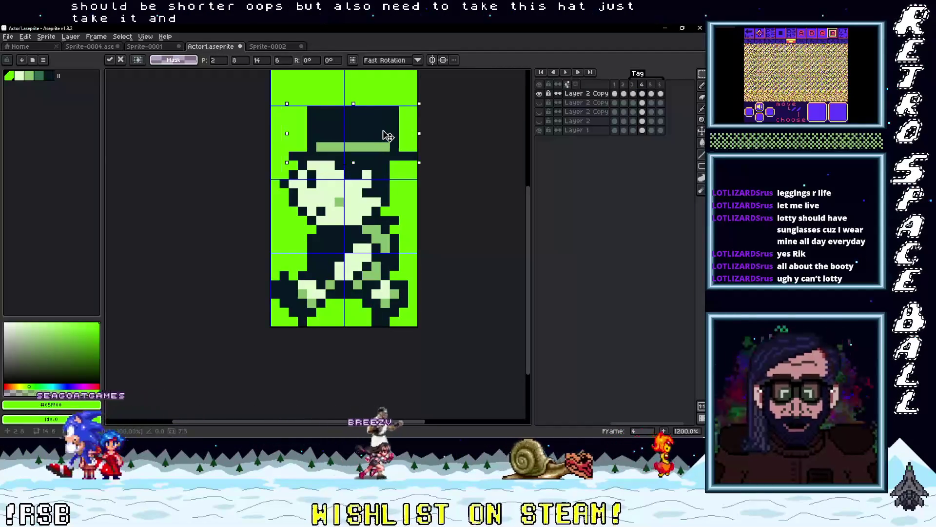
key("Return")
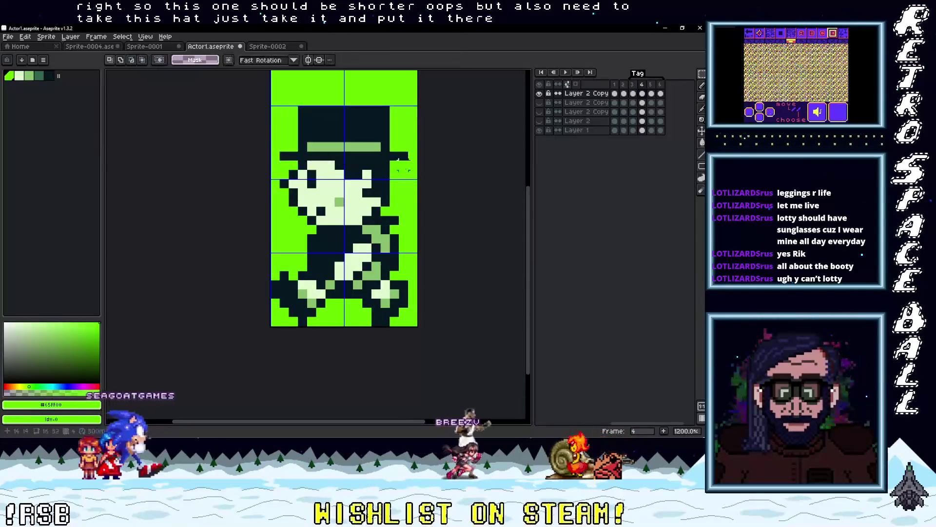
scroll(390, 156, "down", 4)
left_click(633, 84)
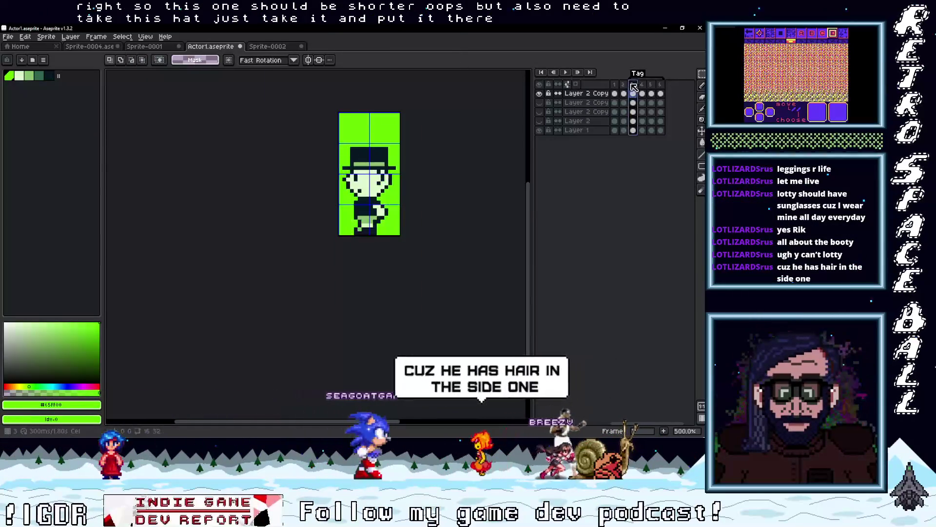
left_click(642, 84)
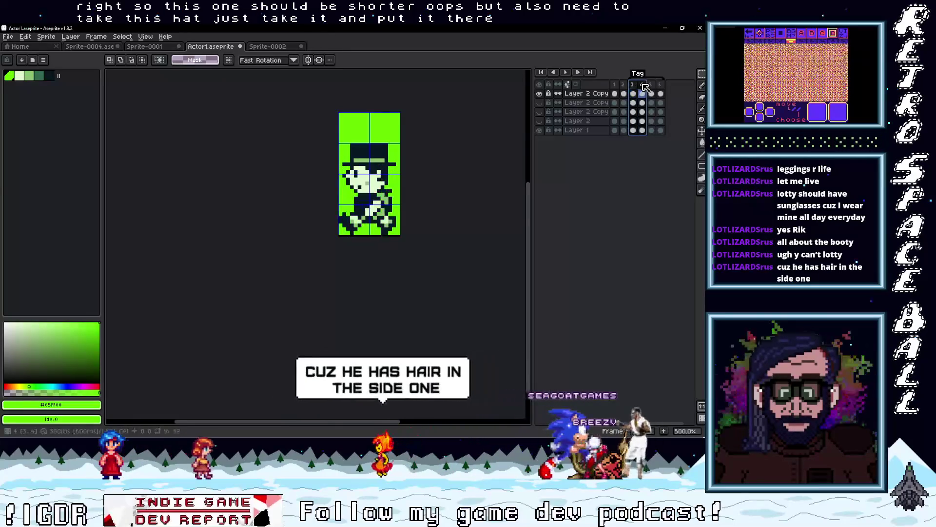
scroll(369, 173, "up", 4)
key("b")
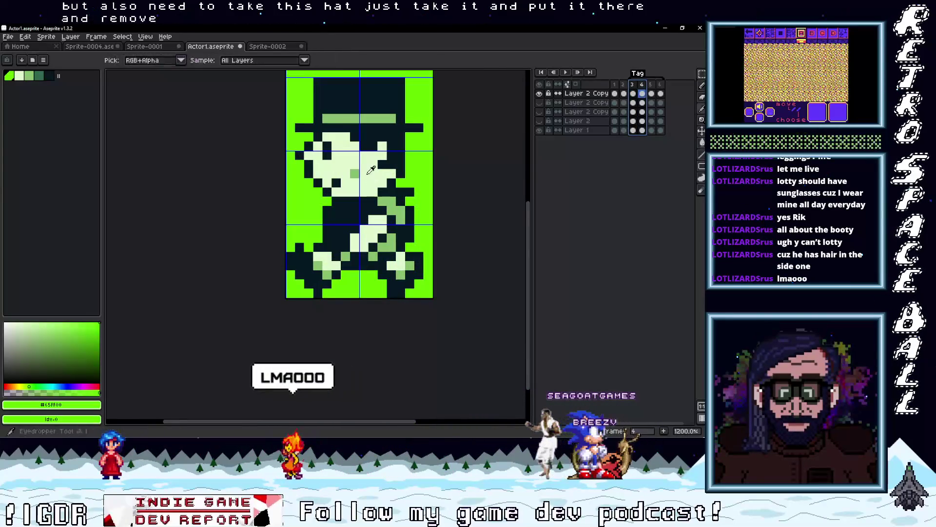
left_click(369, 173, "alt")
left_click(393, 137)
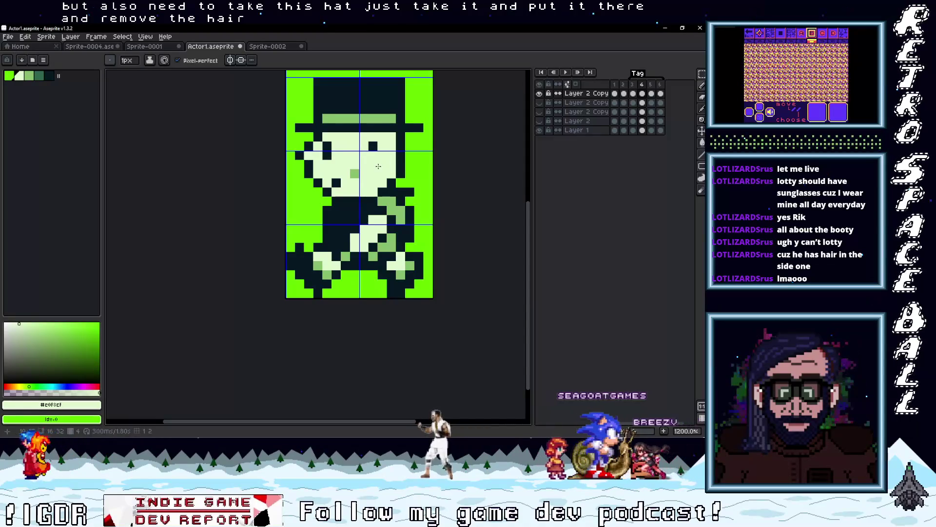
left_click(375, 144, "alt")
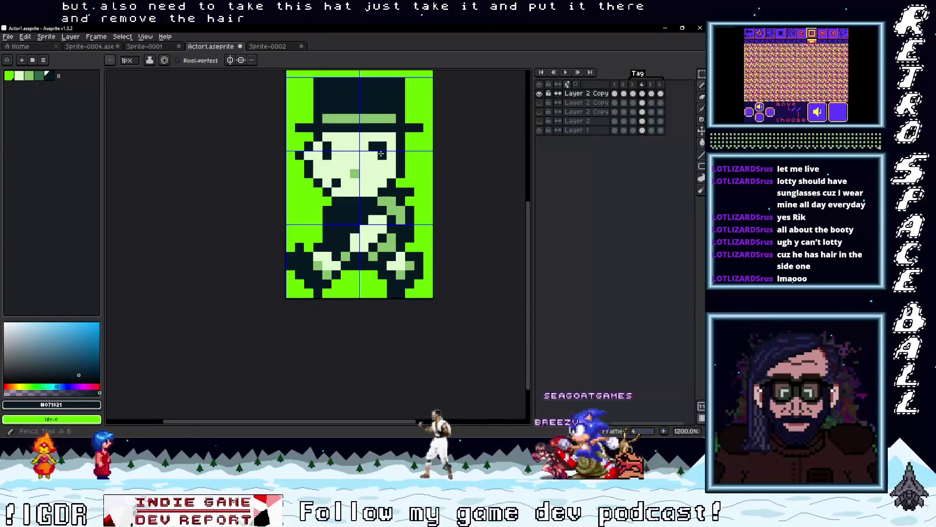
left_click(374, 164)
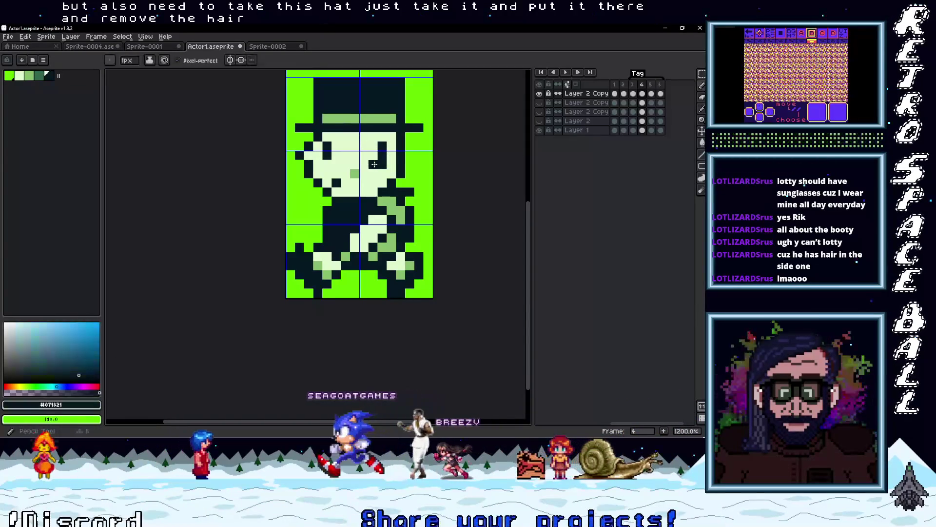
left_click(365, 146, "alt")
left_click_drag(382, 146, 385, 145)
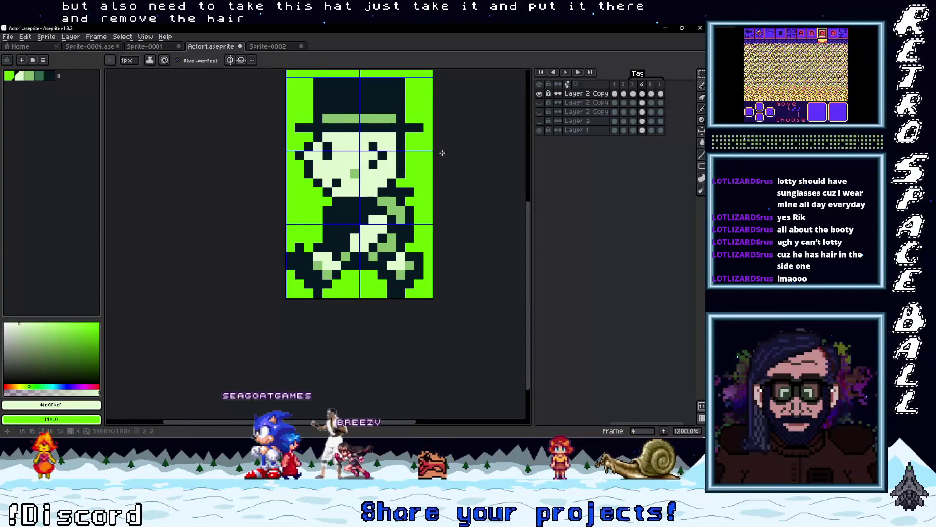
left_click(632, 85)
left_click(642, 85)
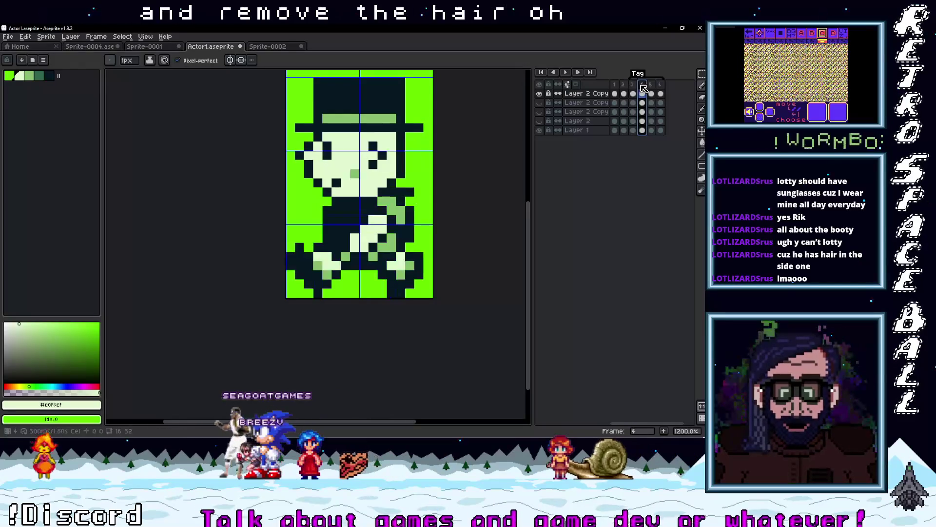
left_click(374, 136, "alt")
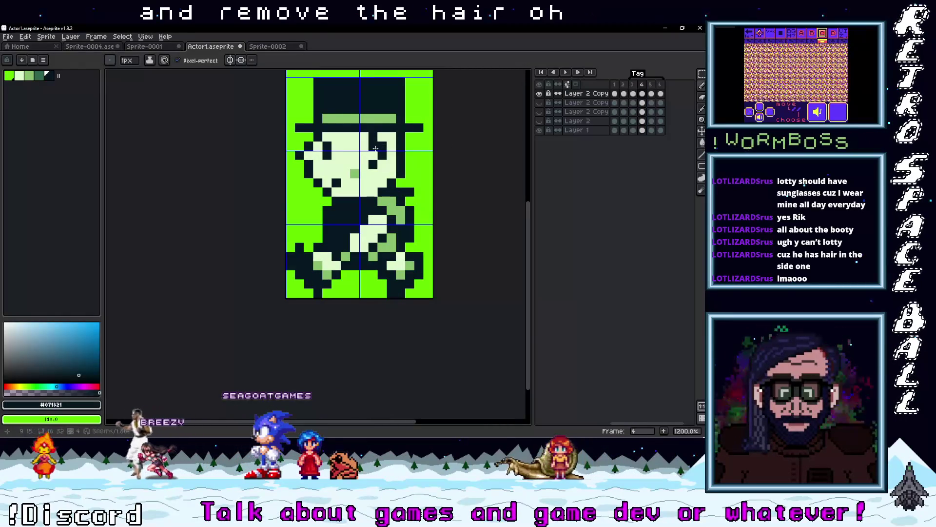
left_click(374, 147, "alt")
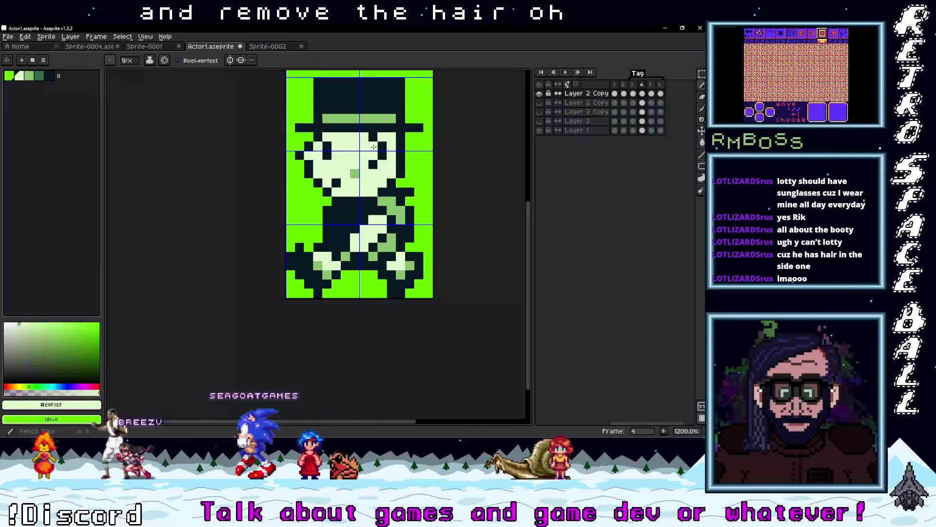
left_click(633, 85)
left_click(642, 86)
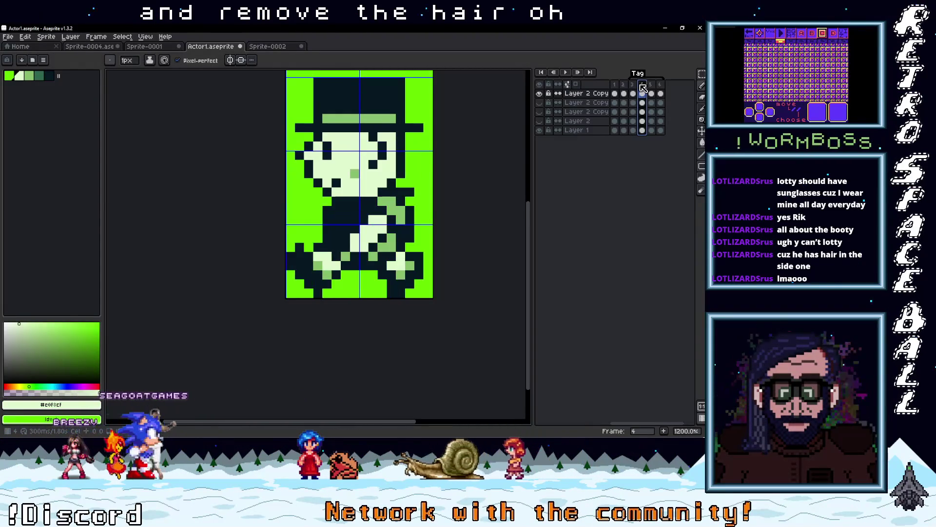
Step: Copy the rounded back of the head from frame 3 onto frame 4, raised 1 pixel
key("Left")
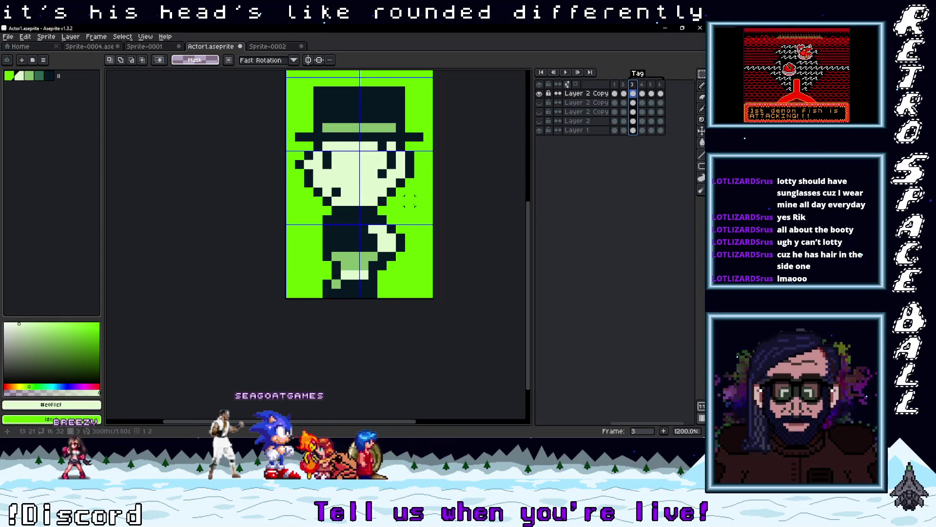
left_click_drag(419, 200, 378, 141)
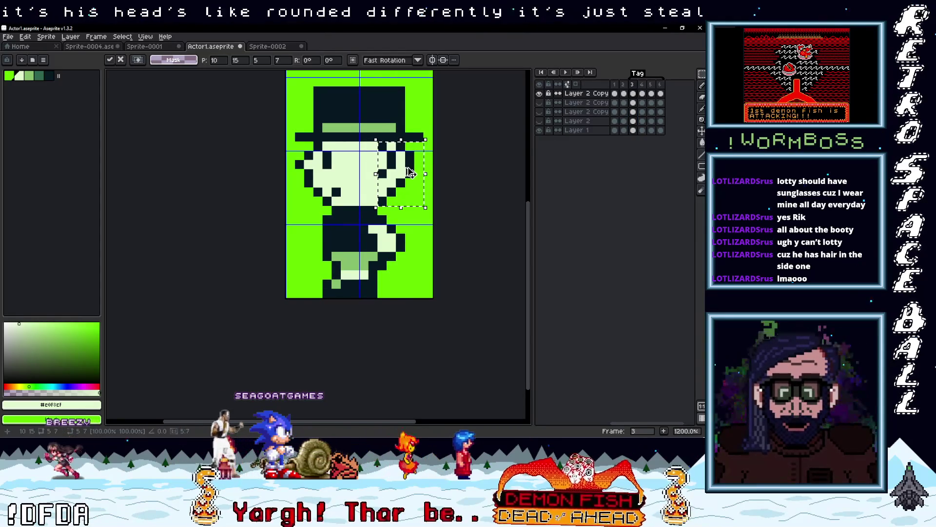
left_click(643, 93)
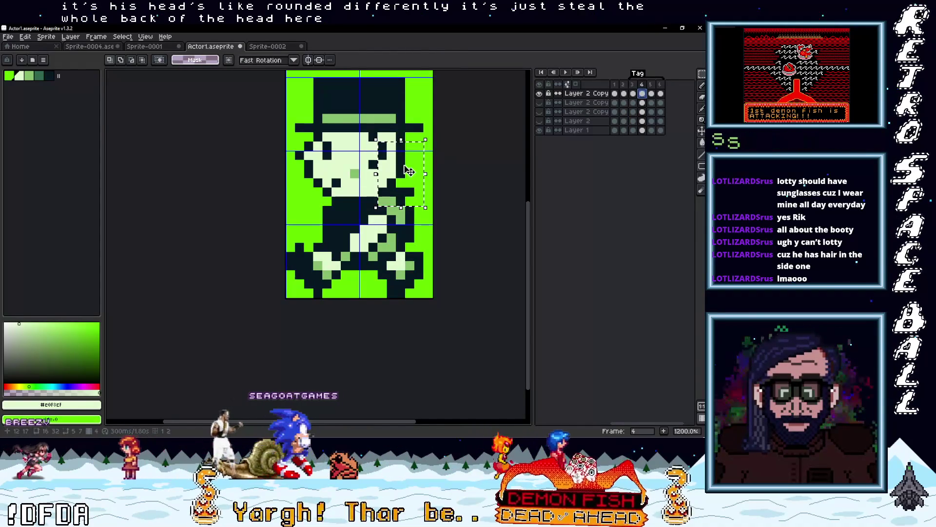
key("Up")
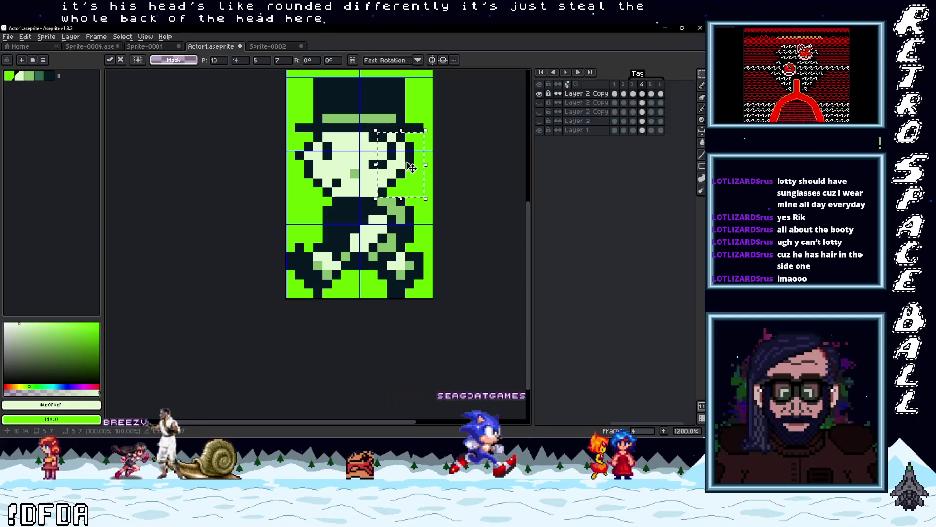
left_click(427, 209)
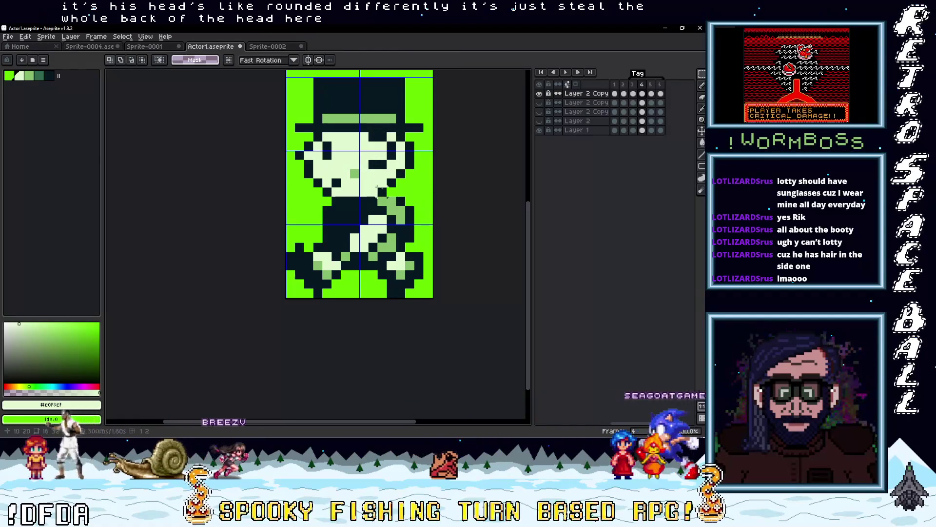
key("b")
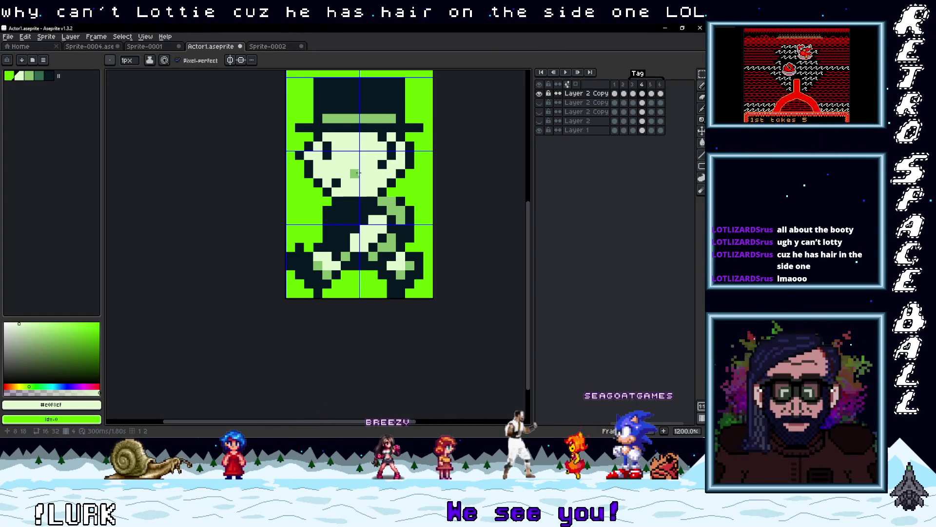
Step: Play the walk cycle, then step through frames 1, 3 and 4 to review it
scroll(408, 174, "down", 3)
scroll(387, 191, "up", 3)
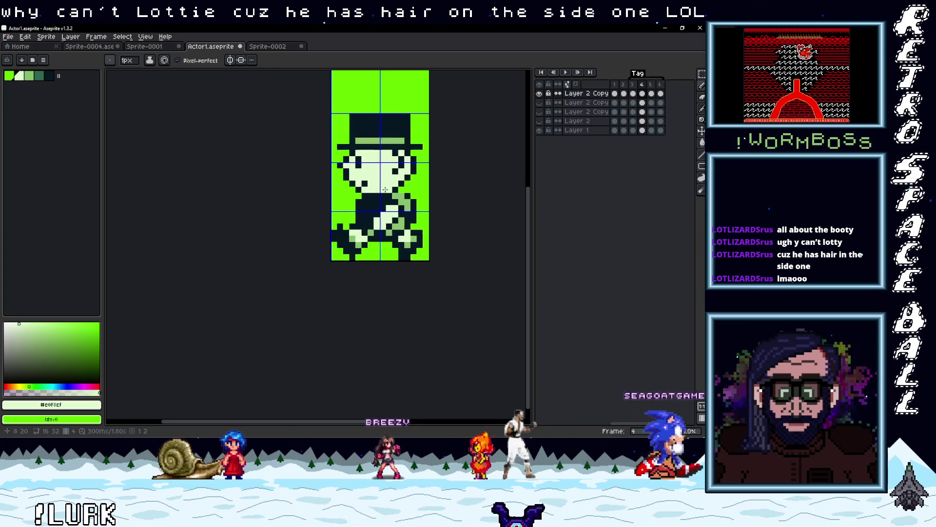
key("Return")
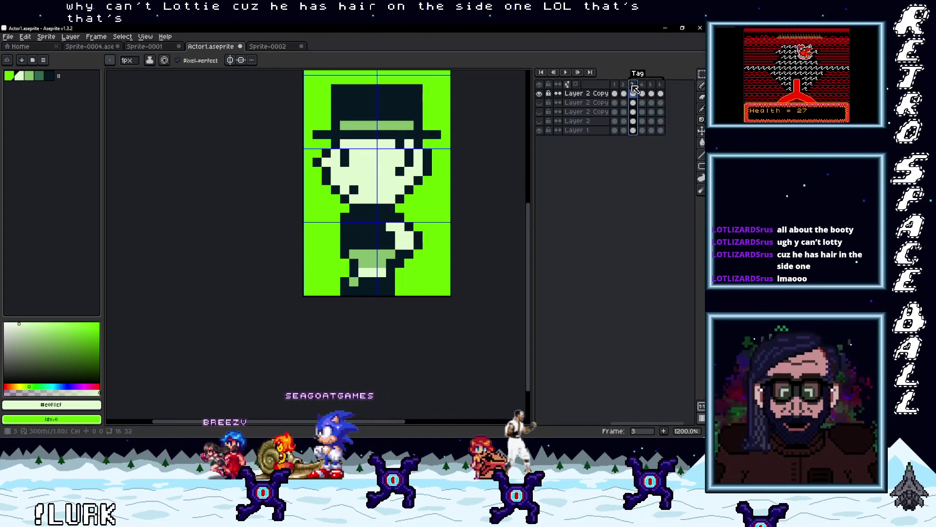
left_click(620, 87)
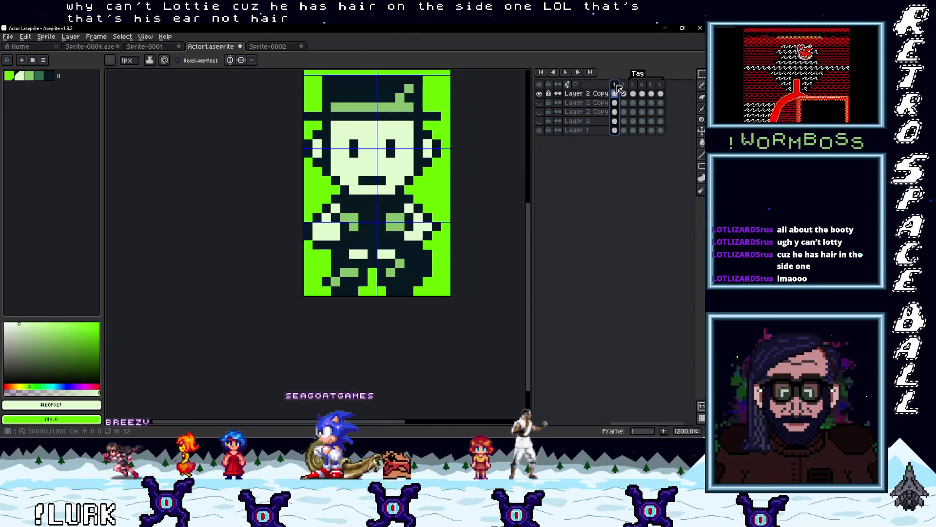
left_click(633, 86)
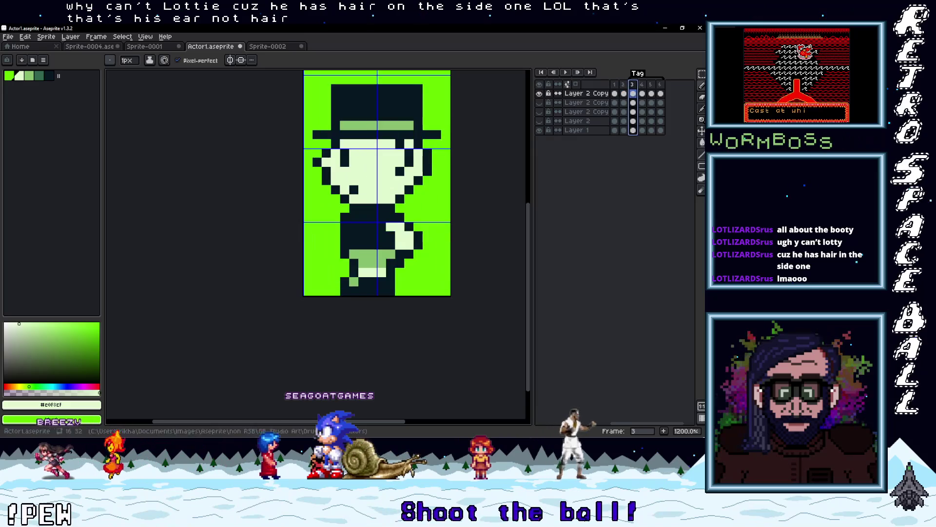
left_click(644, 87)
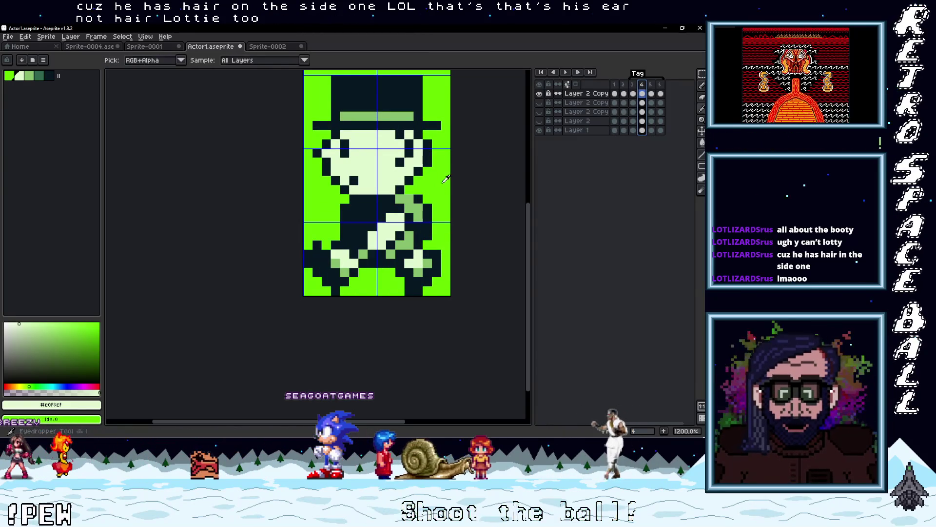
Step: Paint the stray dark pixels on frame 4's right side with background green, comparing against frame 5
left_click(422, 212, "alt")
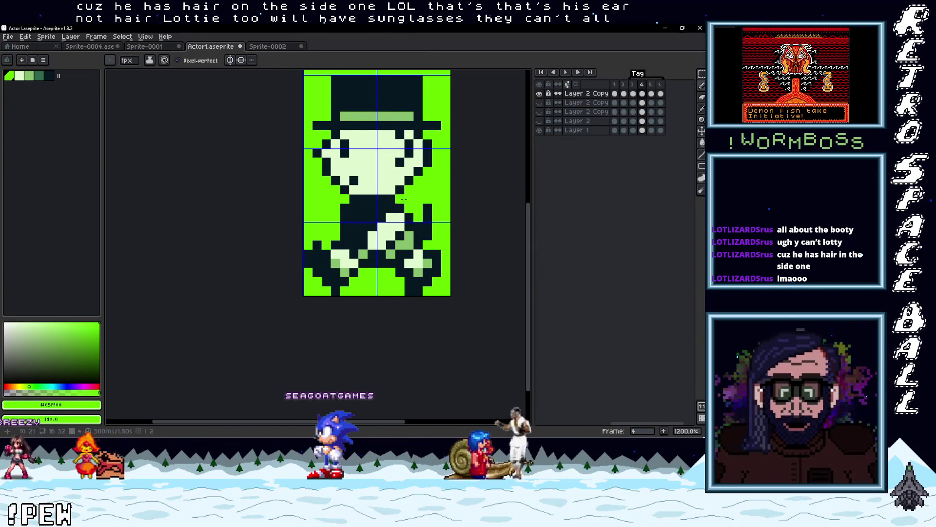
left_click_drag(427, 205, 428, 218)
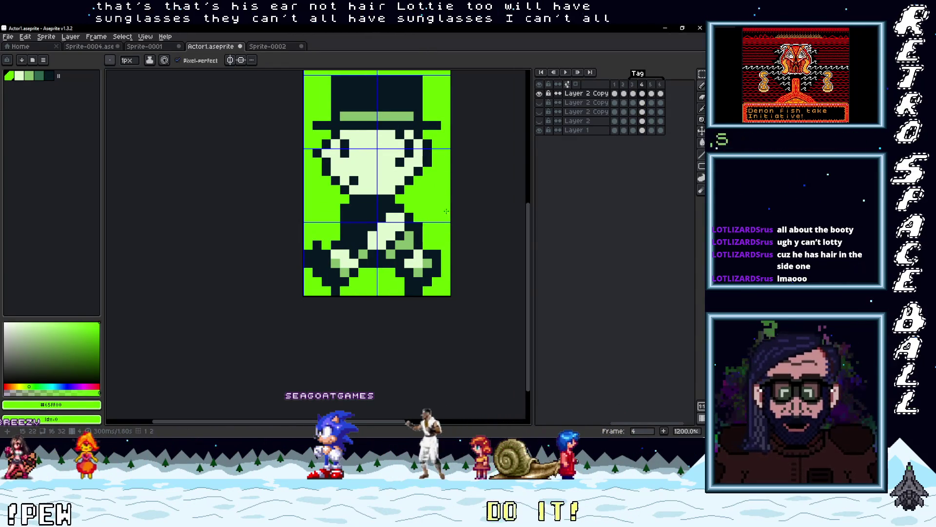
left_click(651, 93)
left_click(642, 93)
left_click(651, 93)
left_click(643, 94)
left_click(651, 93)
left_click(642, 93)
left_click(633, 93)
left_click(643, 94)
Step: Pick the mid green, compare frames 2, 3 and 4, then display back-view frame 6
left_click(633, 93)
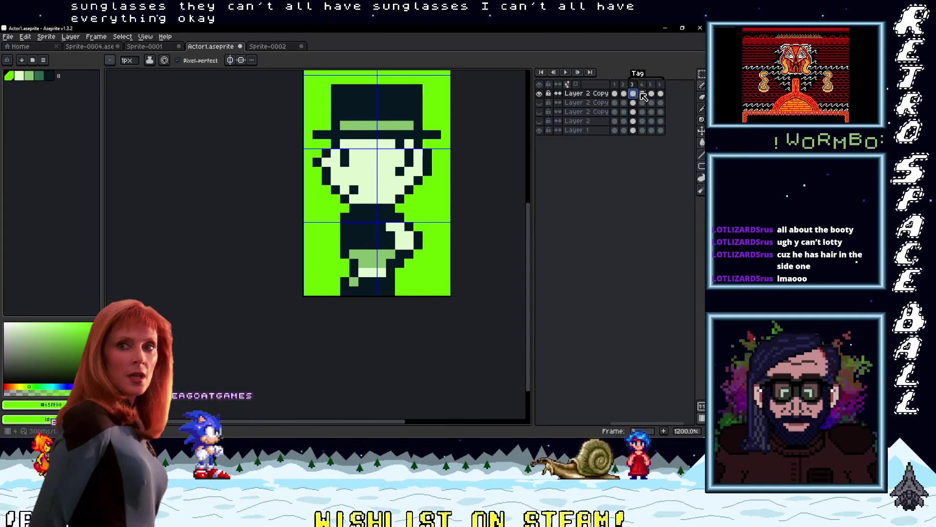
left_click(625, 94)
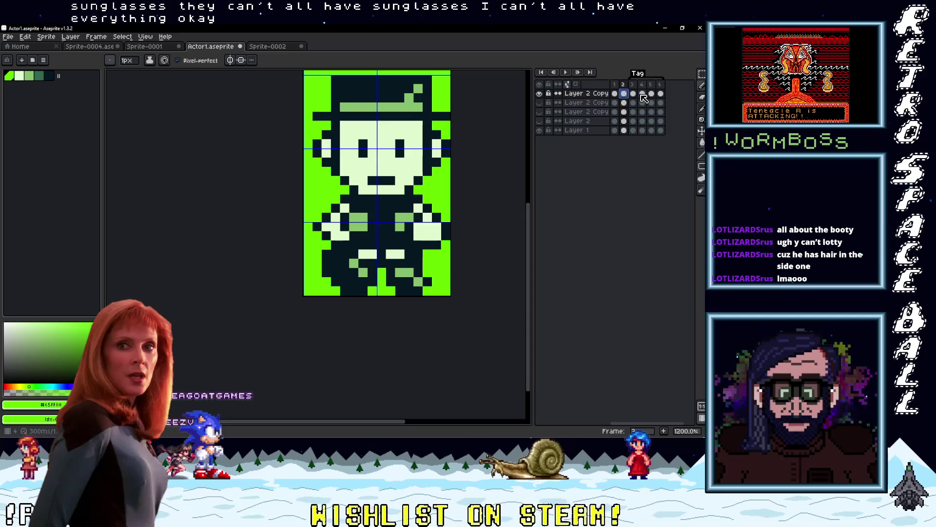
left_click(642, 94)
left_click(363, 254, "alt")
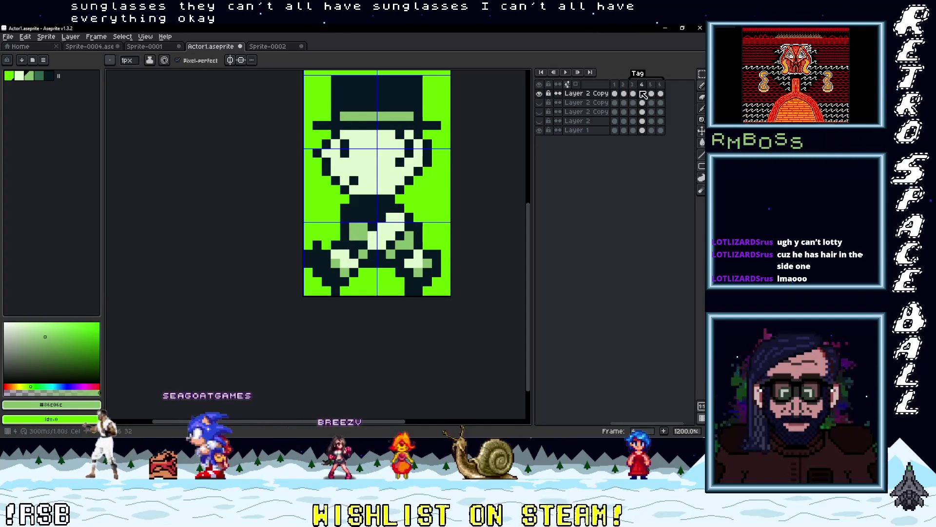
key("Left")
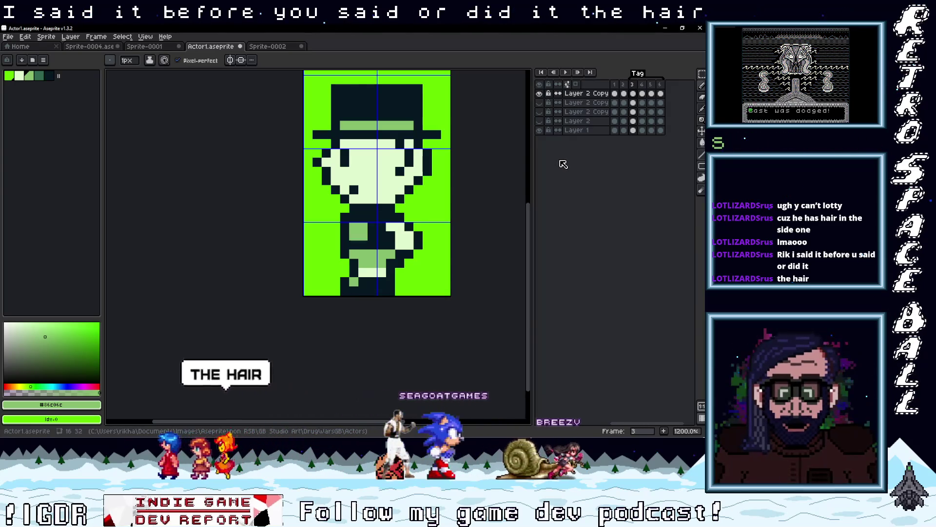
left_click(640, 88)
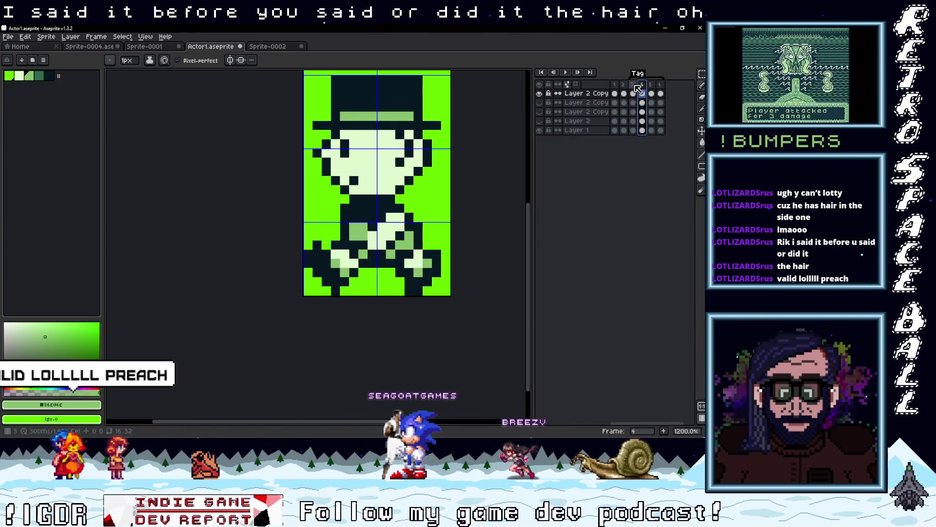
left_click(642, 85)
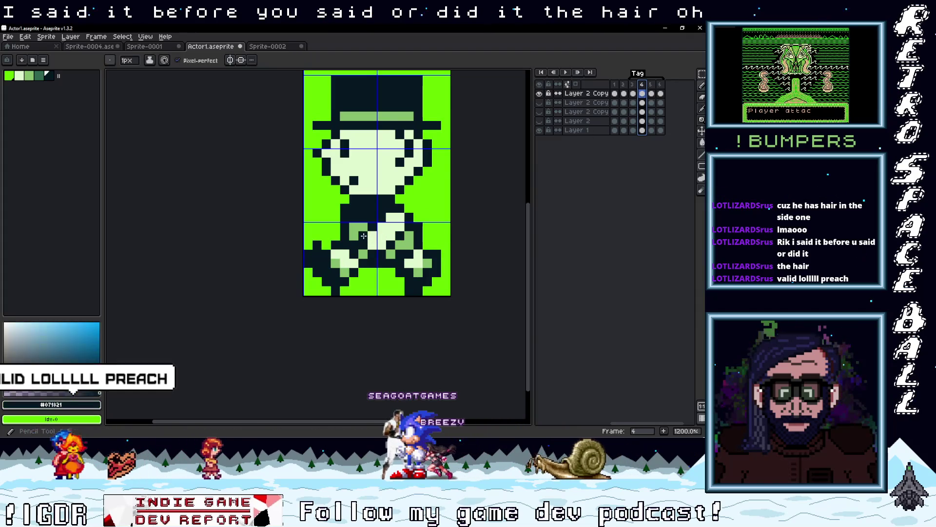
left_click(632, 85)
left_click(642, 85)
left_click(633, 85)
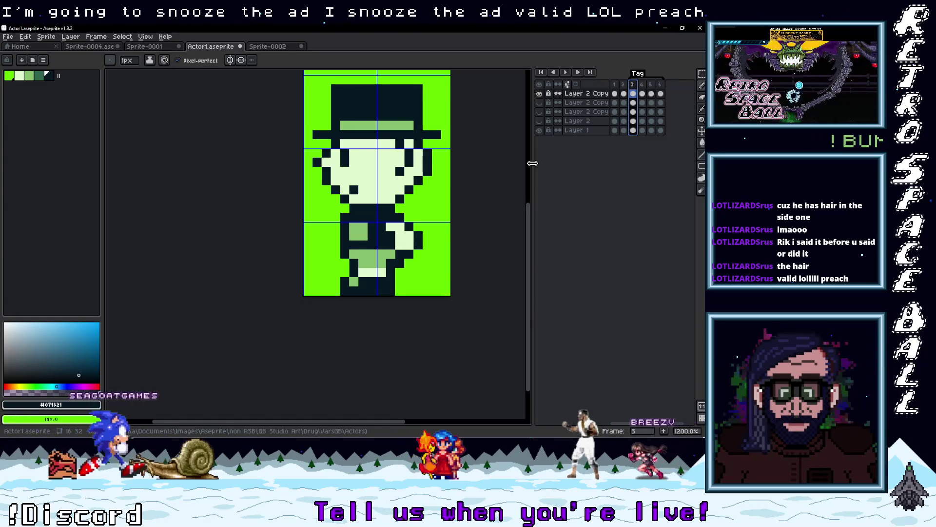
left_click(642, 84)
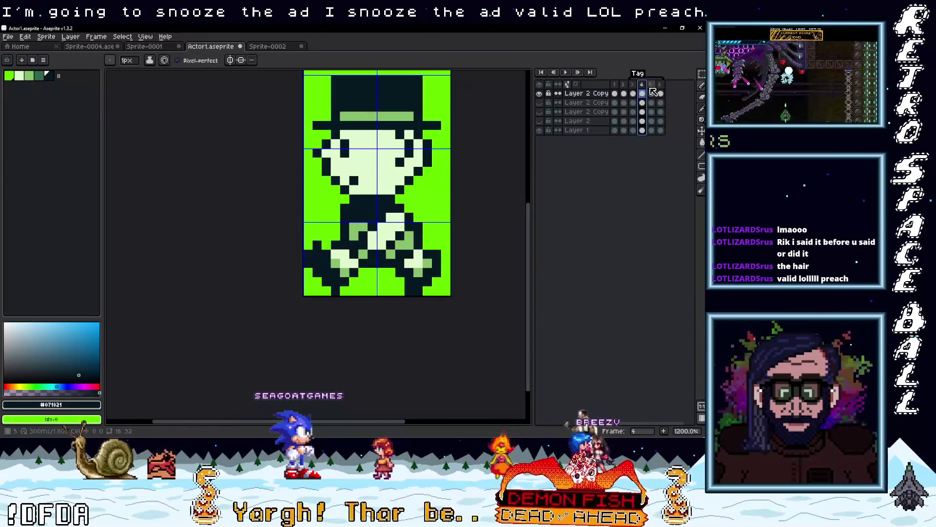
left_click(660, 90)
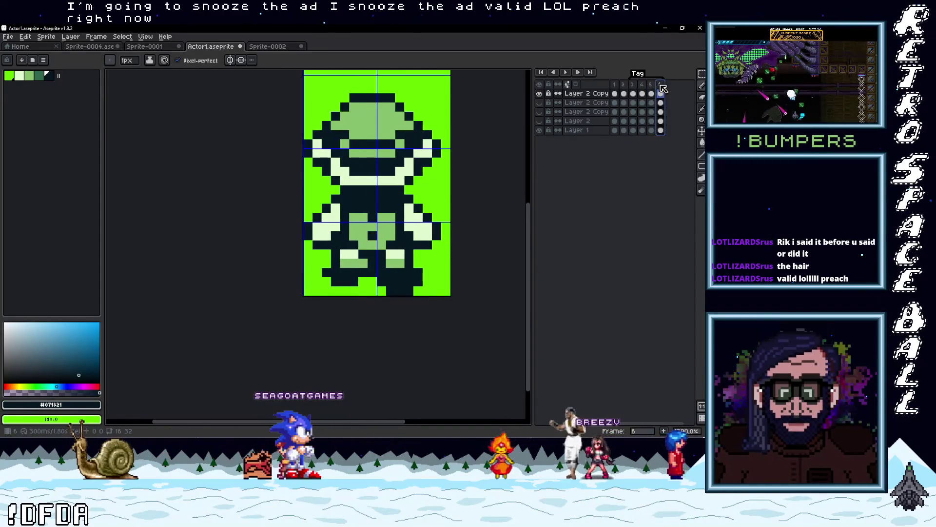
Step: Try moving frame 3's top hat onto frame 5, then cancel the misplaced hat
left_click(651, 87)
left_click(633, 92)
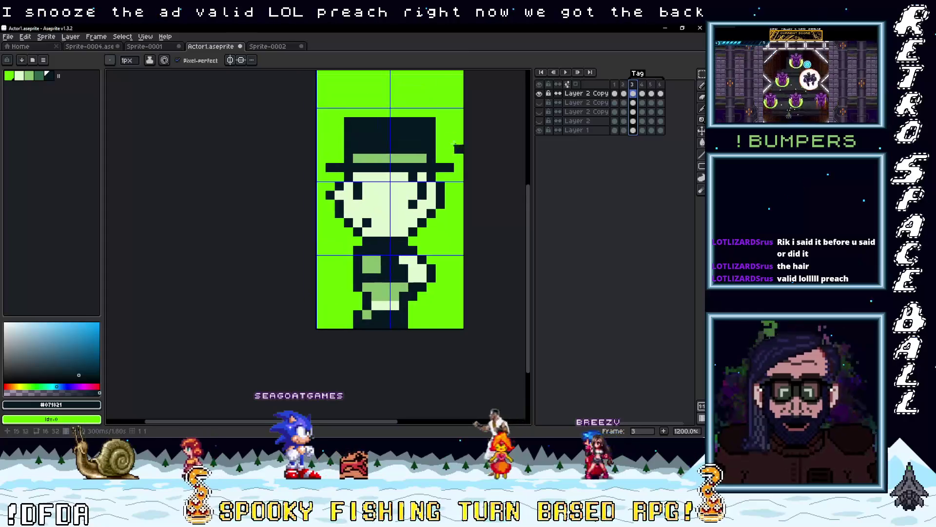
key("m")
left_click_drag(314, 115, 456, 174)
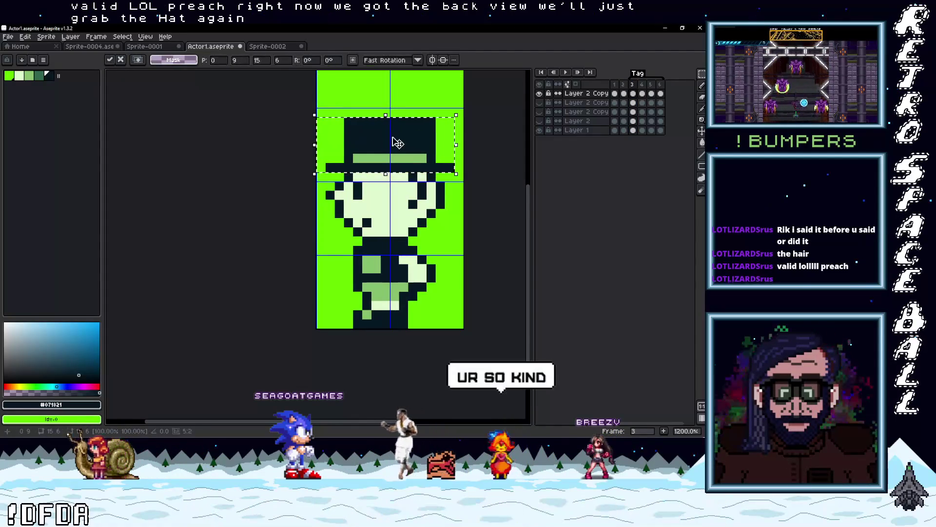
left_click(652, 93)
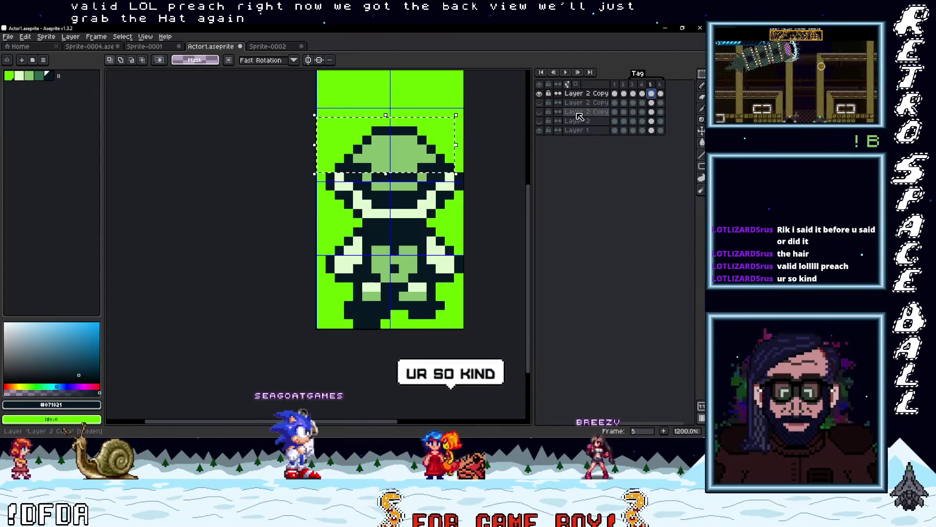
key("Right")
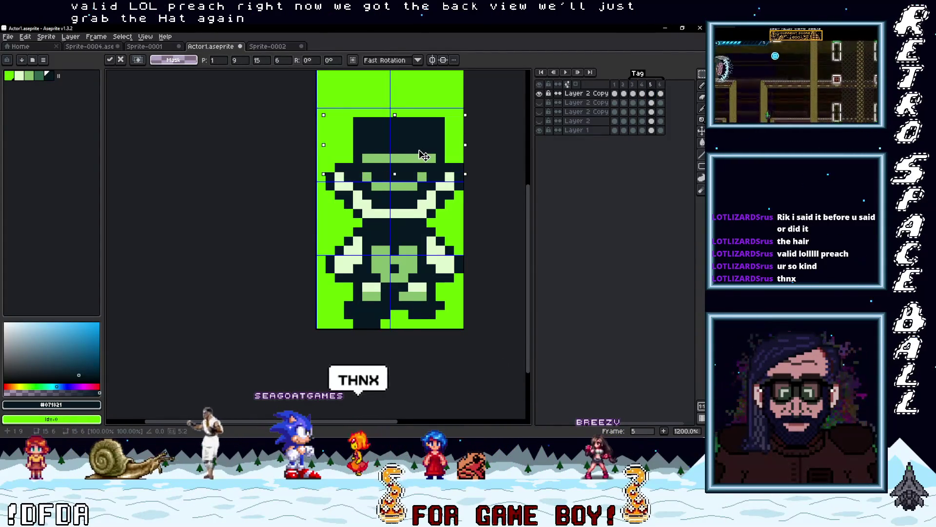
key("Escape")
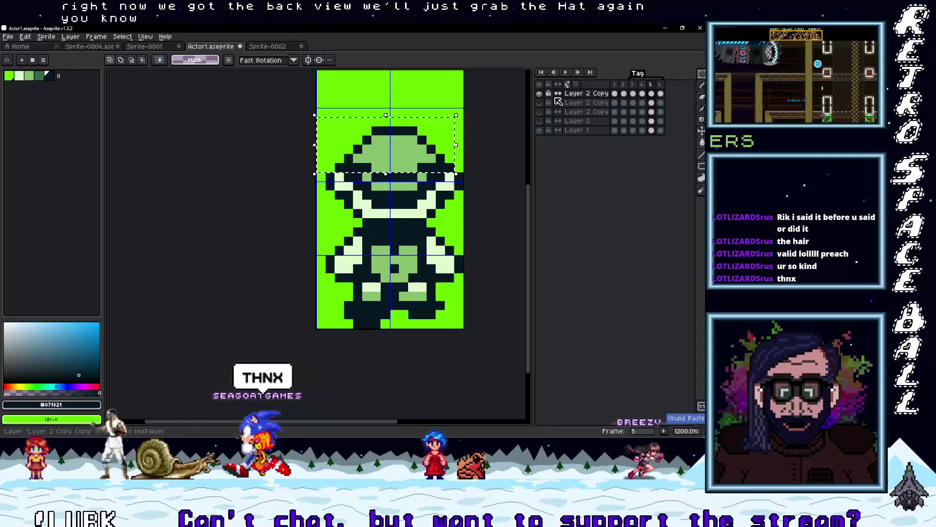
Step: Paste frame 1's front-view top hat onto back-view frame 5 and fit it on the head
left_click(619, 93)
key("ctrl+v")
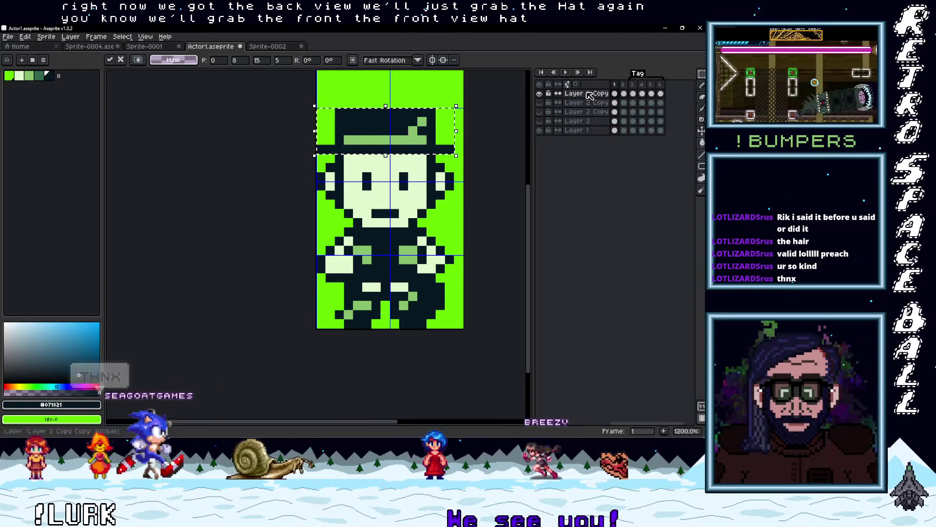
left_click(651, 94)
key("ctrl+v")
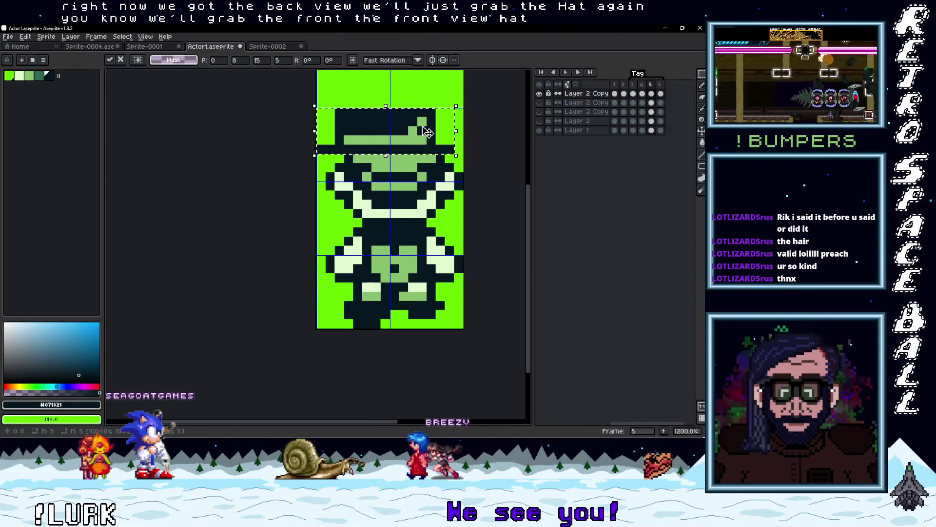
mouse_move(424, 146)
left_mouse_down()
mouse_move(434, 154)
mouse_move(434, 138)
left_mouse_up()
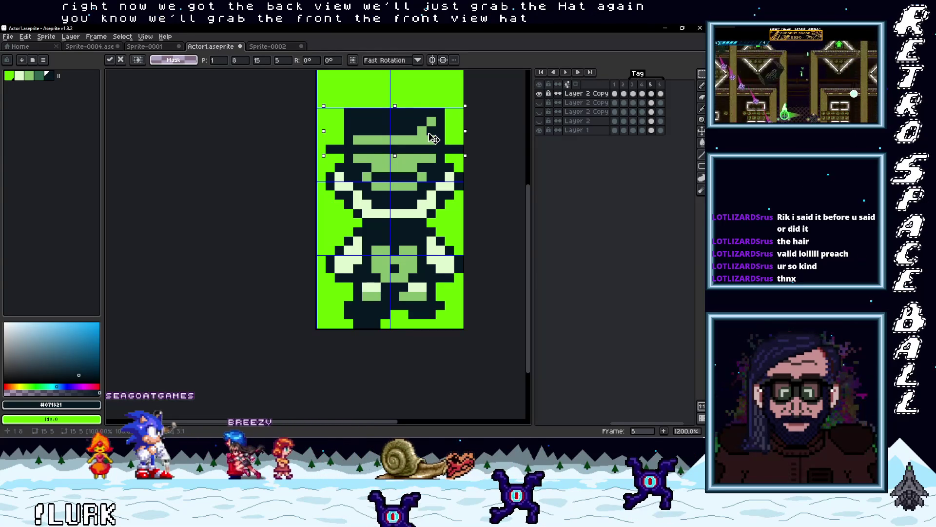
left_click(515, 179)
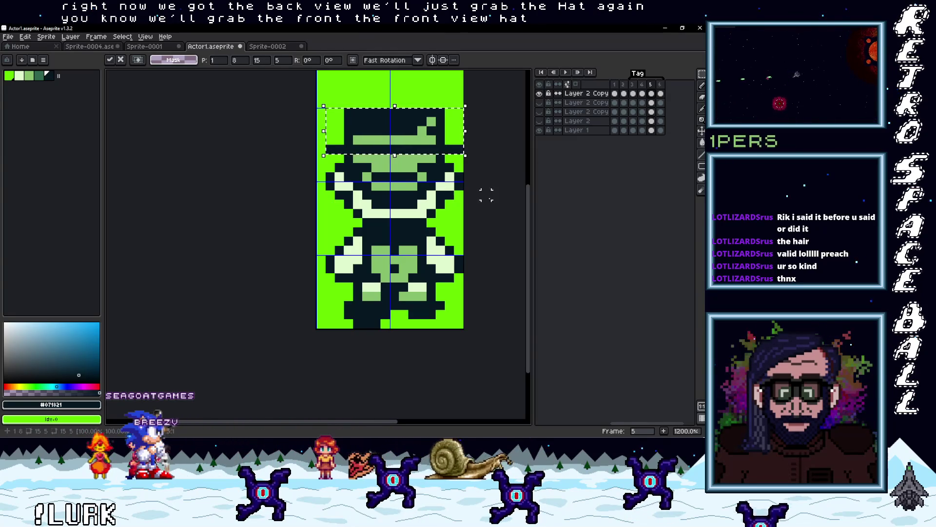
Step: Paint the row under the hat brim in light colour #e0f8cf with the Pencil
key("b")
left_click(381, 204, "alt")
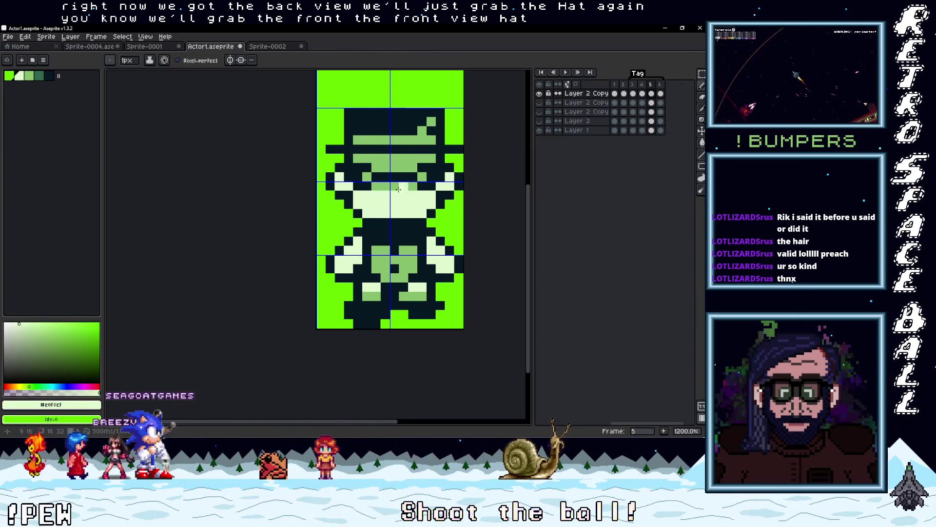
left_click_drag(371, 176, 437, 177)
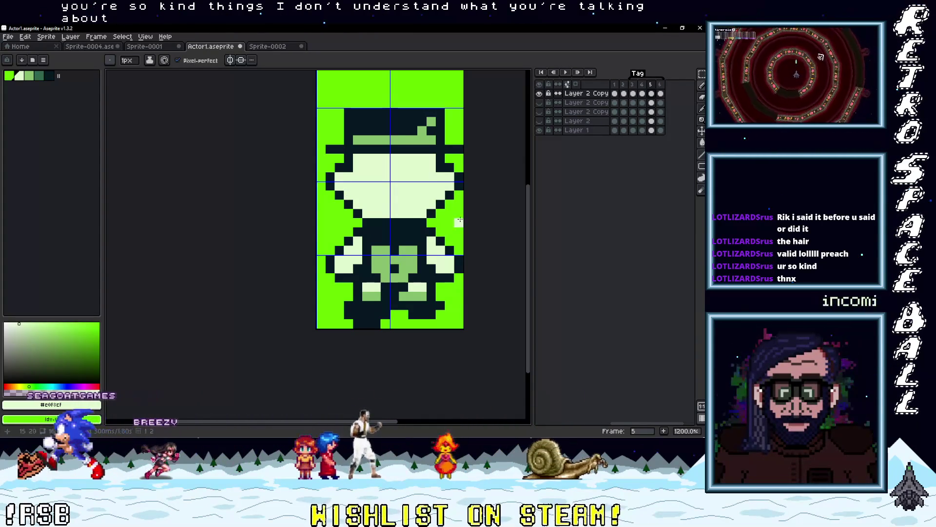
scroll(437, 195, "down", 5)
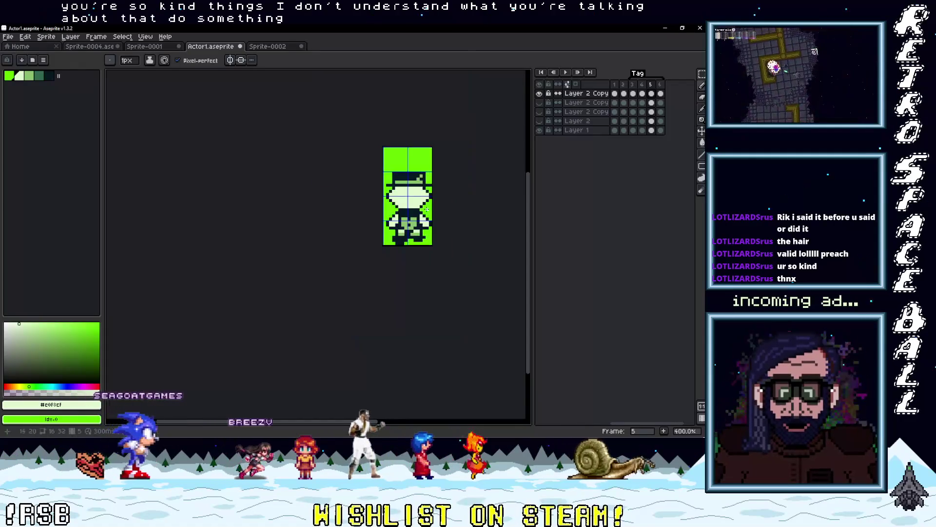
scroll(429, 219, "up", 5)
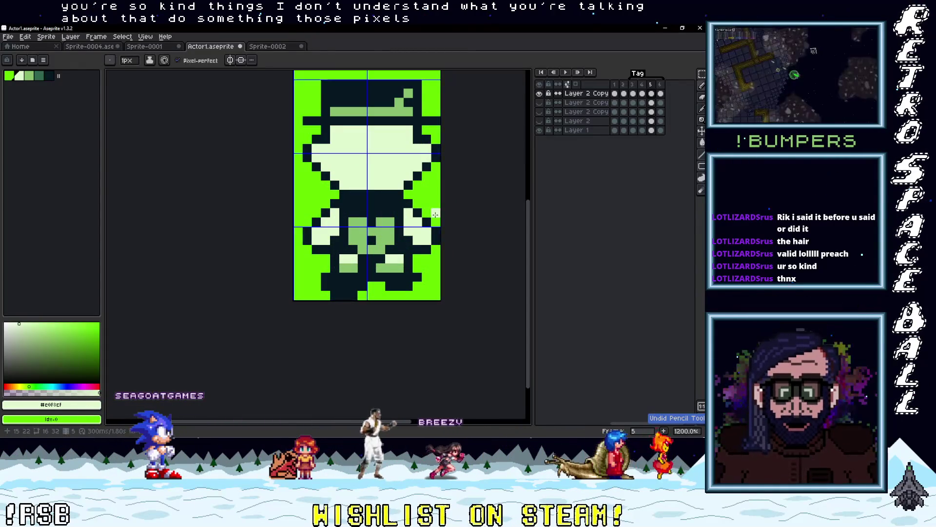
scroll(435, 215, "down", 5)
scroll(418, 222, "up", 5)
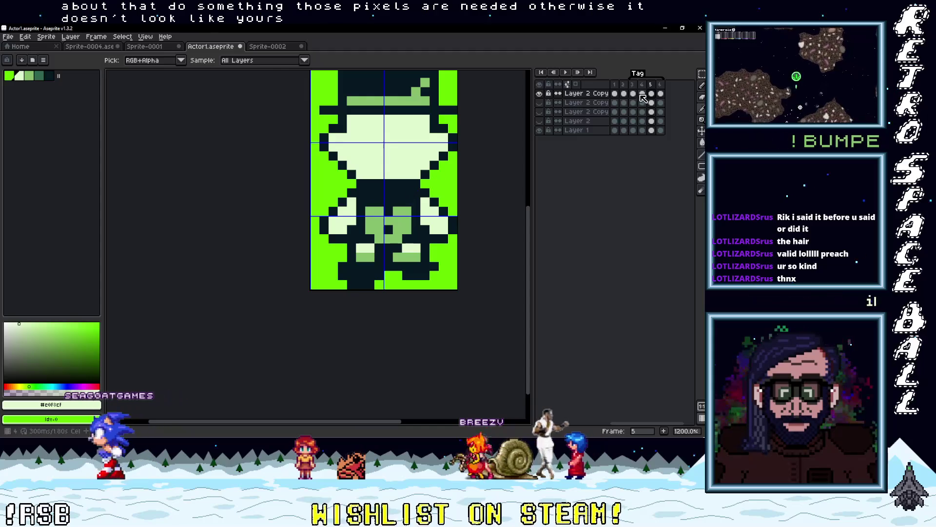
Step: Paint frame 6's green shorts in dark #071821, keeping small pocket pixels light
key("Home")
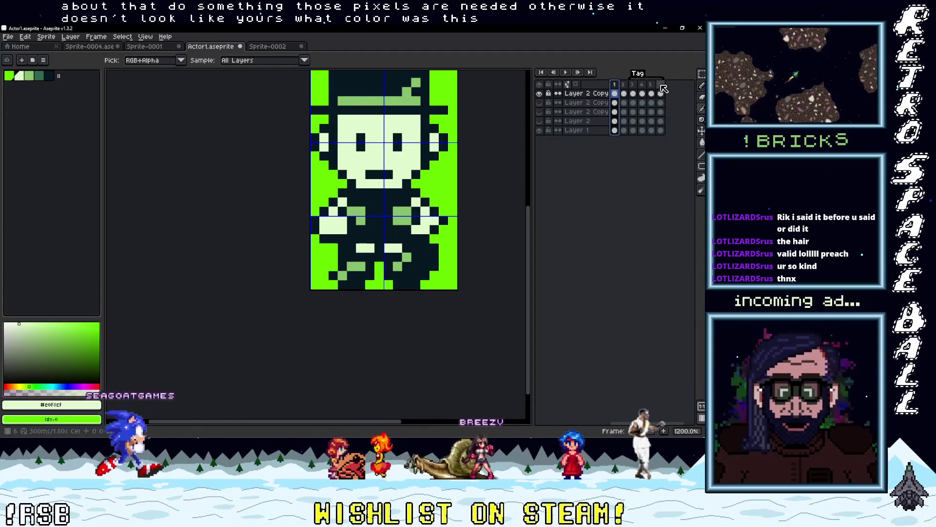
key("End")
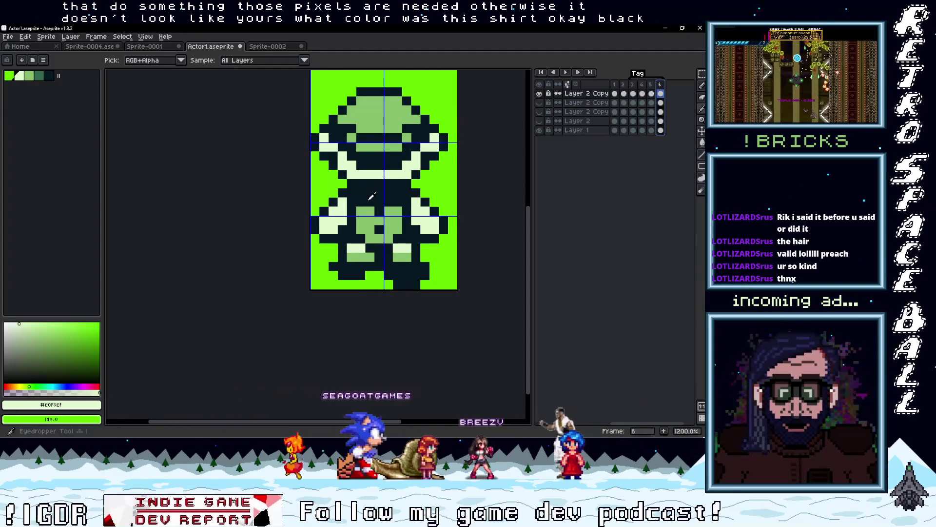
left_click(371, 195, "alt")
left_click(360, 230)
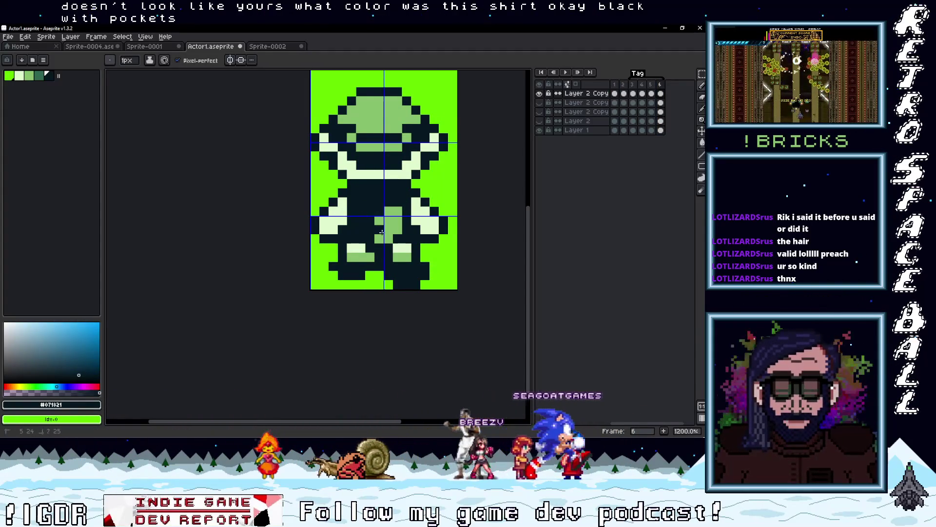
left_click_drag(390, 237, 384, 228)
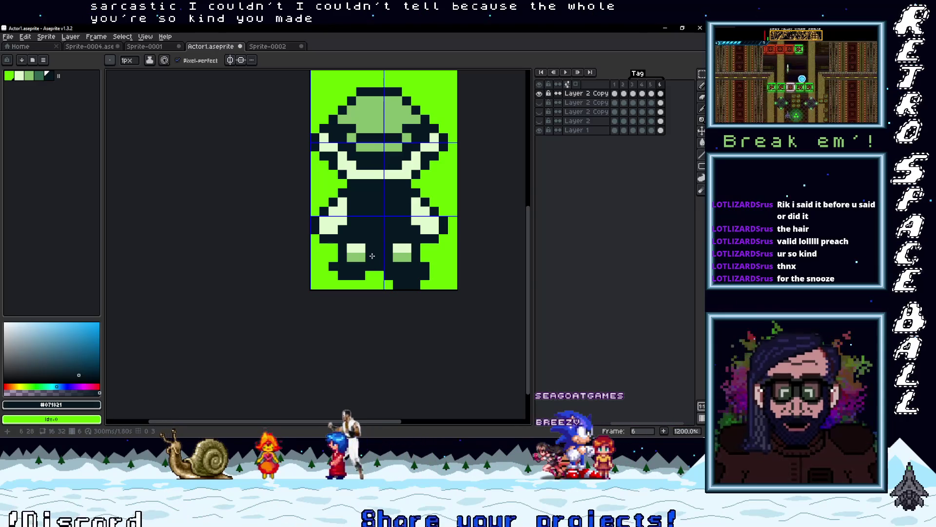
Step: Darken frame 5's shorts the same way and compare both back-view frames
left_click(652, 95)
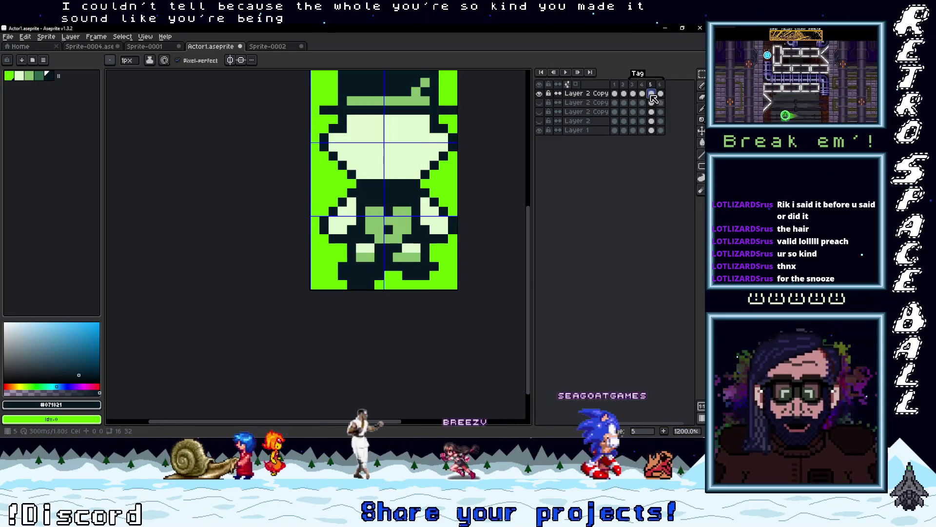
left_click_drag(369, 229, 407, 238)
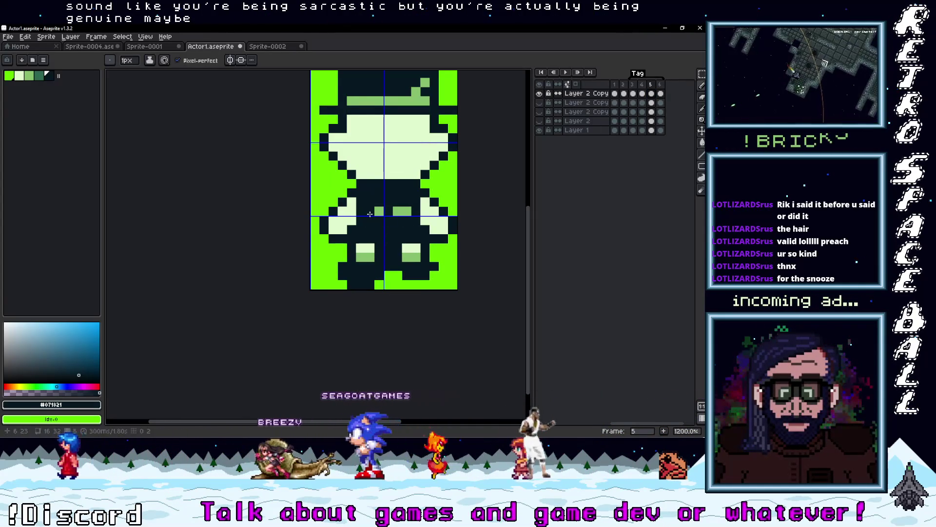
left_click(661, 94)
left_click(651, 93)
left_click(662, 97)
key("Left")
left_click(666, 97)
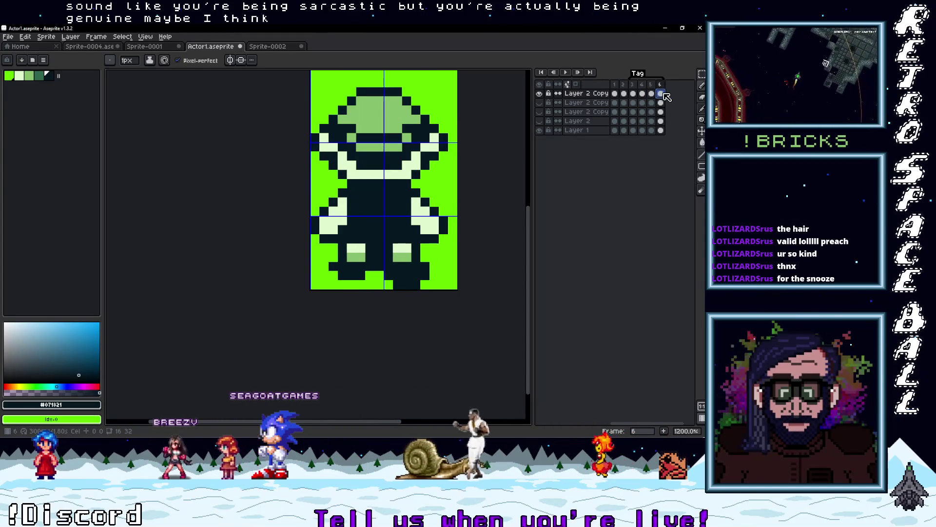
Step: Copy the hat and head area from frame 5 onto frame 6, aligned on the head
left_click(652, 93)
left_click_drag(432, 156, 396, 216)
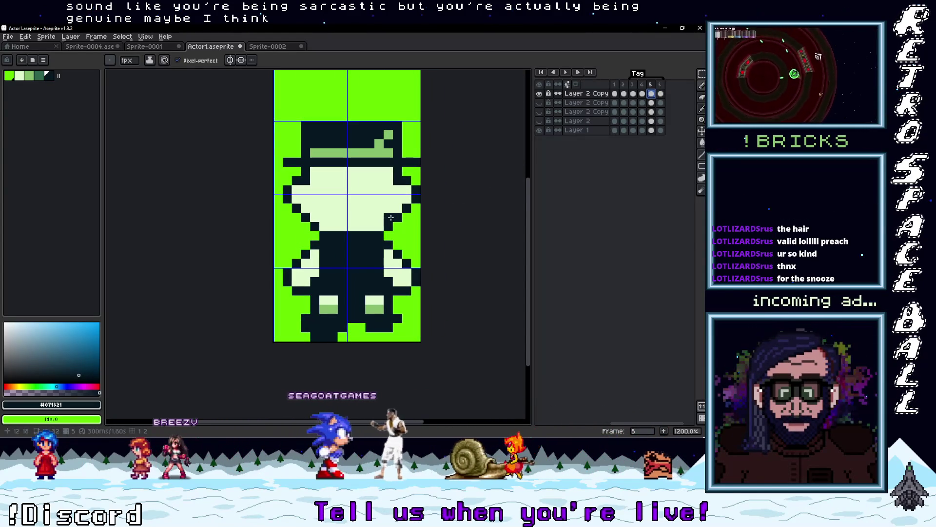
key("m")
left_click_drag(422, 232, 281, 119)
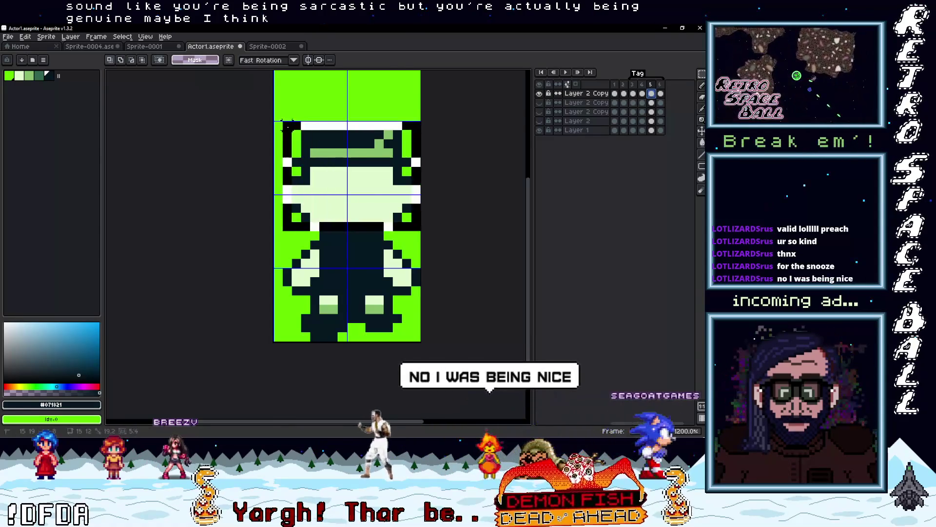
left_click(353, 166)
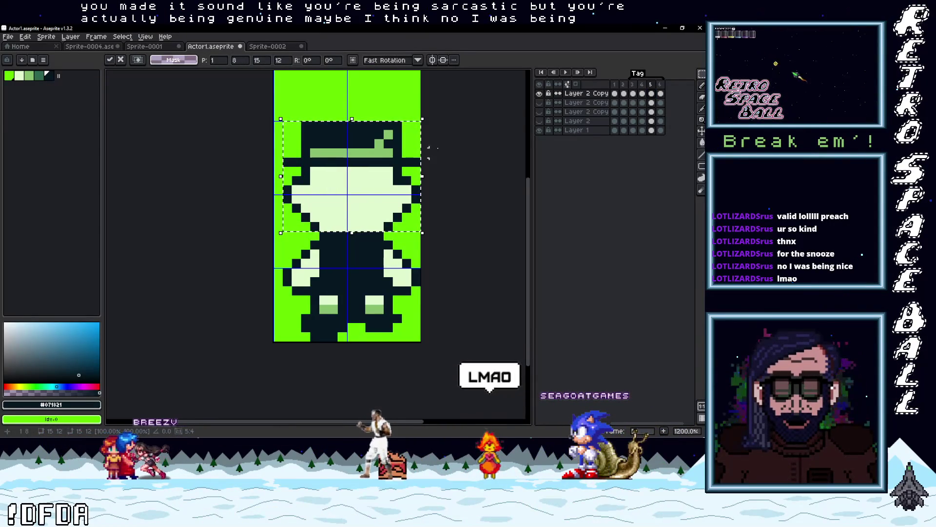
key("period")
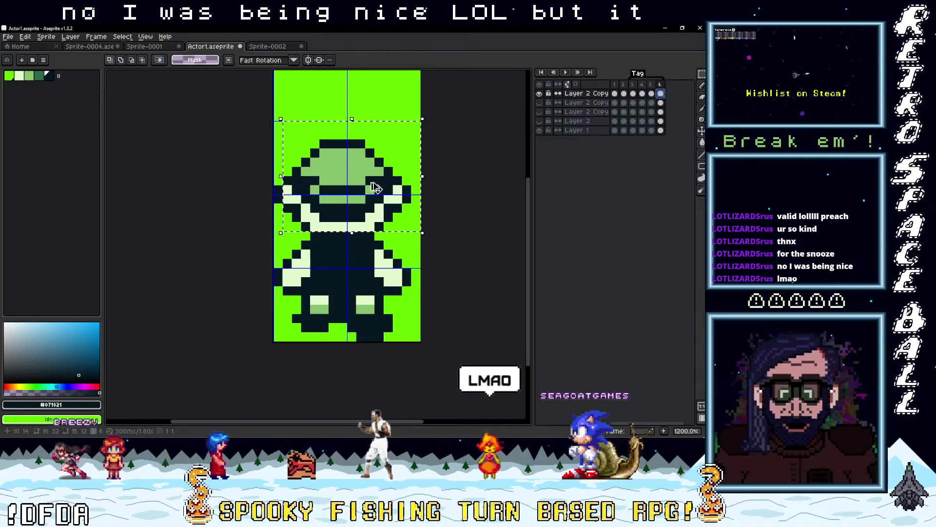
left_click_drag(382, 183, 375, 184)
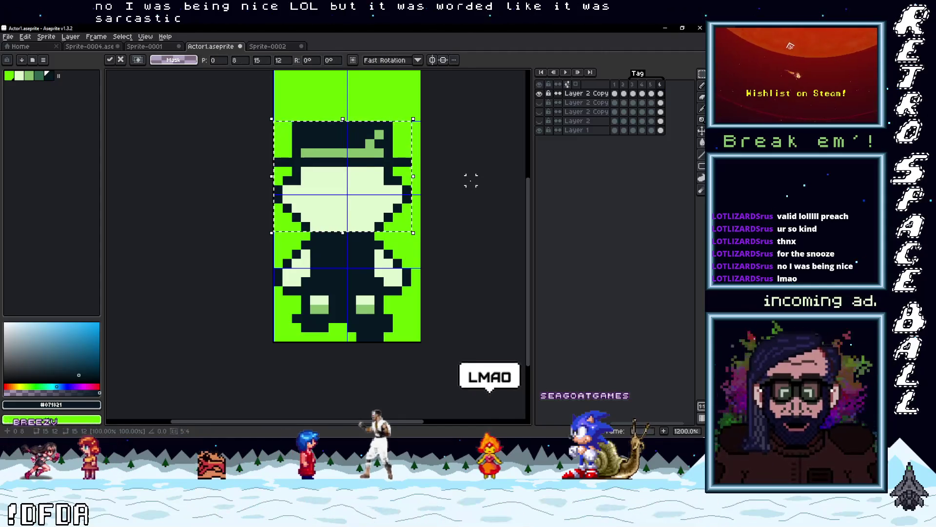
key("ctrl+d")
Step: Play the whole walk animation across front, side and back frames, then stop it
left_click(652, 94)
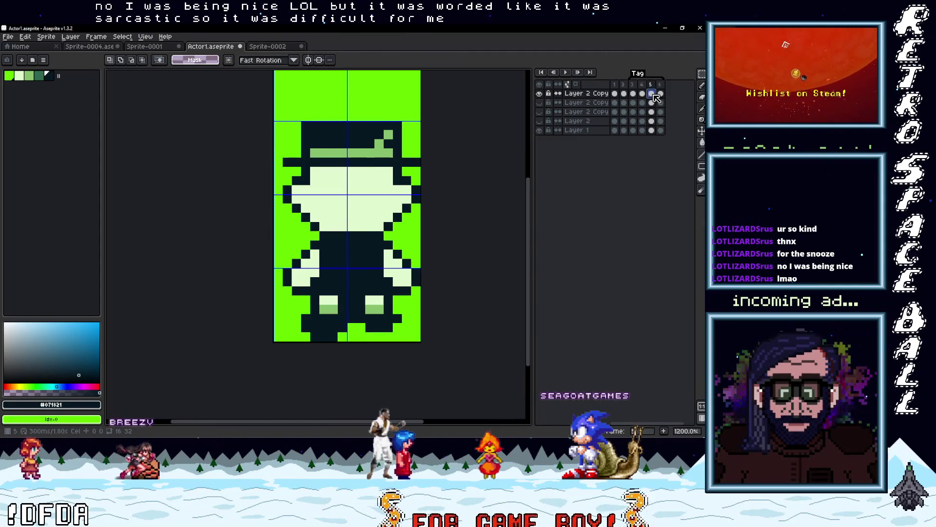
key("b")
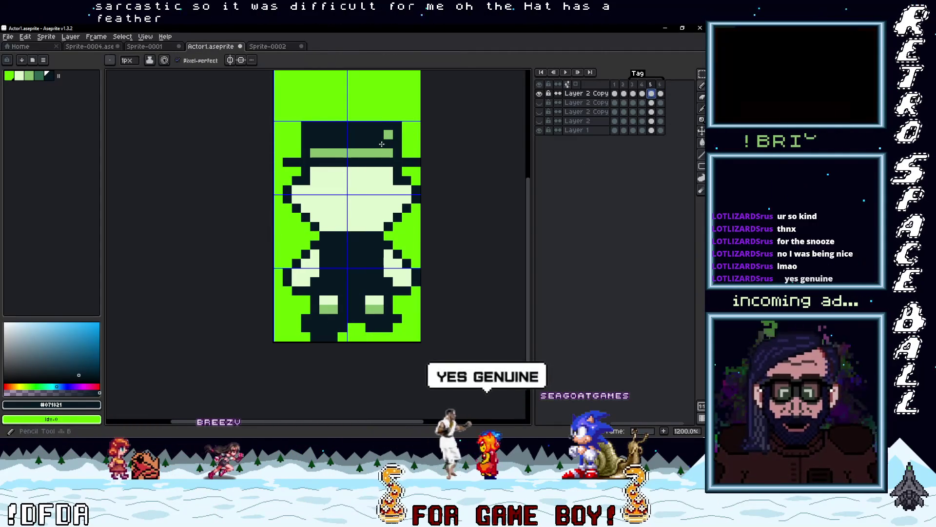
key("Right")
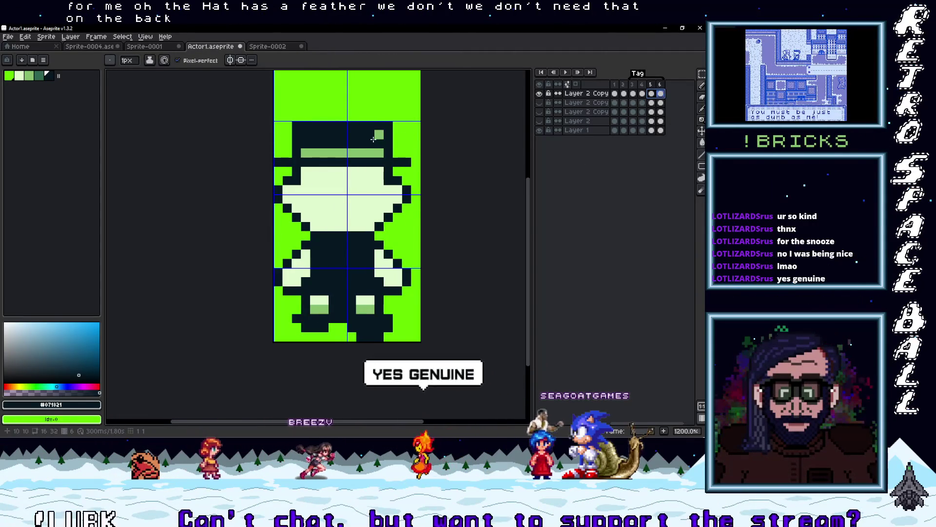
scroll(381, 135, "down", 4)
left_click(566, 72)
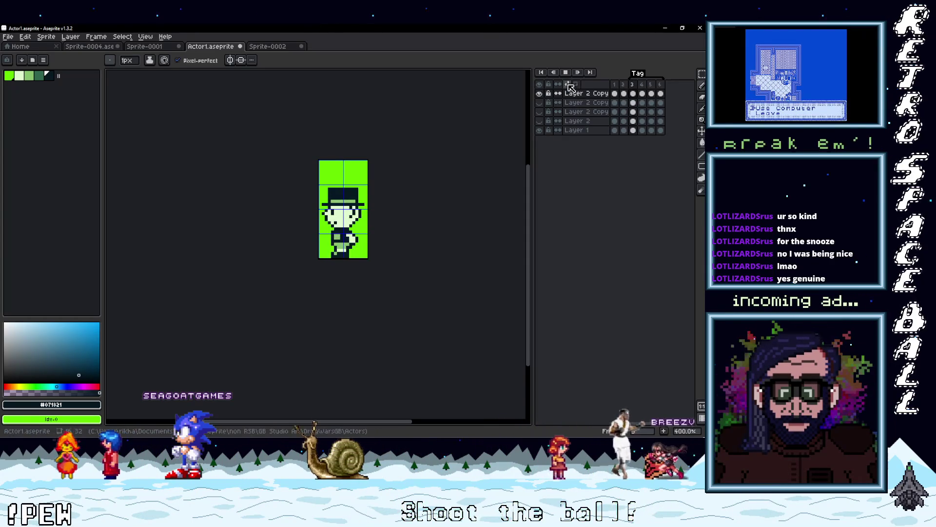
left_click(566, 72)
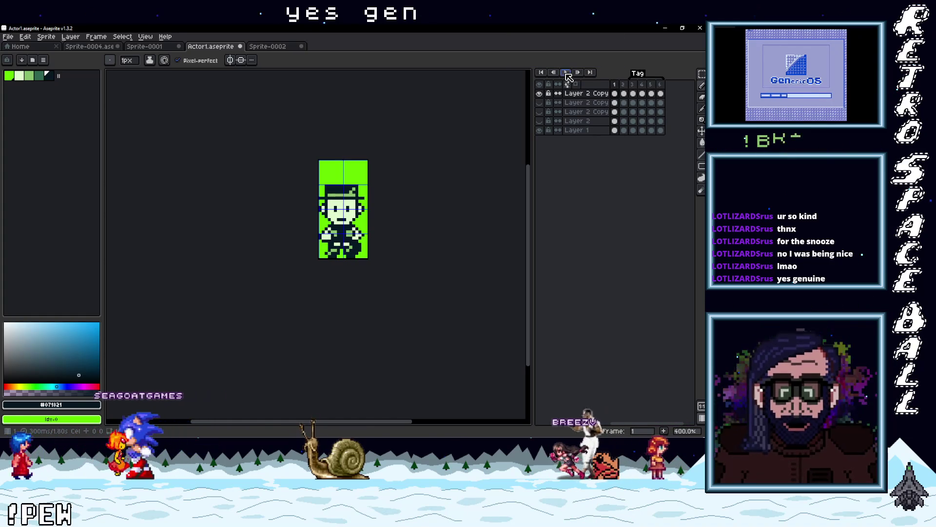
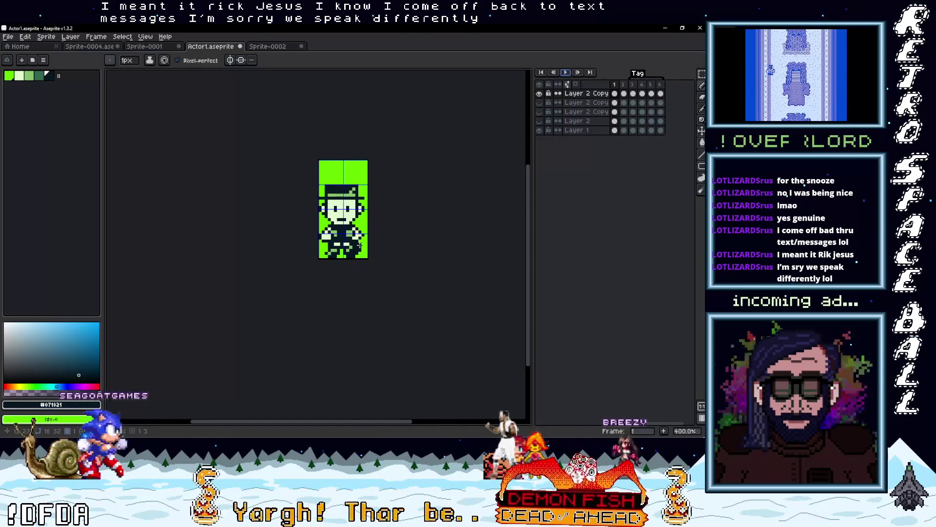
Step: Play the actor's walk animation, then stop it
scroll(379, 242, "up", 5)
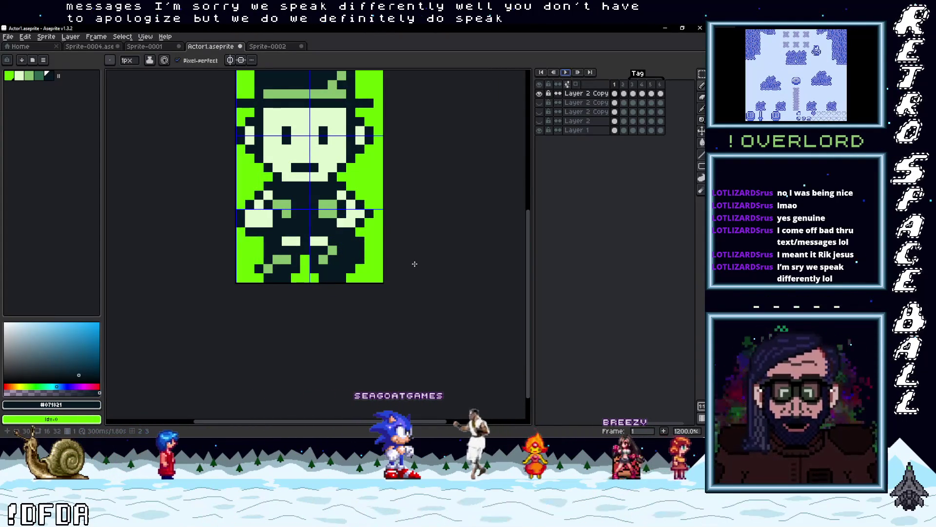
scroll(405, 266, "down", 4)
scroll(397, 267, "up", 1)
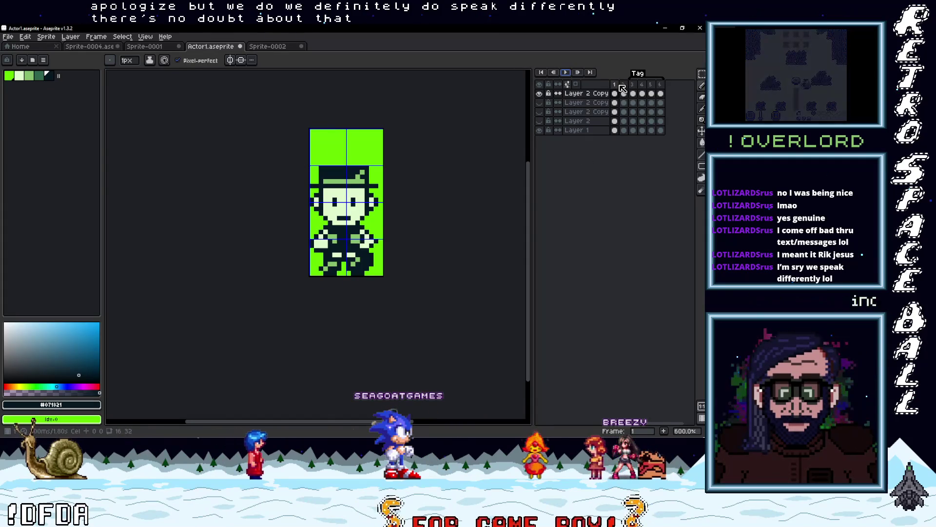
left_click(566, 72)
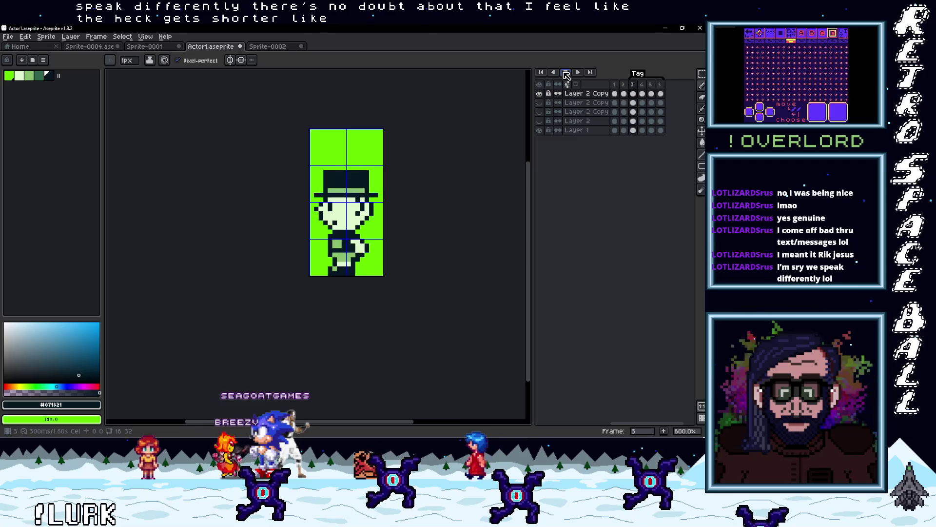
left_click(566, 74)
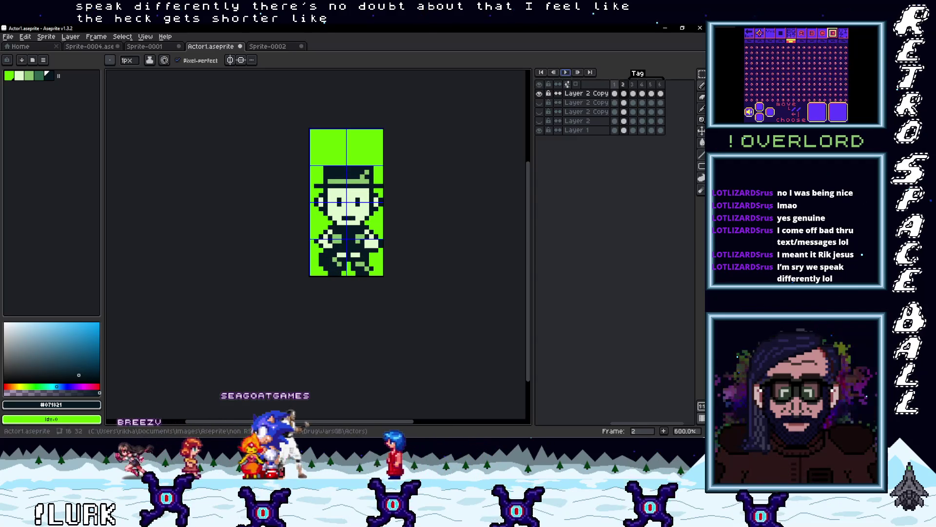
Step: Inspect the poses on frames 4, 5, 3 and 1, ending beside the side-view frame
left_click(643, 88)
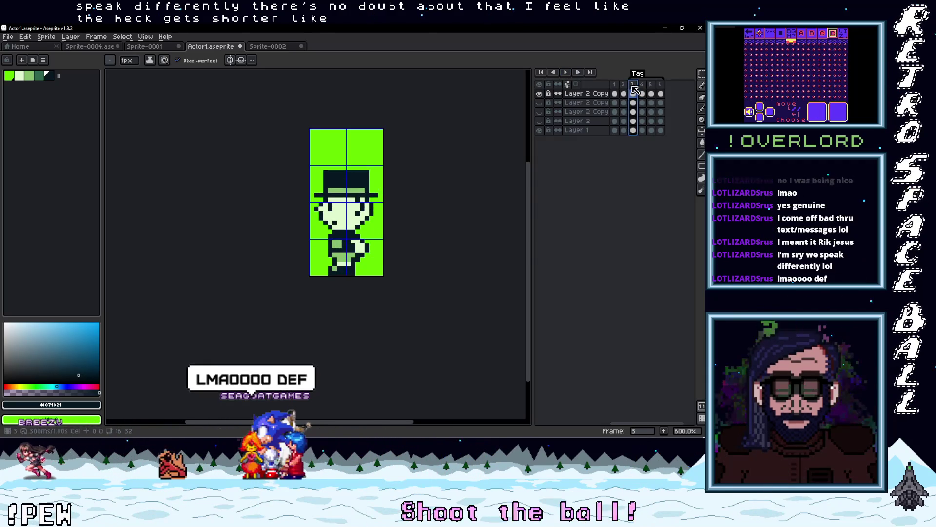
left_click(642, 88)
left_click(660, 88)
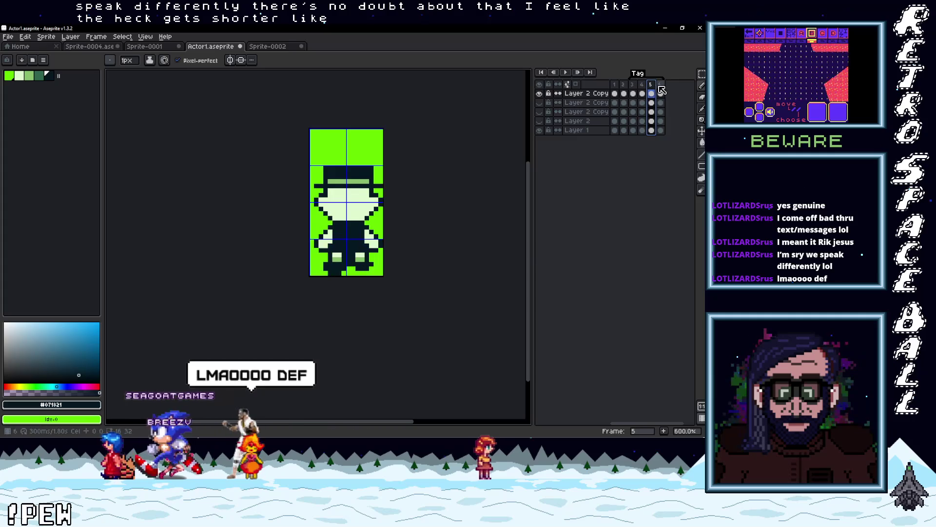
left_click(634, 88)
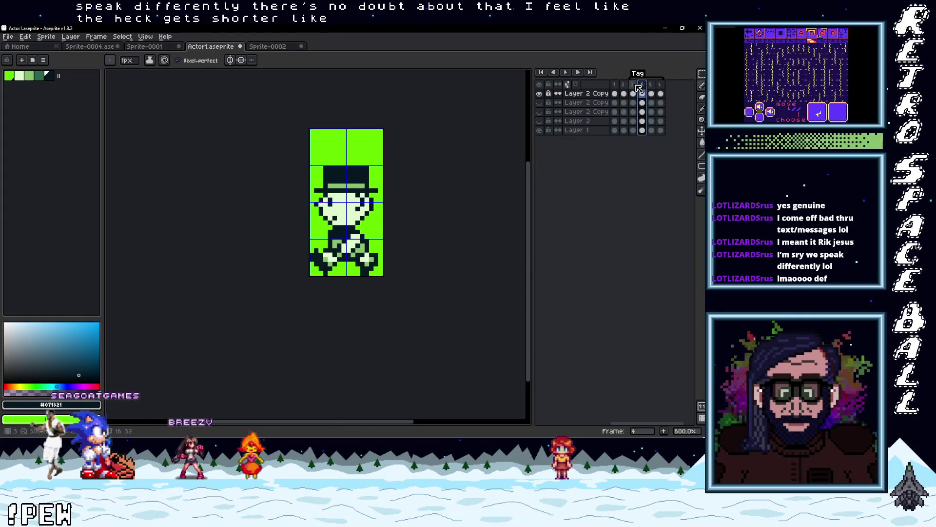
left_click(616, 87)
left_click(633, 88)
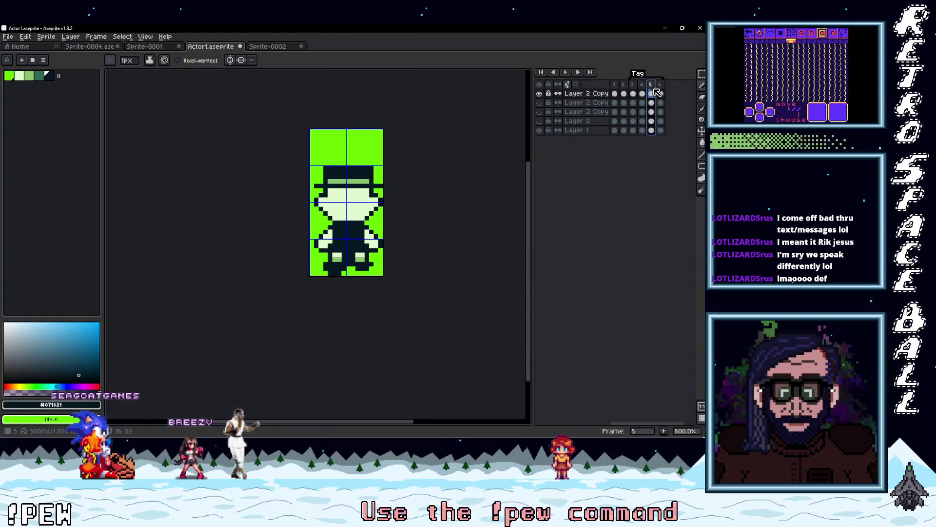
key("Left")
key("Left")
Step: Paint the side-view hat's top row with the green background to shorten it one pixel
scroll(373, 175, "up", 3)
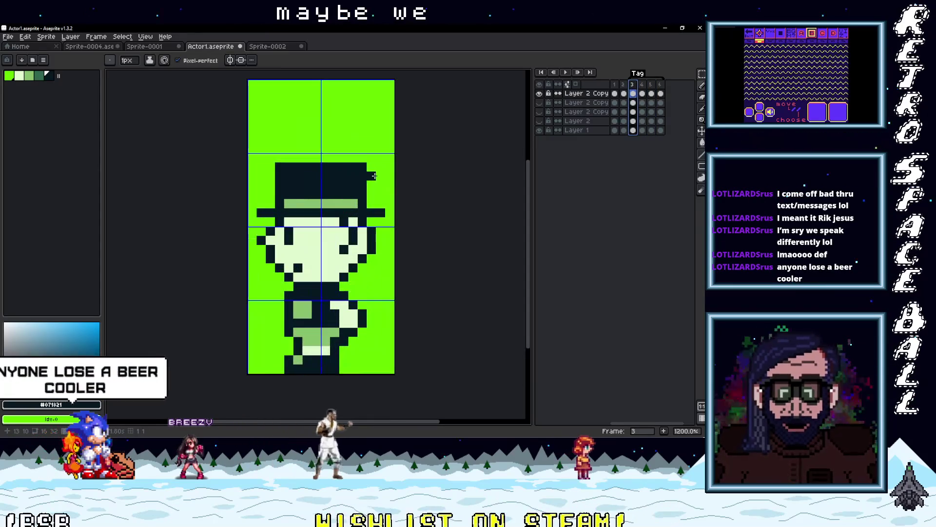
left_click(382, 166, "alt")
left_click_drag(279, 167, 362, 166)
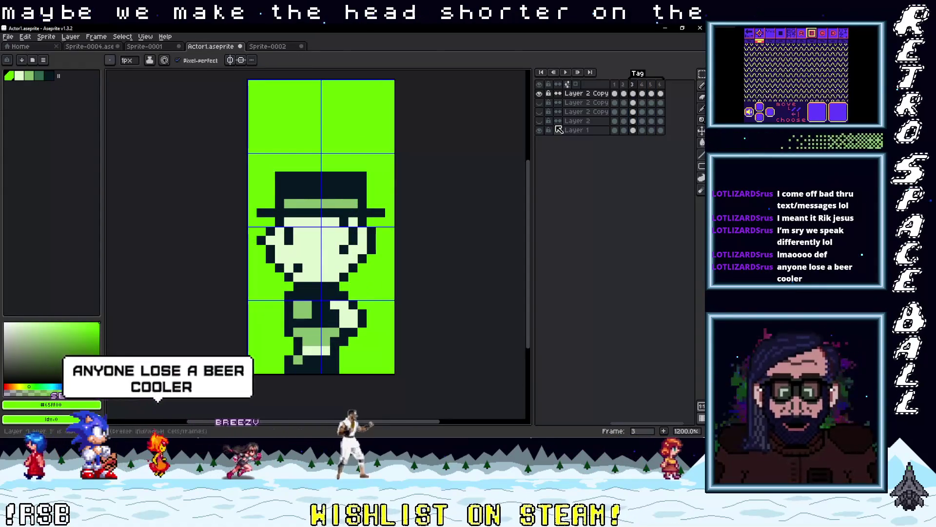
Step: Preview the walk animation with the shortened hat
key("Right")
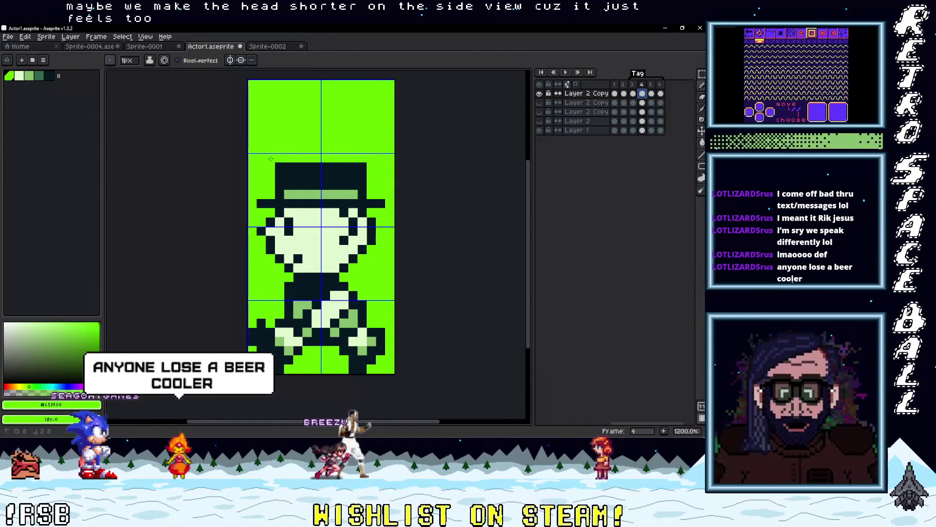
left_click(565, 73)
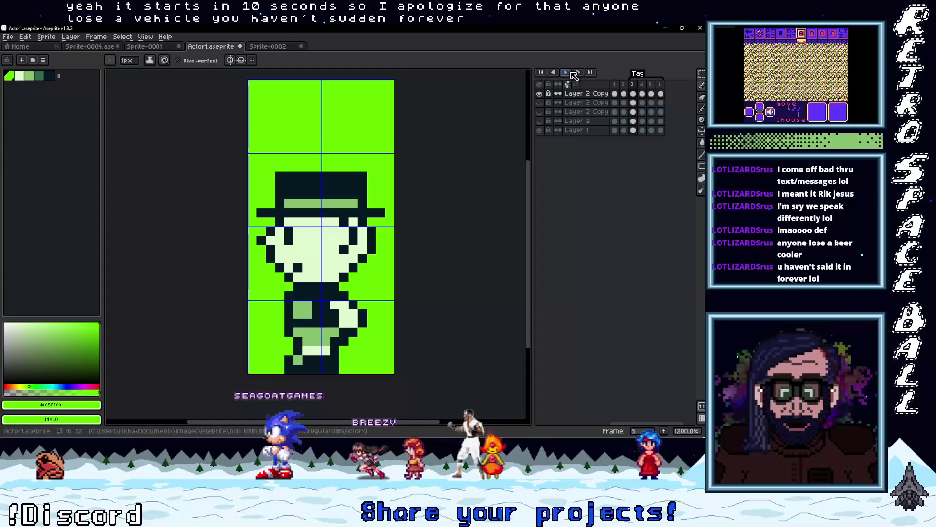
left_click(566, 73)
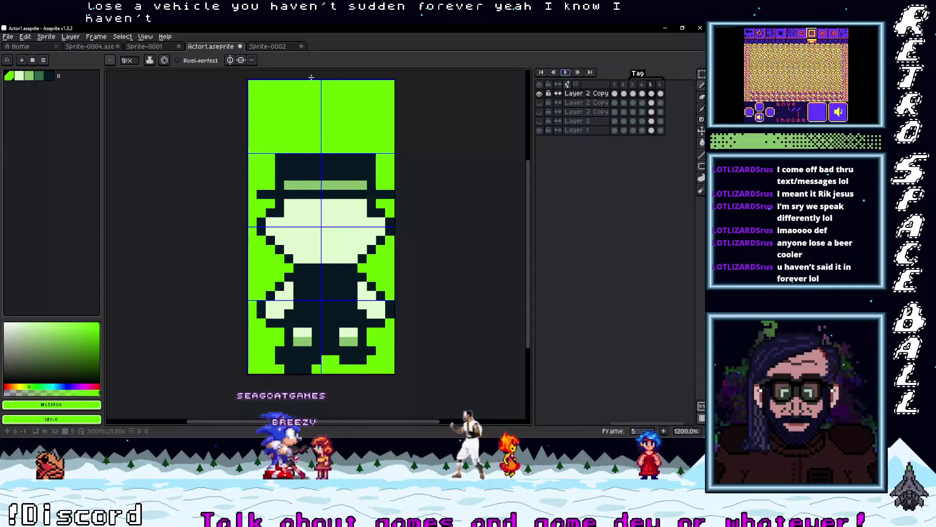
Step: Save Actor1.aseprite and begin exporting its frames as a sprite sheet
left_click(5, 38)
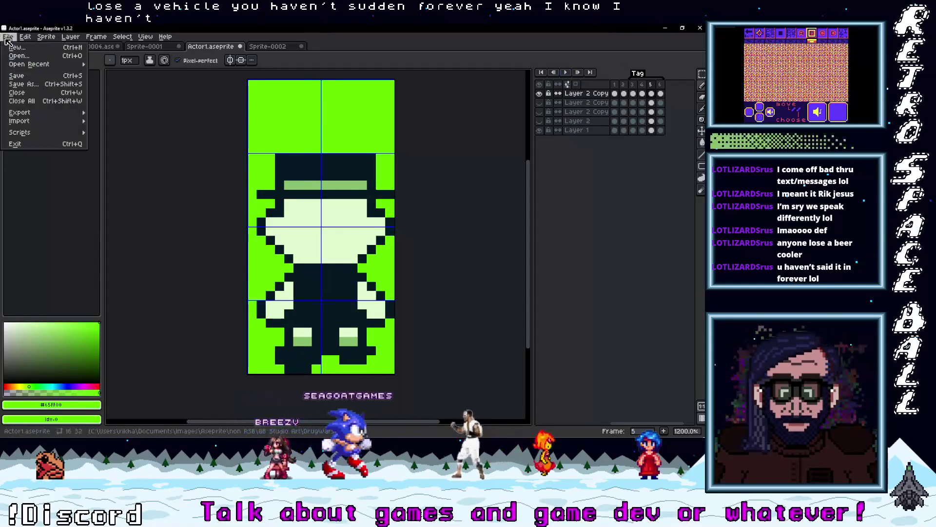
left_click(29, 77)
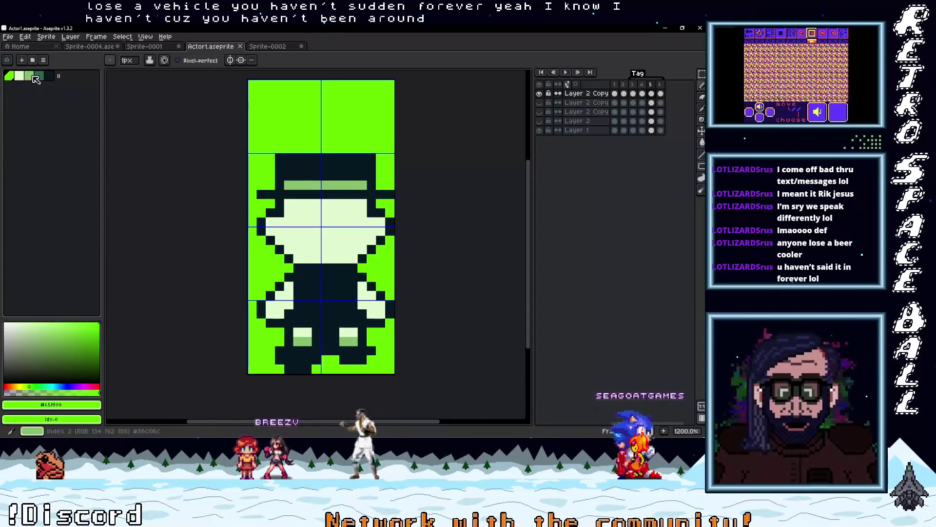
left_click(8, 37)
mouse_move(35, 115)
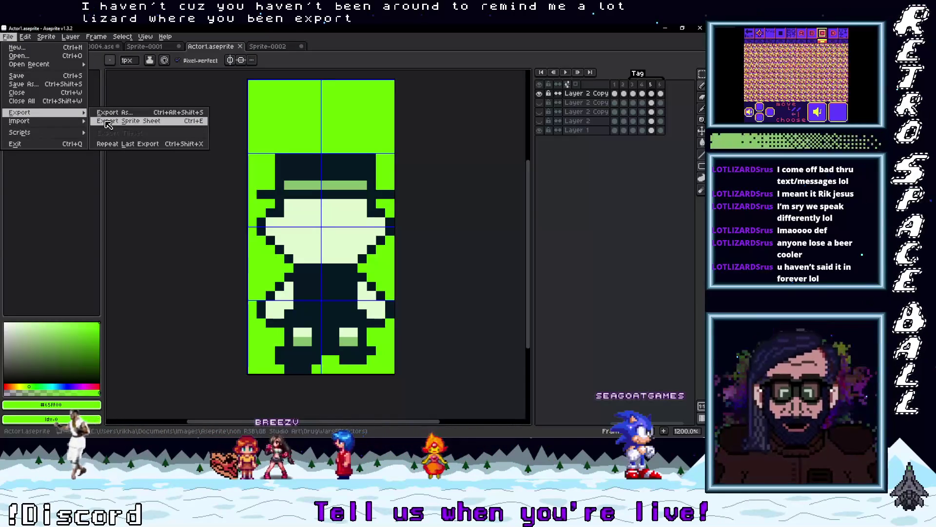
left_click(110, 122)
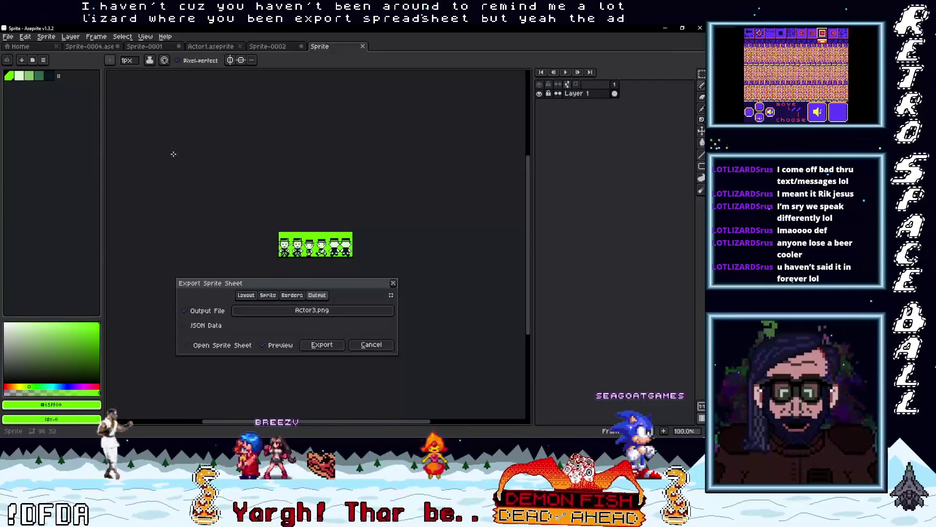
Step: Export the sprite sheet as Actor4.png in the Actors folder
left_click(320, 310)
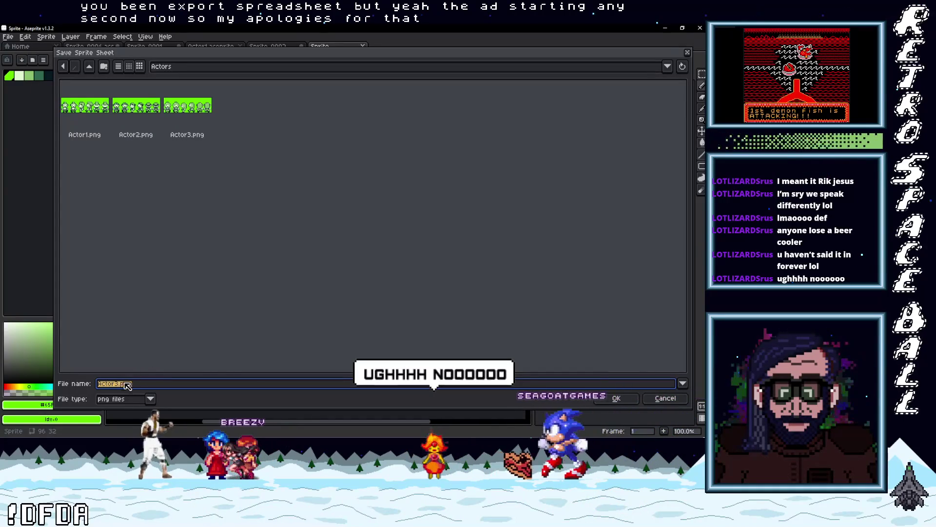
left_click(183, 383)
key("Left")
key("Left")
key("Left")
key("BackSpace")
type("4")
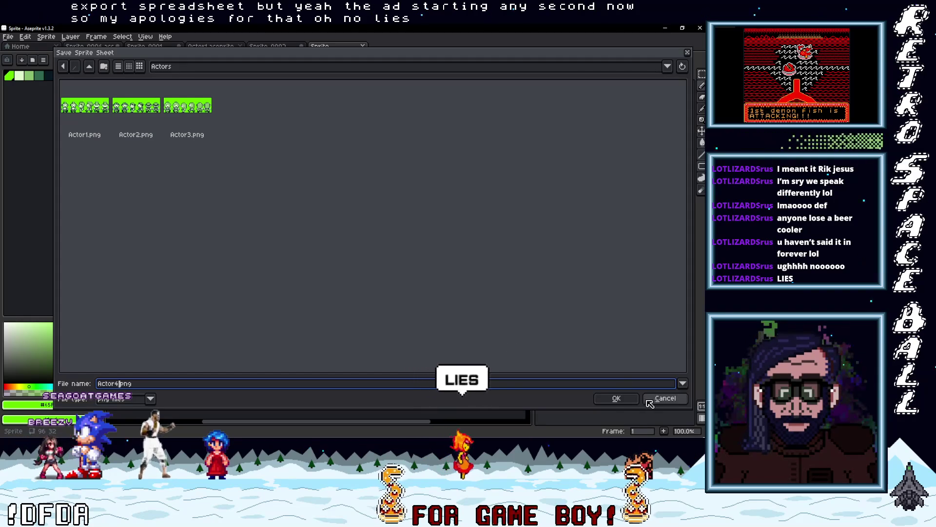
left_click(617, 399)
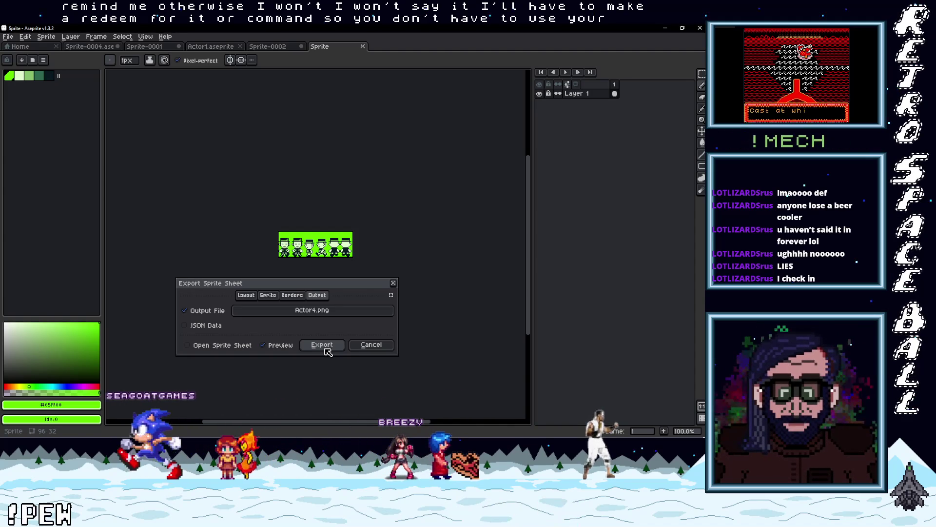
left_click(325, 349)
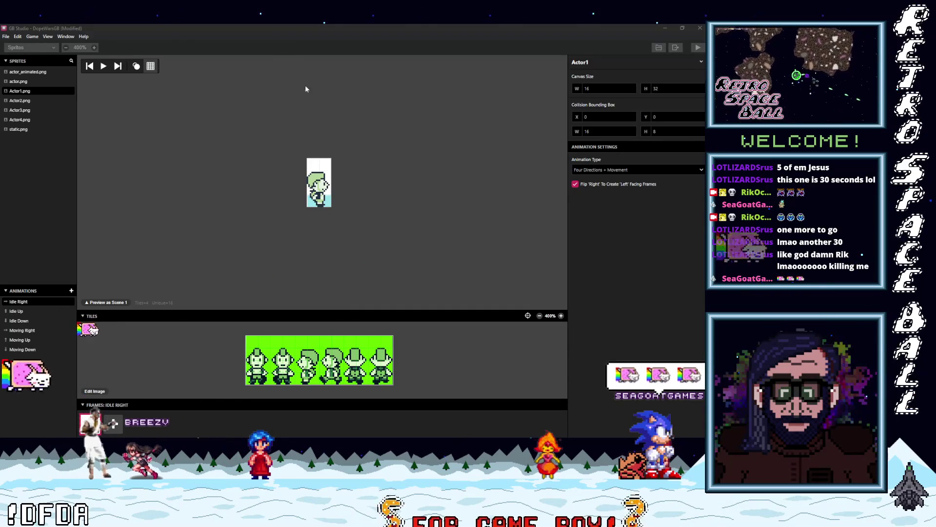
Step: Open the Actor4.png sprite and set canvas width 16 and collision box height 8
left_click(25, 122)
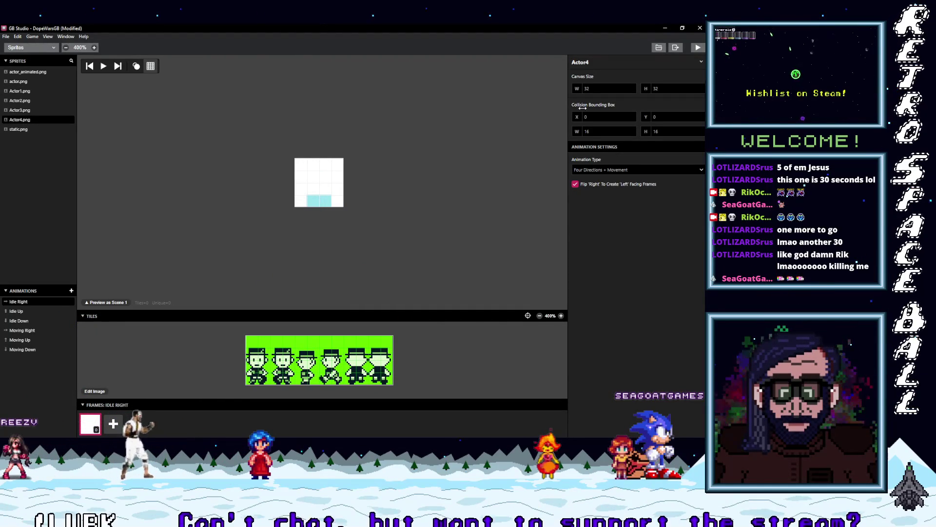
key("Tab")
key("Tab")
key("Tab")
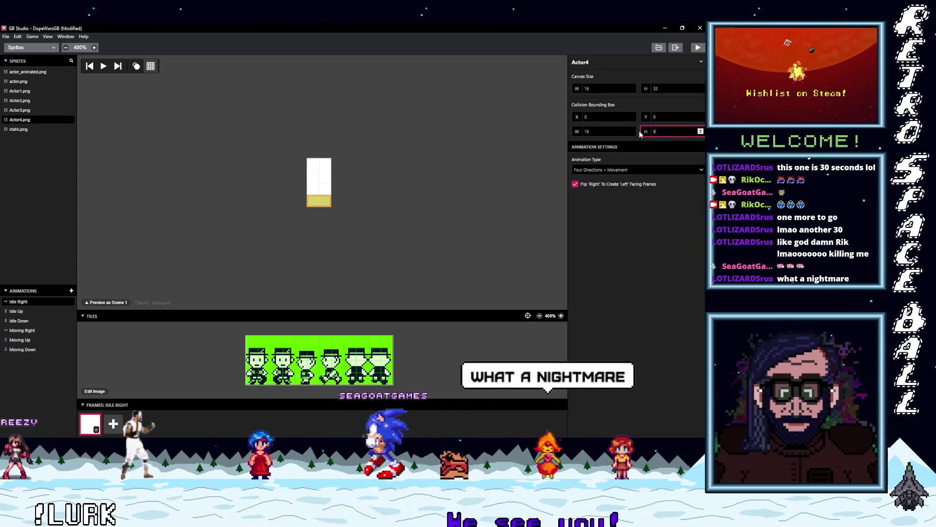
type("8")
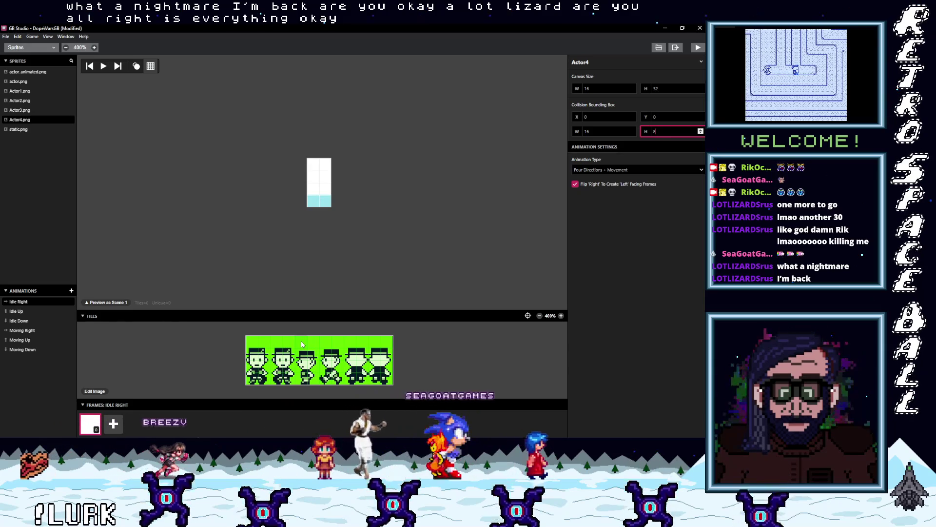
left_click(315, 371)
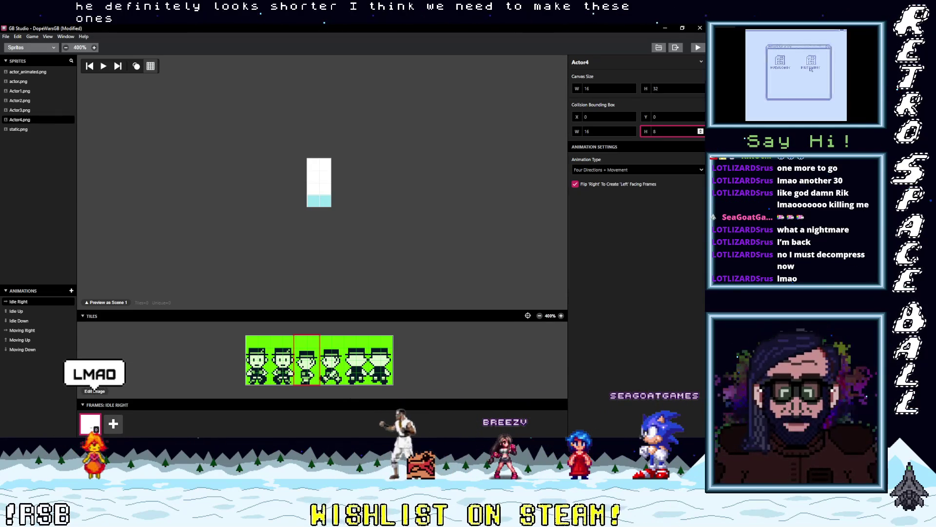
key("alt+Tab")
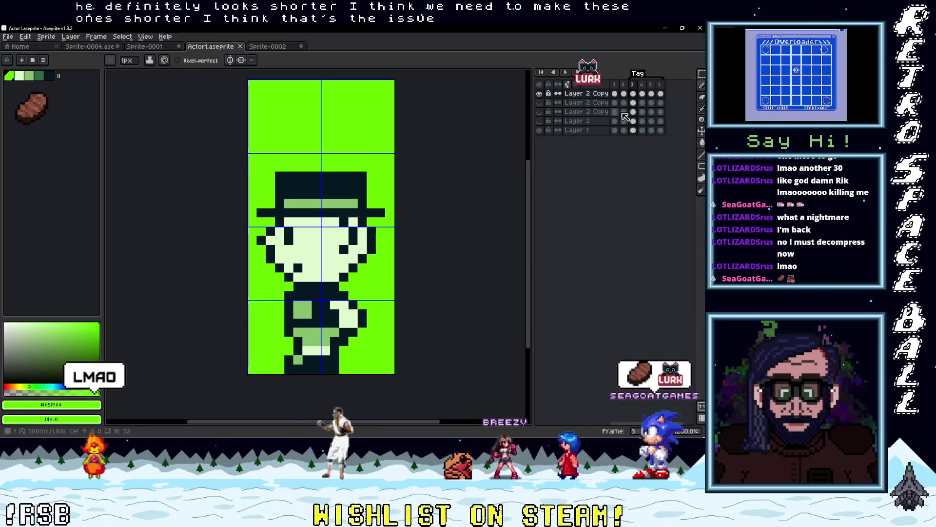
Step: On frame 1, lower the hat one pixel and fill the gap above it green
left_click(615, 93)
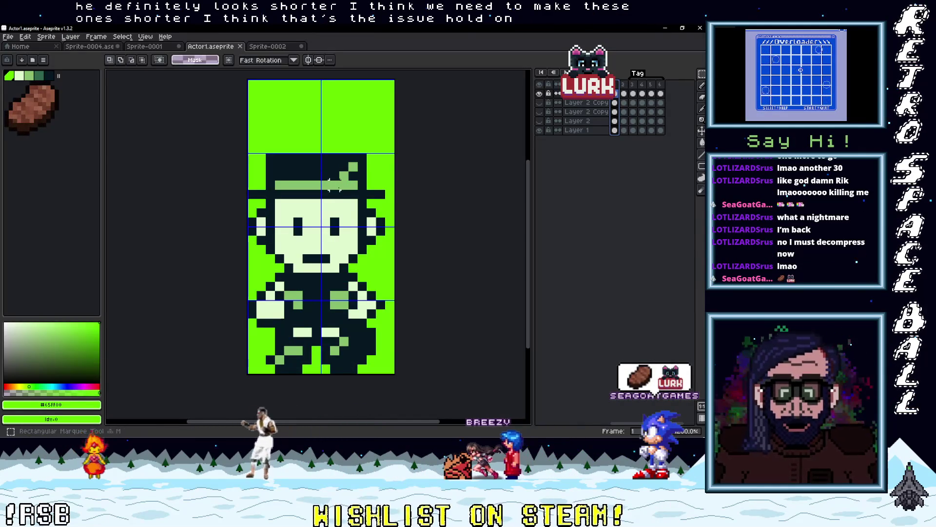
mouse_move(390, 199)
left_mouse_down()
mouse_move(309, 156)
mouse_move(248, 156)
left_mouse_up()
key("Down")
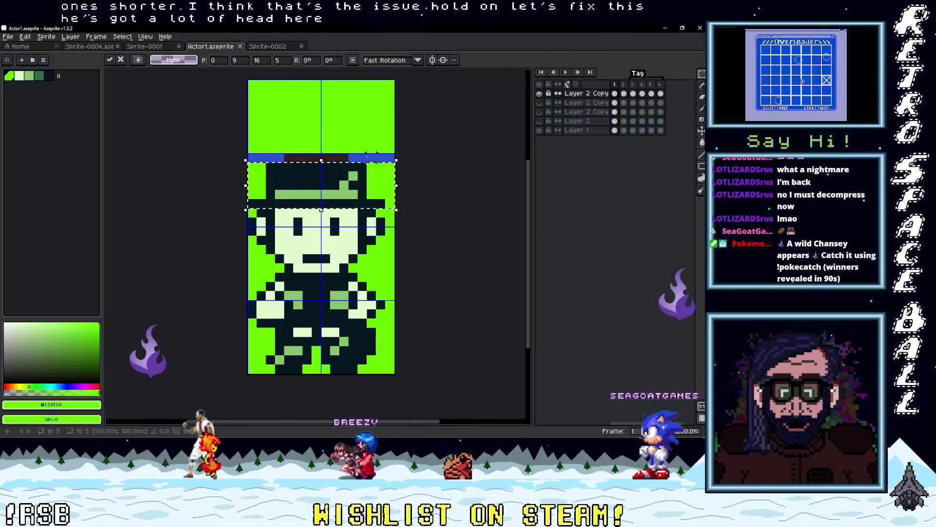
key("b")
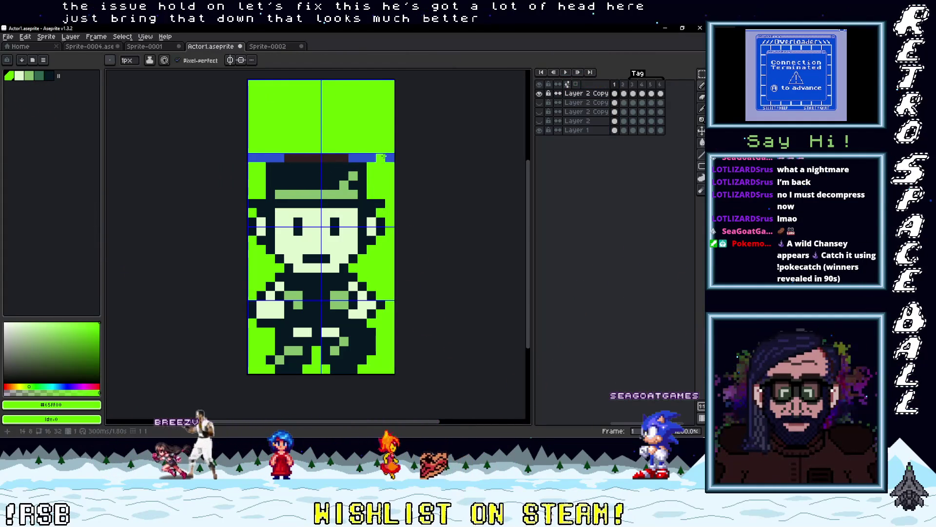
left_click_drag(339, 157, 248, 157)
Step: Lower the selected hat rows into place on frame 2 as well
key("m")
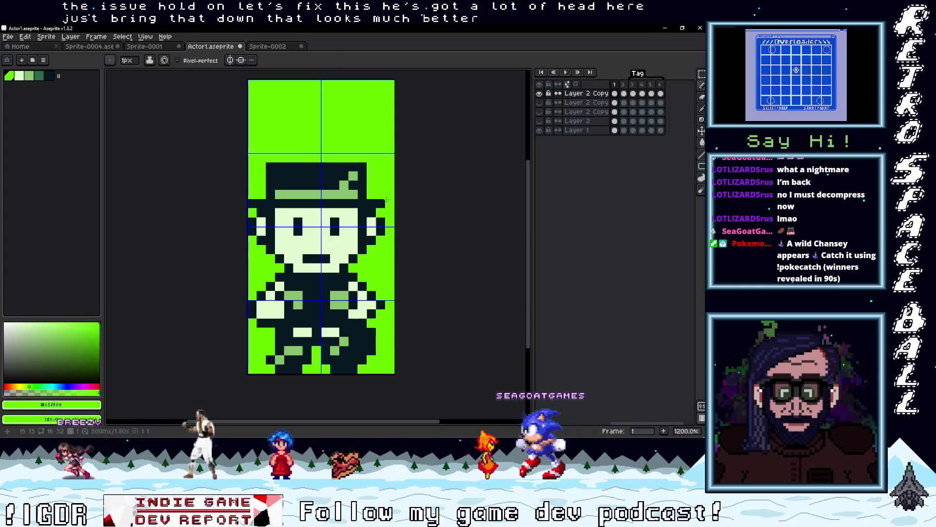
left_click_drag(385, 206, 247, 155)
left_click(318, 184)
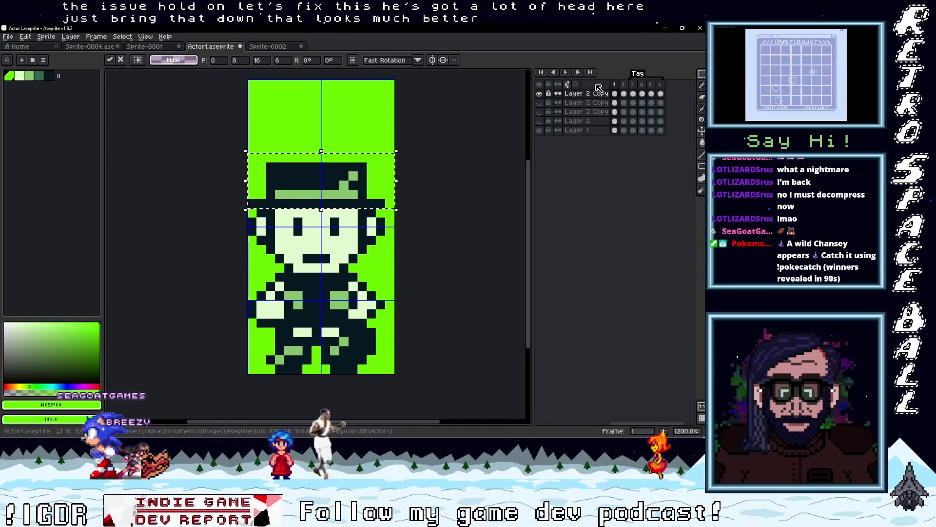
left_click(625, 96)
left_click(369, 177)
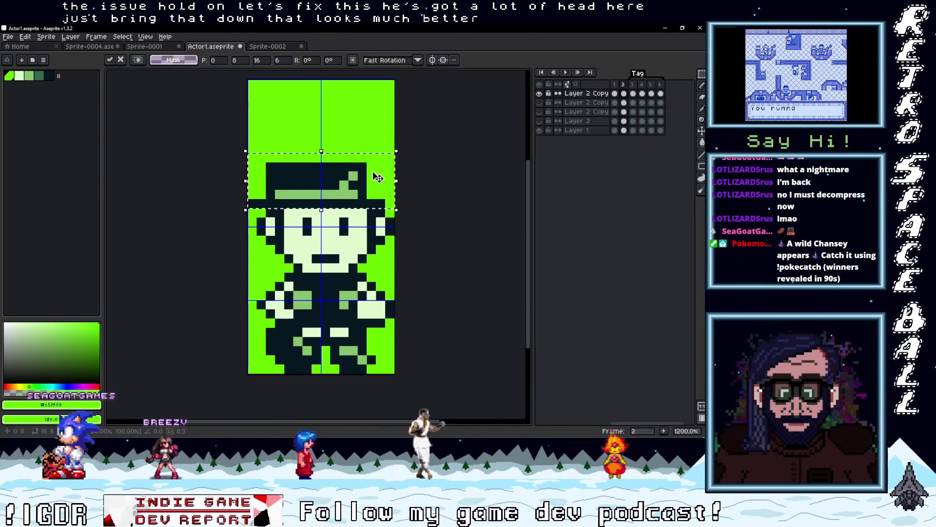
left_click(634, 94)
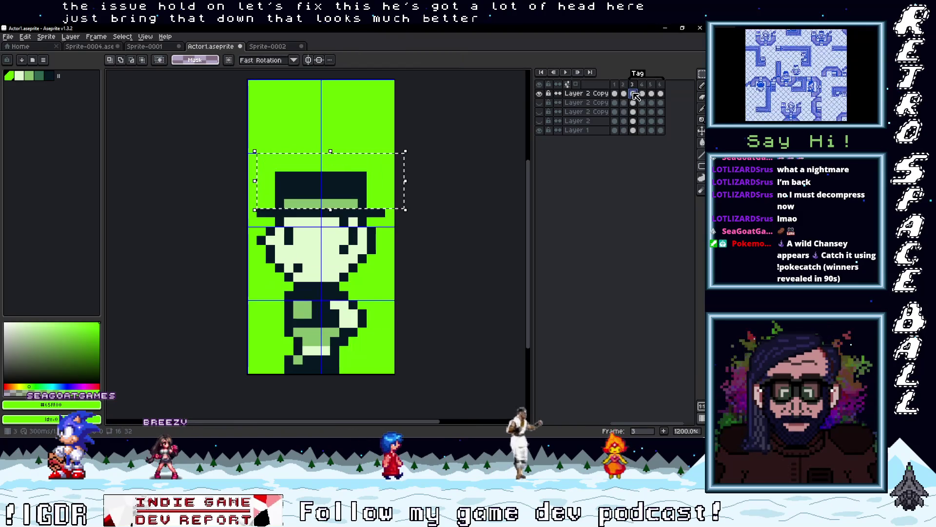
Step: Shift the hat into place on back-facing frames 5 and 6 and pick its dark colour
left_click(643, 94)
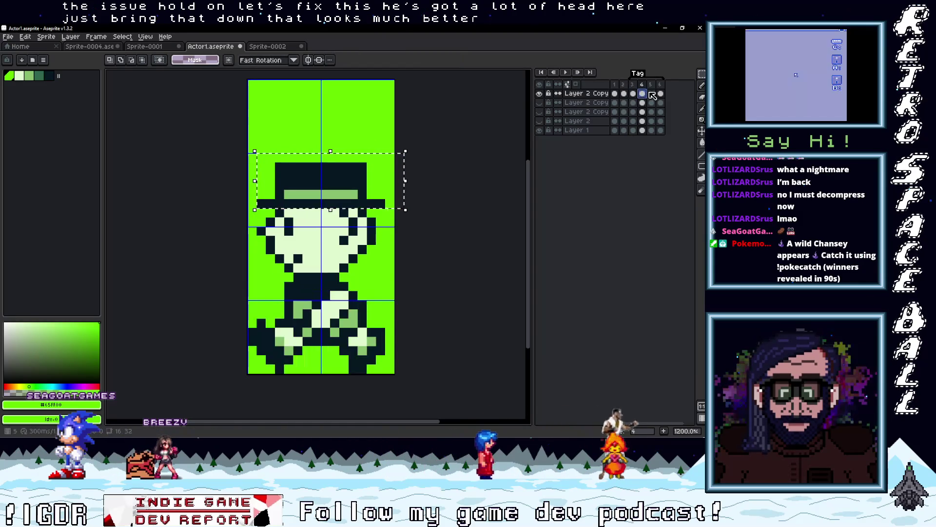
left_click(651, 94)
left_click(661, 93)
left_click(652, 95)
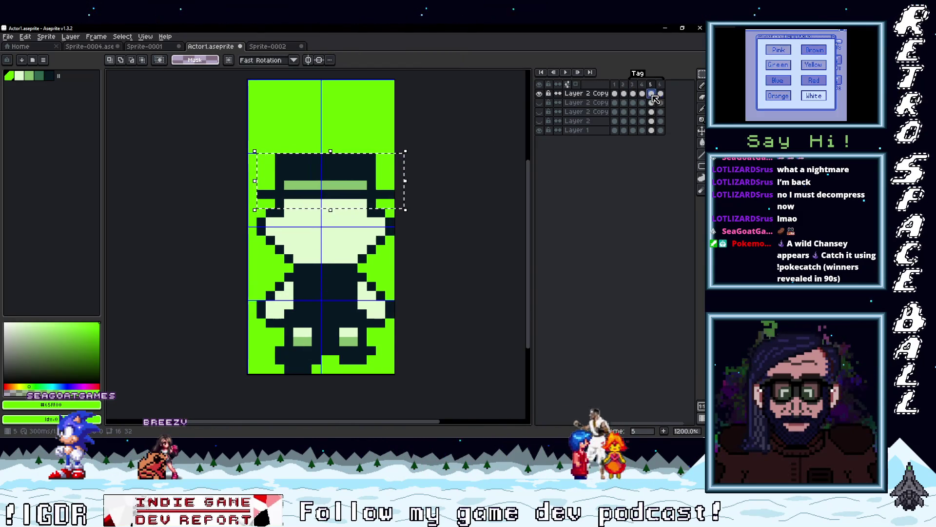
left_click_drag(359, 183, 369, 184)
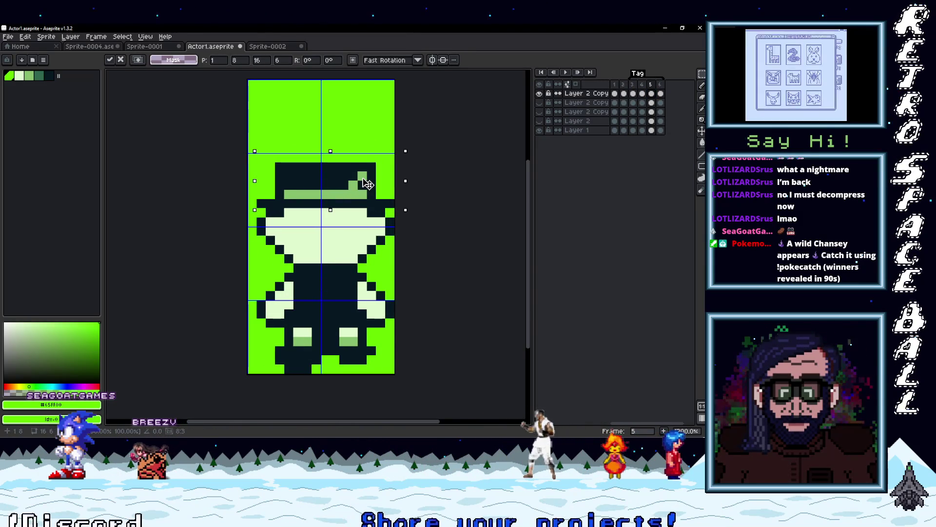
key("period")
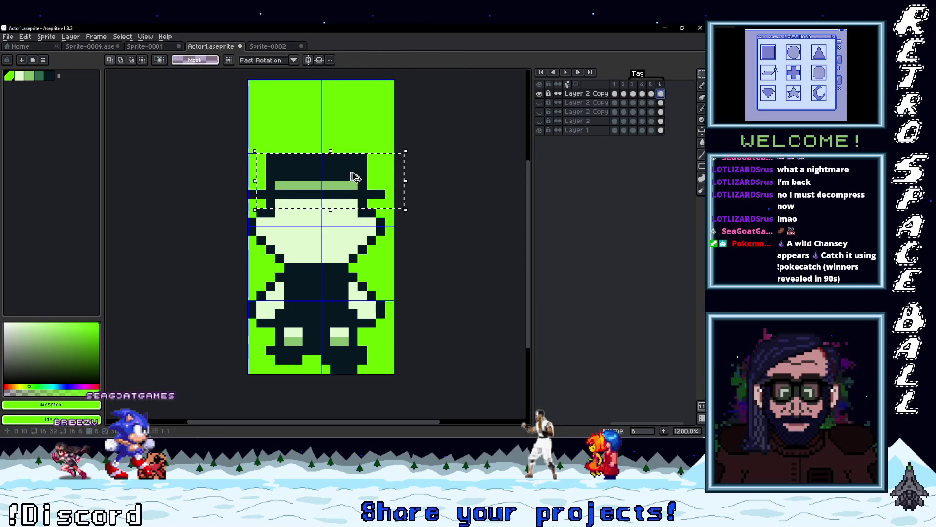
key("b")
left_click(340, 184, "alt")
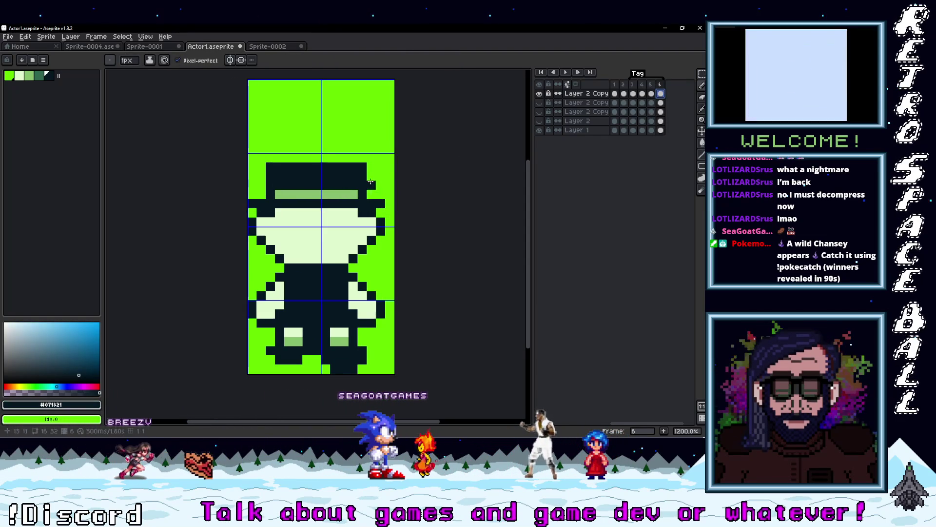
key("comma")
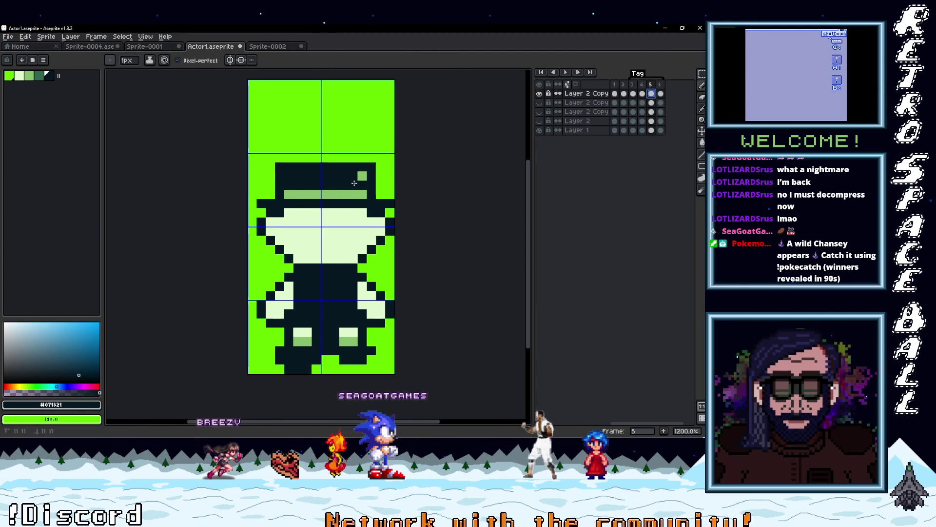
scroll(453, 189, "down", 4)
scroll(317, 133, "down", 1)
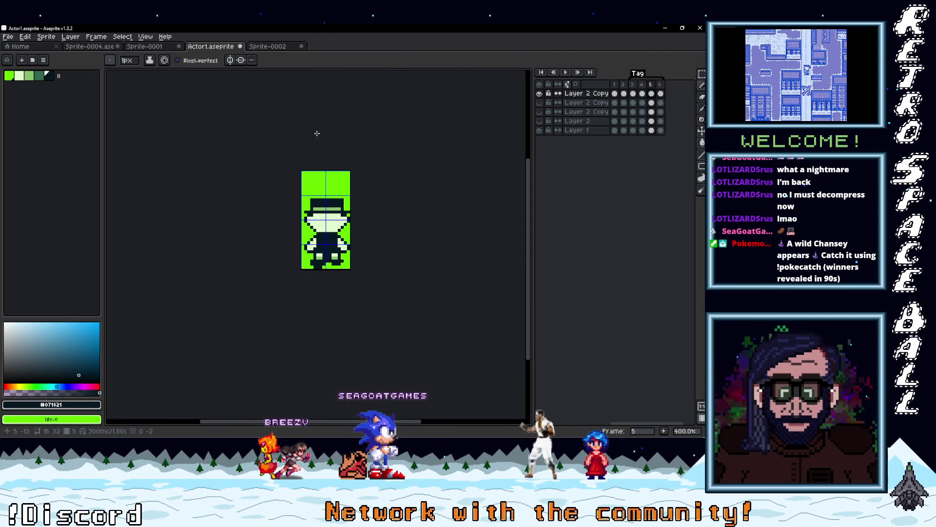
Step: Save the sprite and re-export it as Actor4.png, overwriting the old sheet
left_click(9, 36)
left_click(15, 81)
left_click(15, 36)
mouse_move(19, 111)
left_click(122, 118)
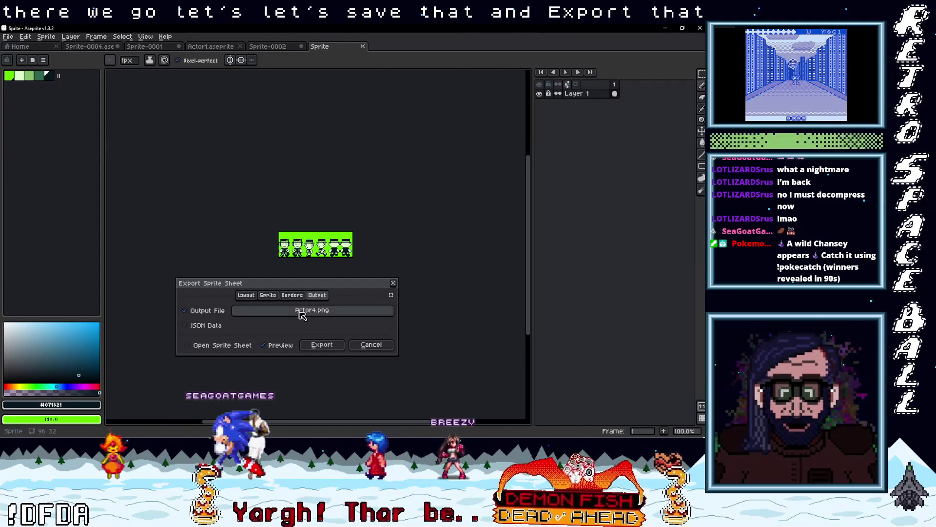
left_click(321, 344)
left_click(336, 256)
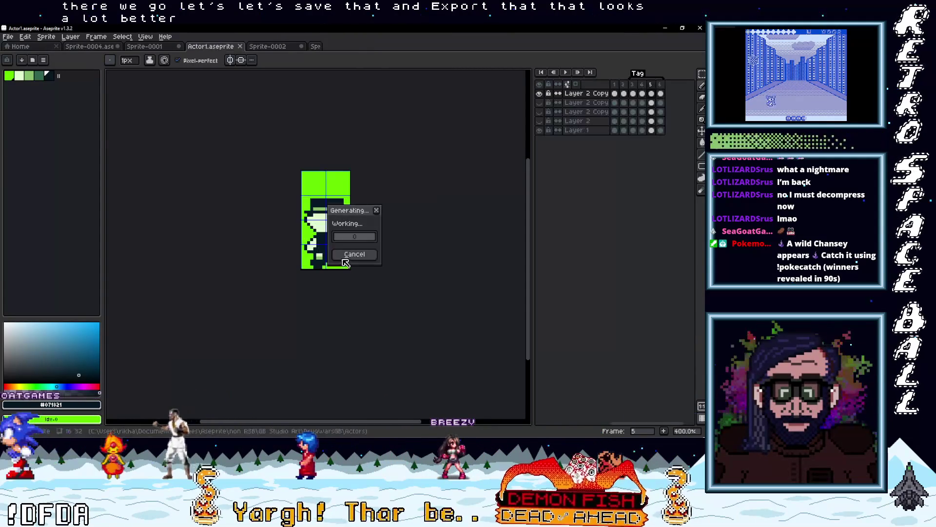
left_click(665, 30)
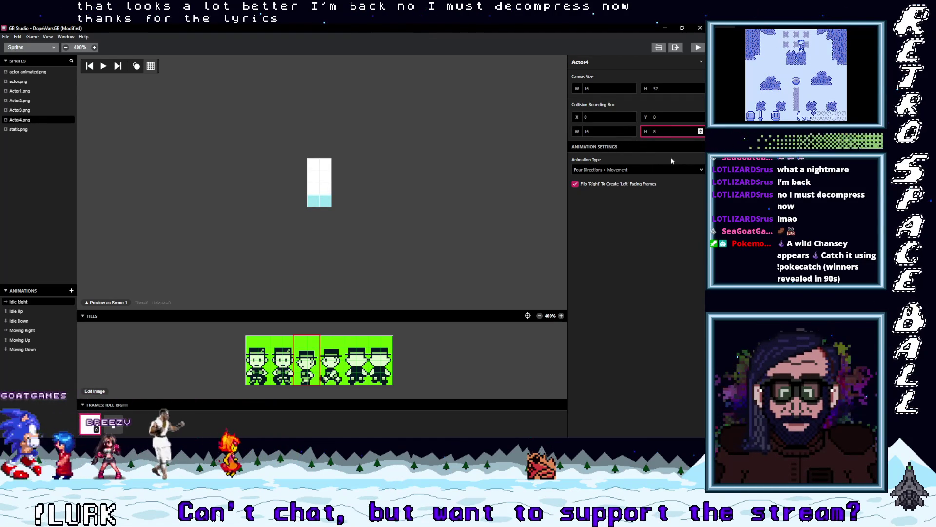
Step: Select Actor4 in the sprite list and bring up the Actors folder in File Explorer
left_click(21, 122)
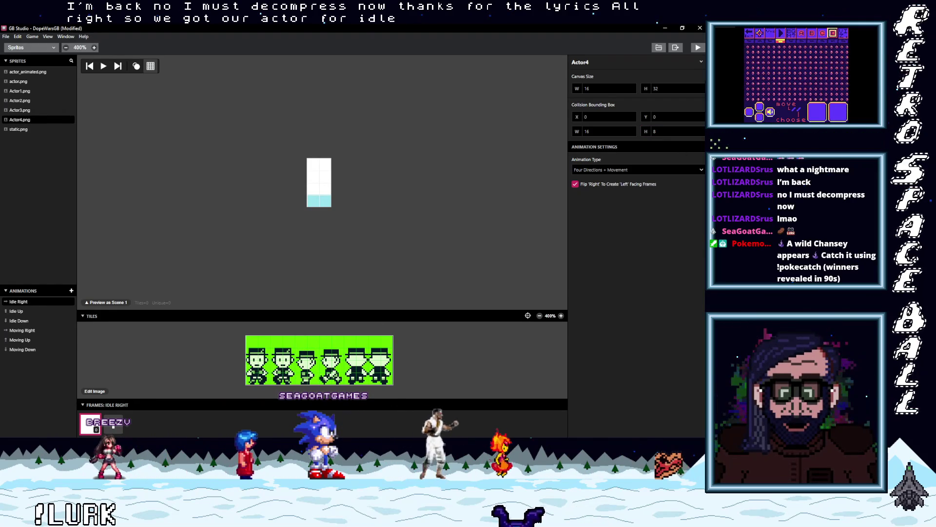
left_click(705, 54)
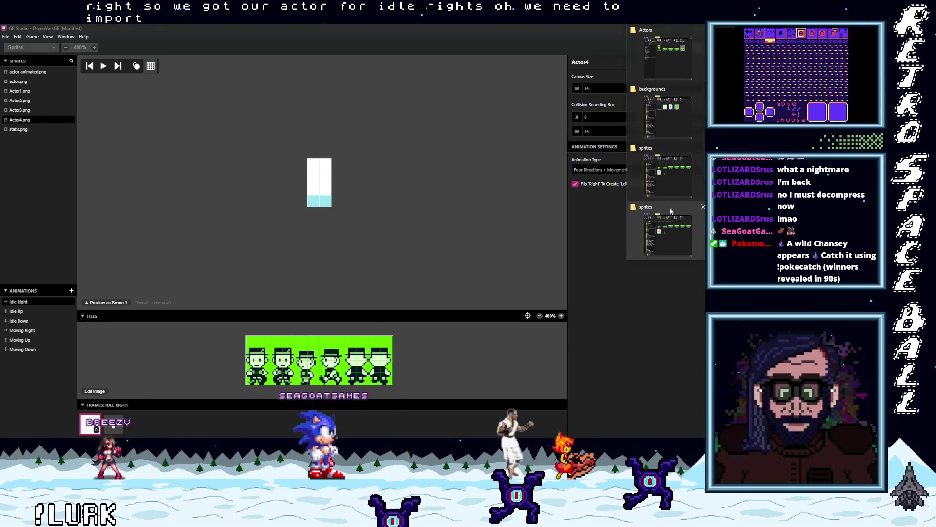
left_click(659, 46)
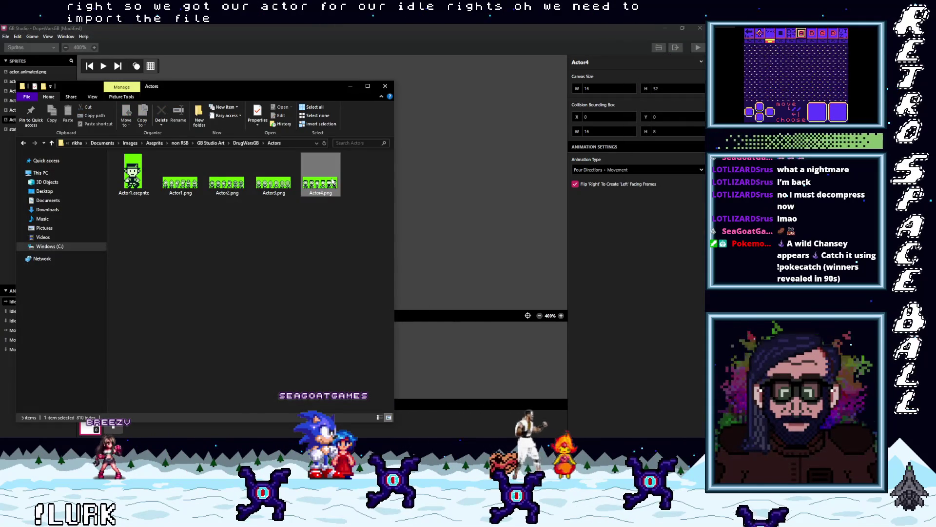
Step: Copy Actor4.png into the game's sprites folder, replacing the existing file
right_click(333, 182)
left_click(249, 391)
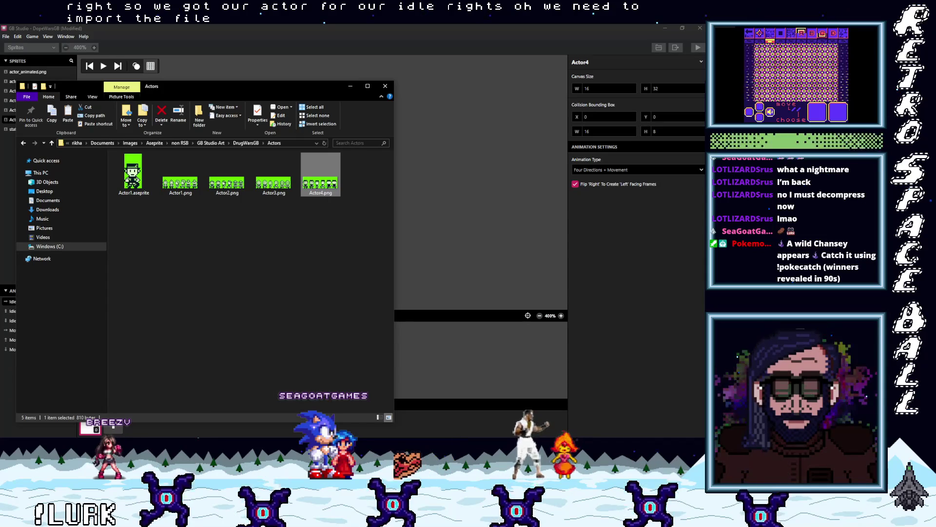
left_click(705, 55)
left_click(671, 242)
right_click(442, 275)
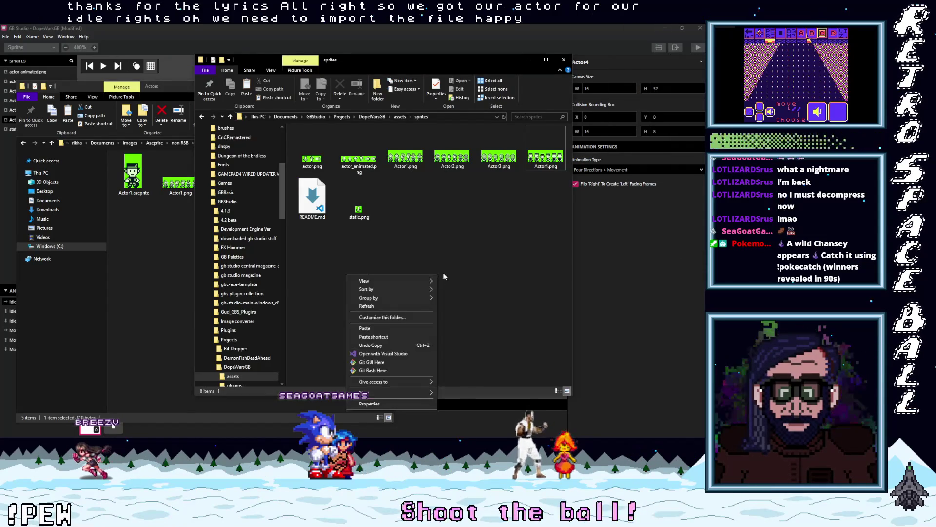
left_click(395, 331)
left_click(312, 188)
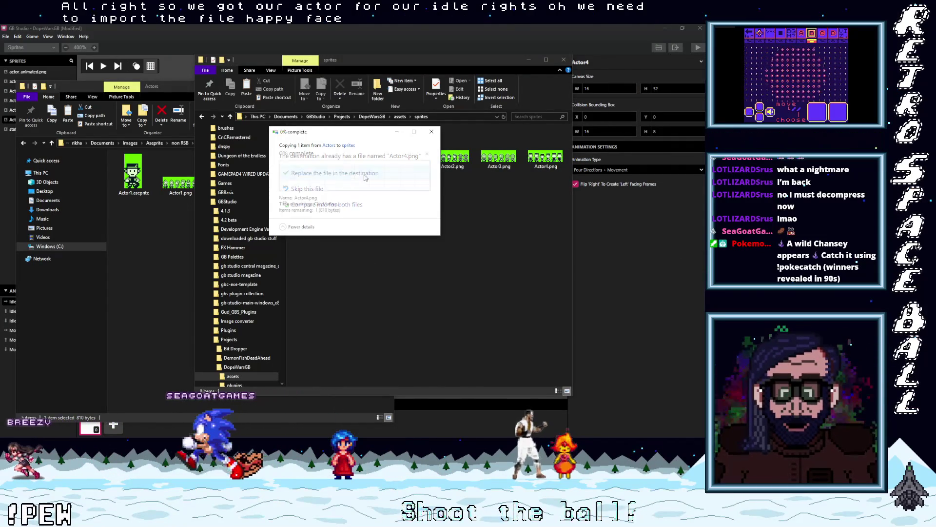
left_click(563, 59)
left_click(348, 87)
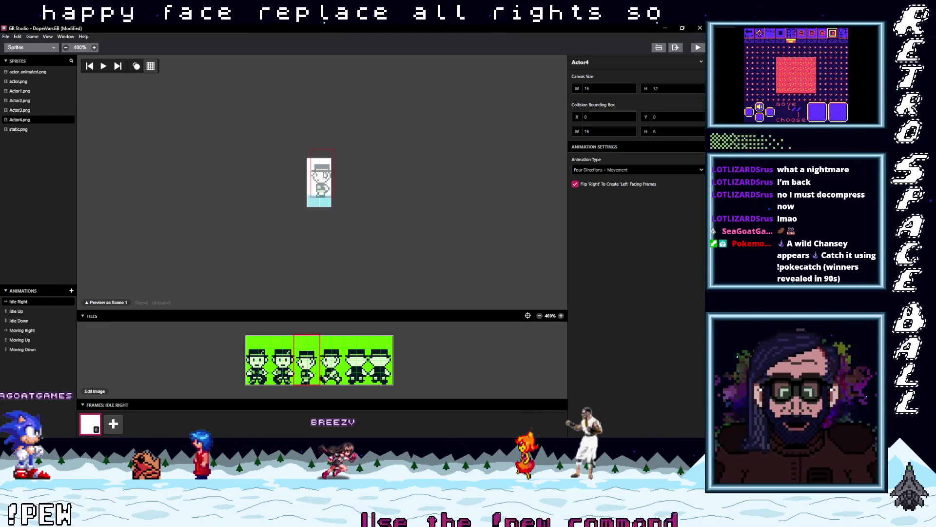
Step: Flip the Idle Right sprite horizontally and put the back-facing tile on Idle Up
left_click(324, 177)
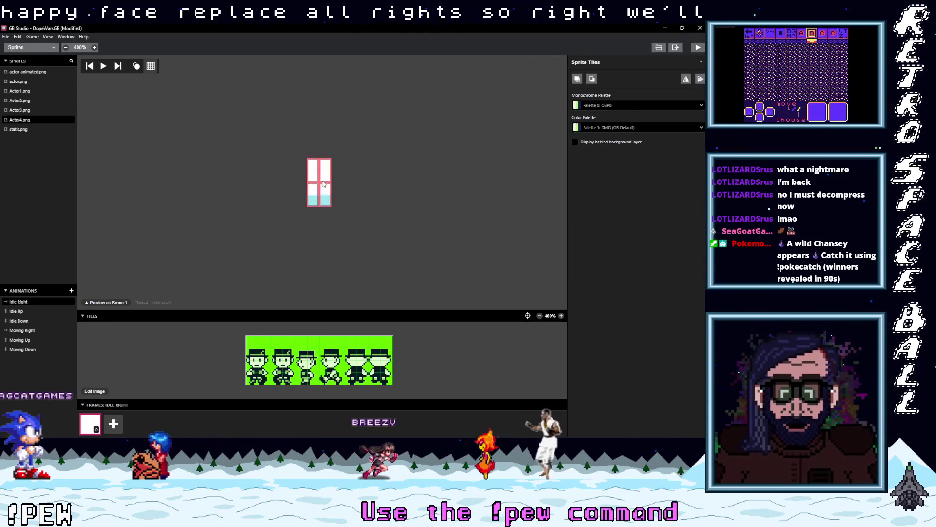
left_click(685, 81)
left_click(22, 313)
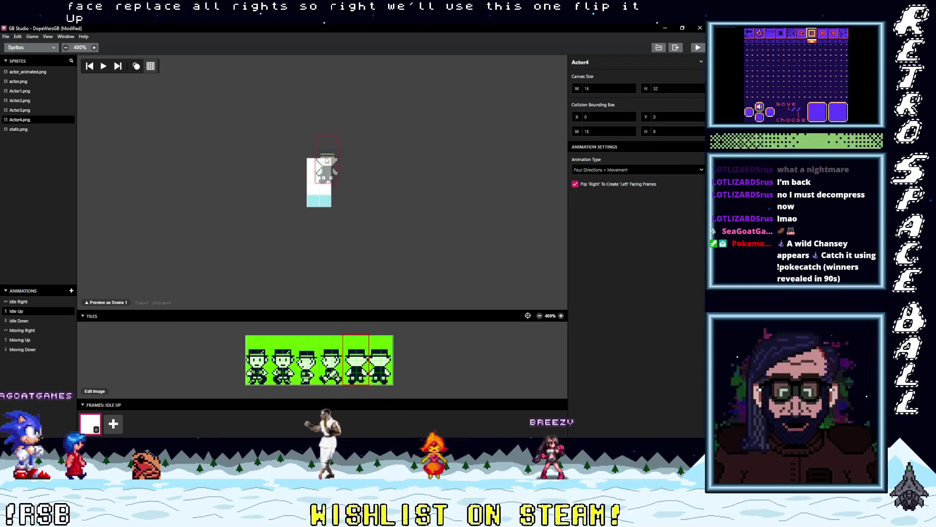
left_click(320, 185)
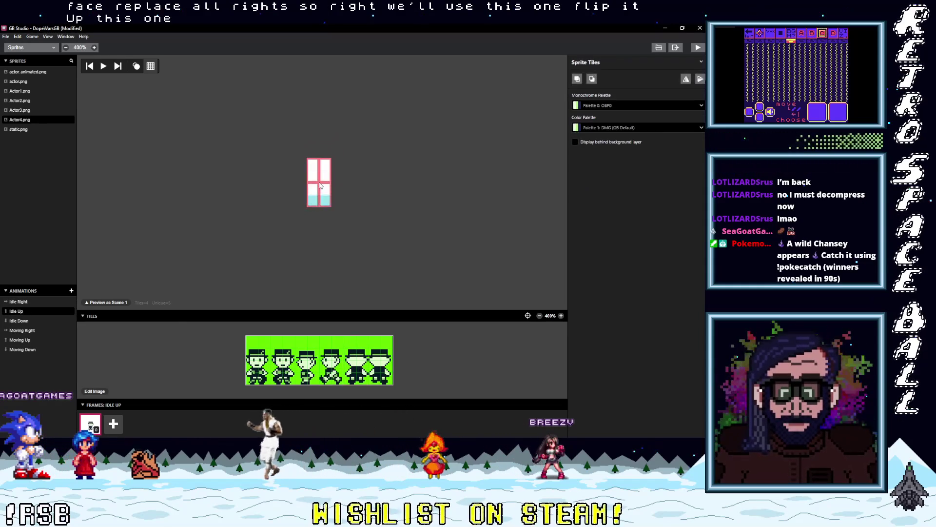
left_click(20, 321)
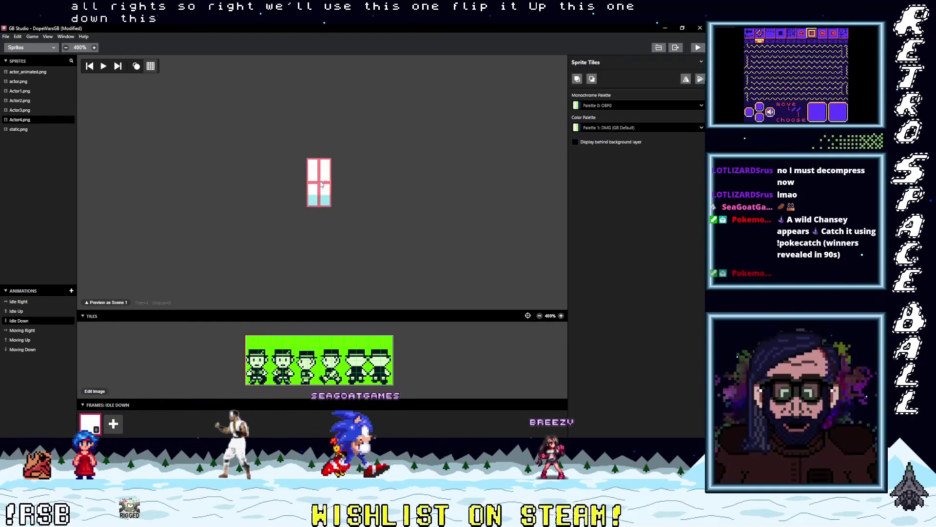
Step: Give Moving Right two frames using the third and fourth sheet tiles
left_click(33, 330)
left_click(316, 352)
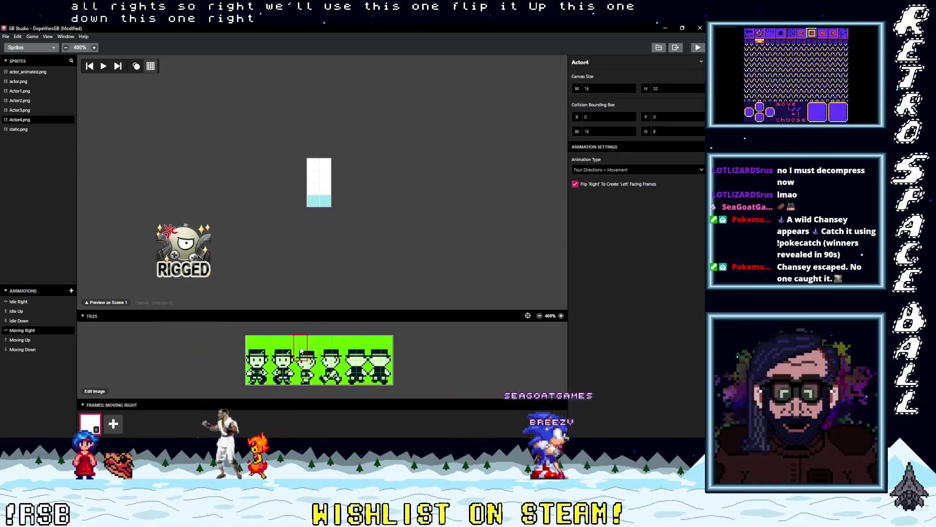
left_click(320, 183)
left_click(686, 79)
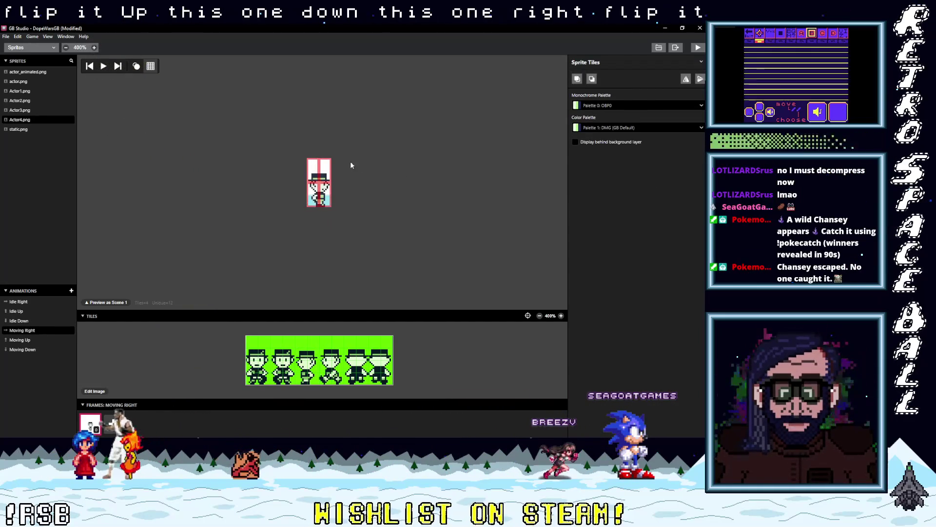
left_click(113, 423)
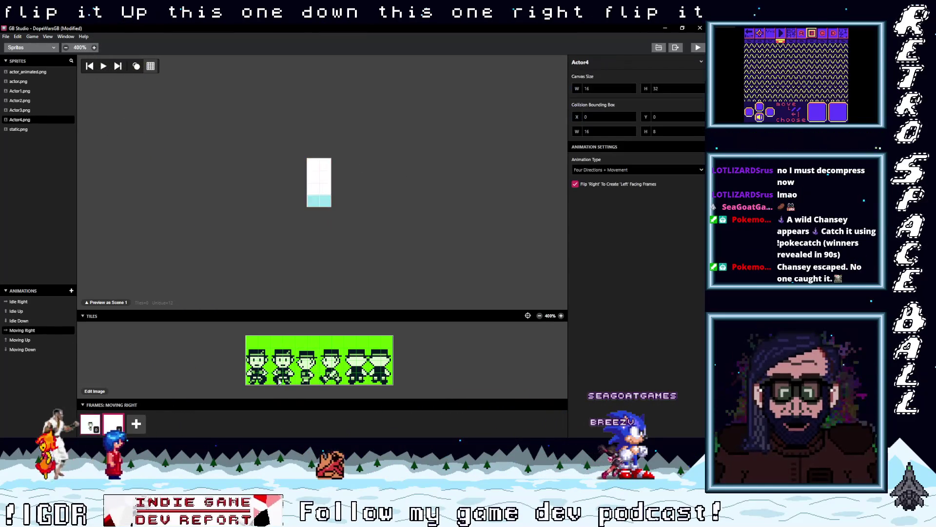
left_click(329, 347)
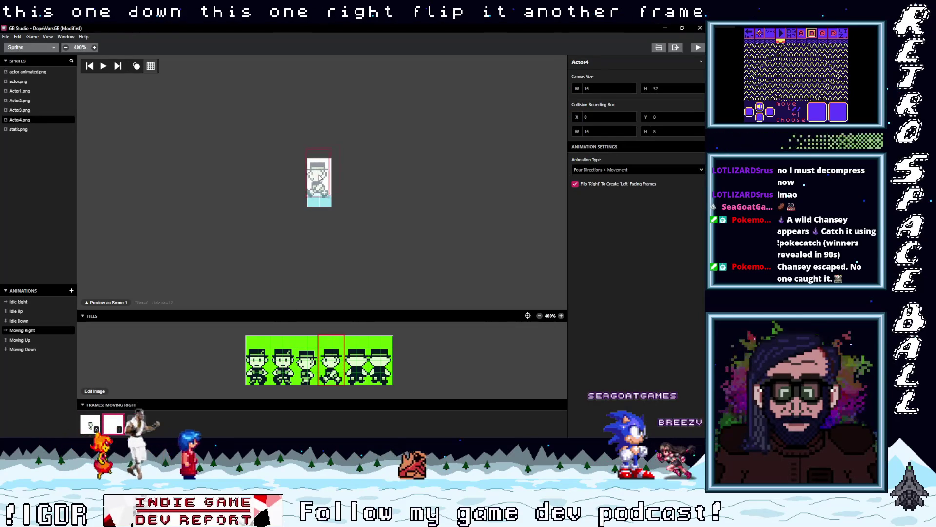
left_click(320, 183)
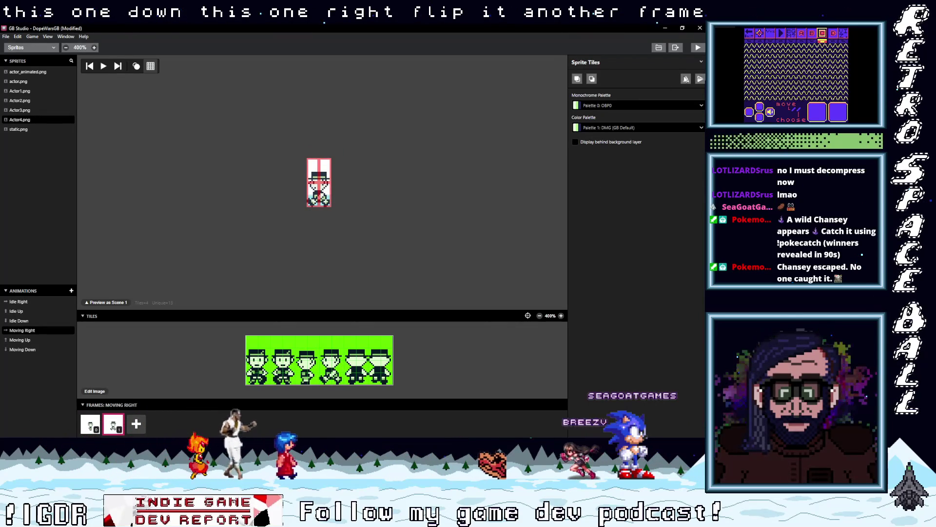
Step: Give Moving Up two frames, starting with the fifth sheet tile
left_click(20, 340)
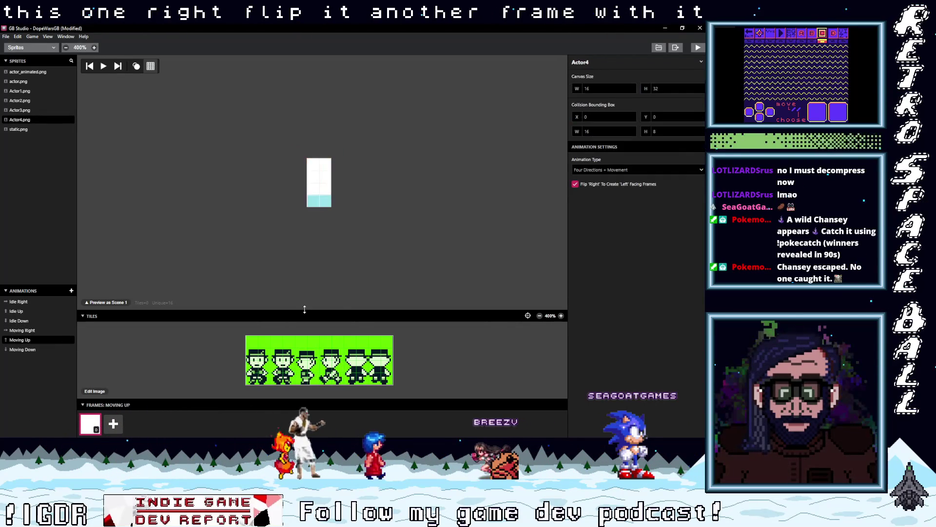
left_click(357, 345)
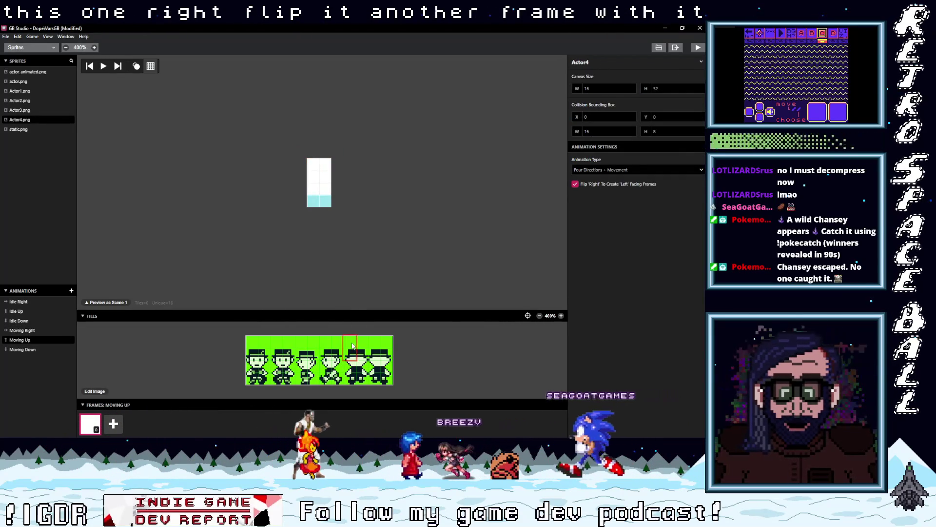
left_click(319, 184)
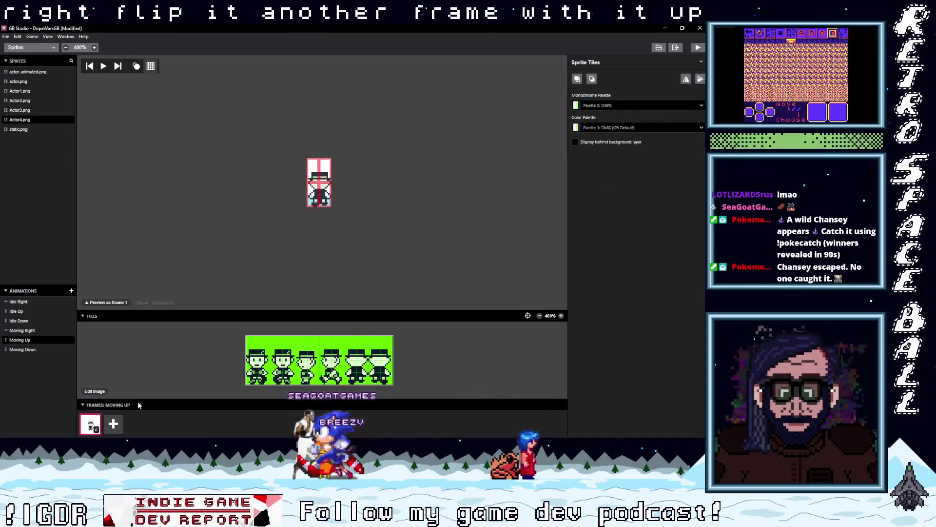
left_click(115, 424)
left_click(381, 351)
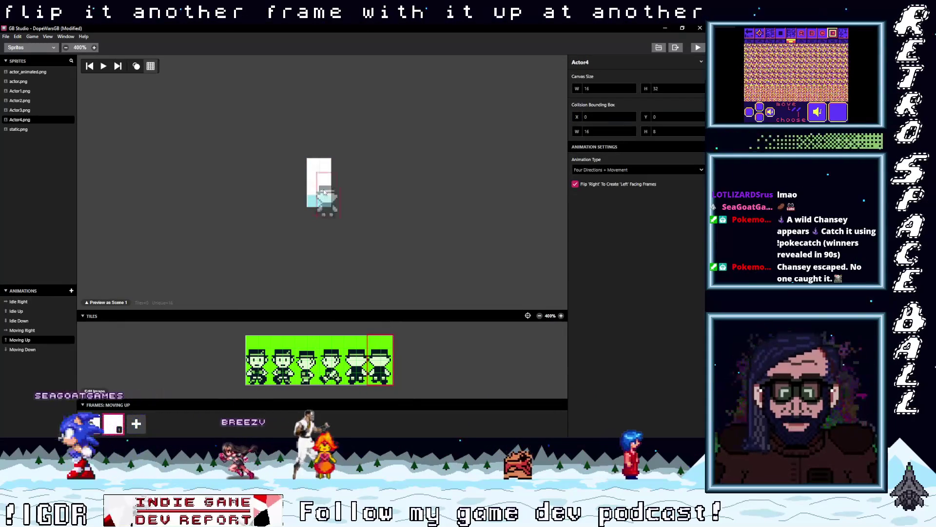
left_click(321, 185)
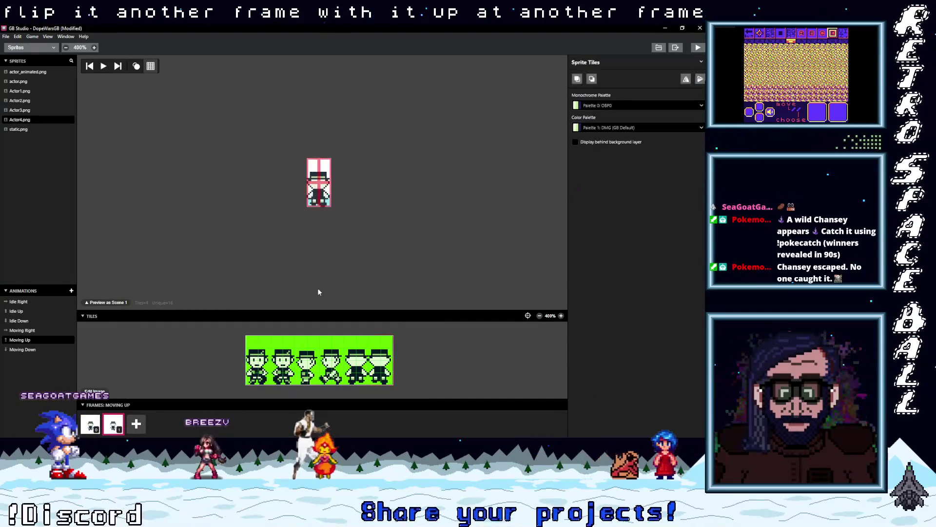
Step: Place a tile on Moving Down and add its second frame
left_click(32, 350)
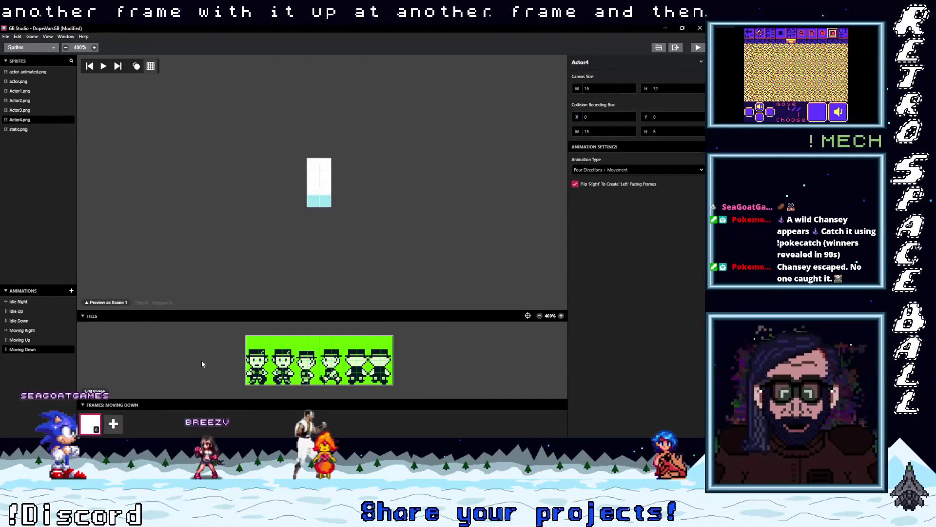
left_click(320, 185)
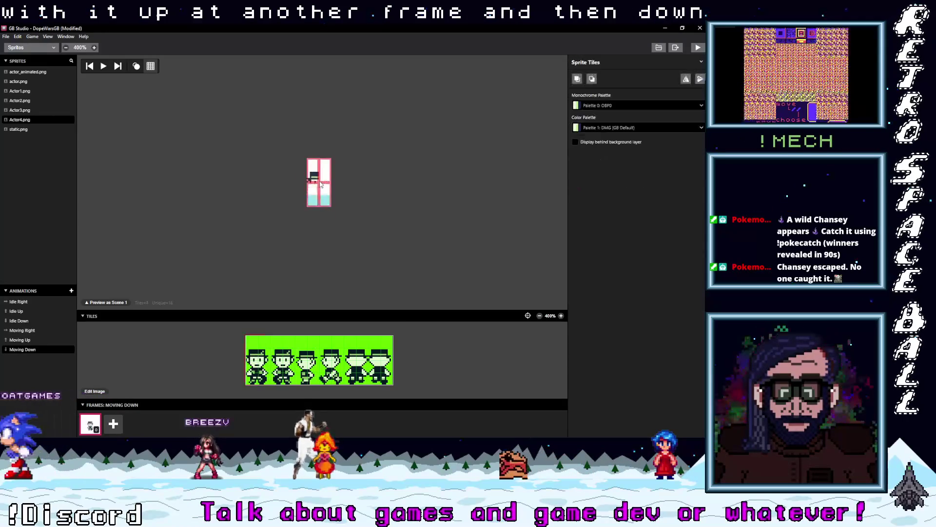
left_click(115, 424)
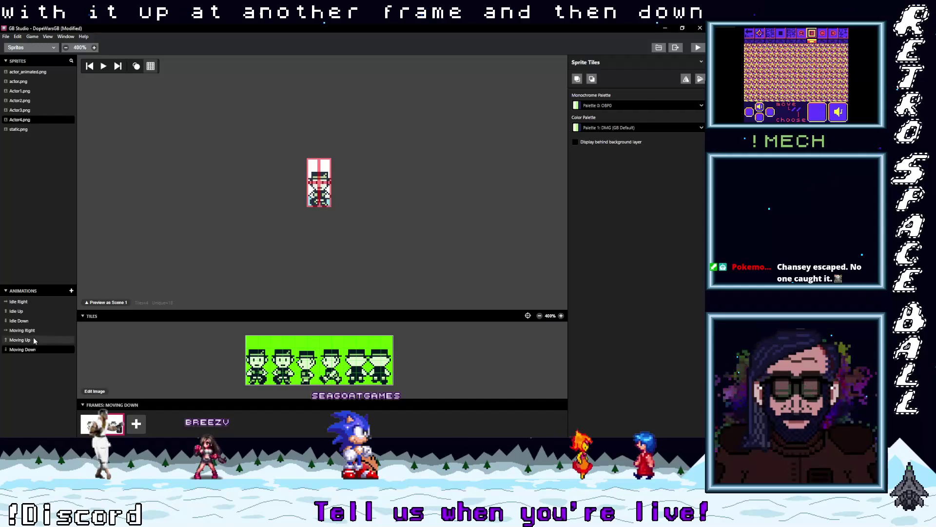
left_click(36, 316)
left_click(39, 302)
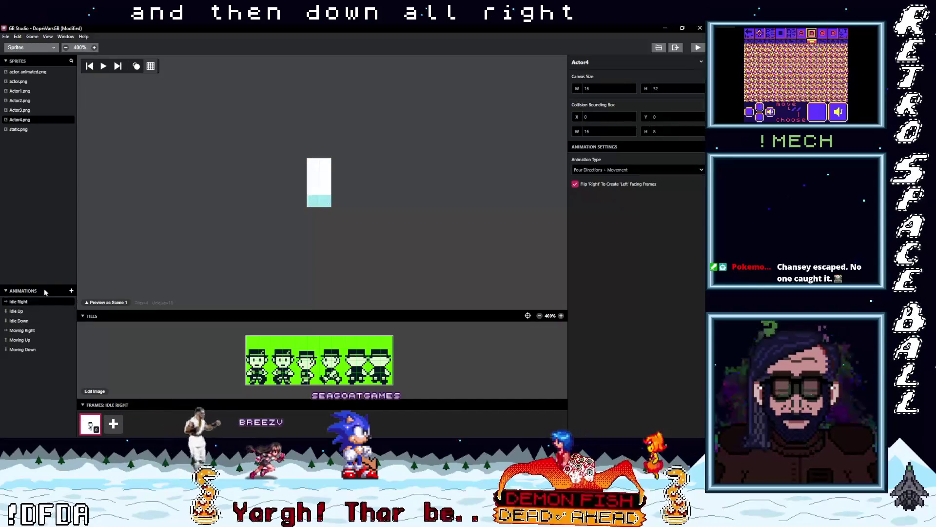
left_click(36, 49)
left_click(29, 61)
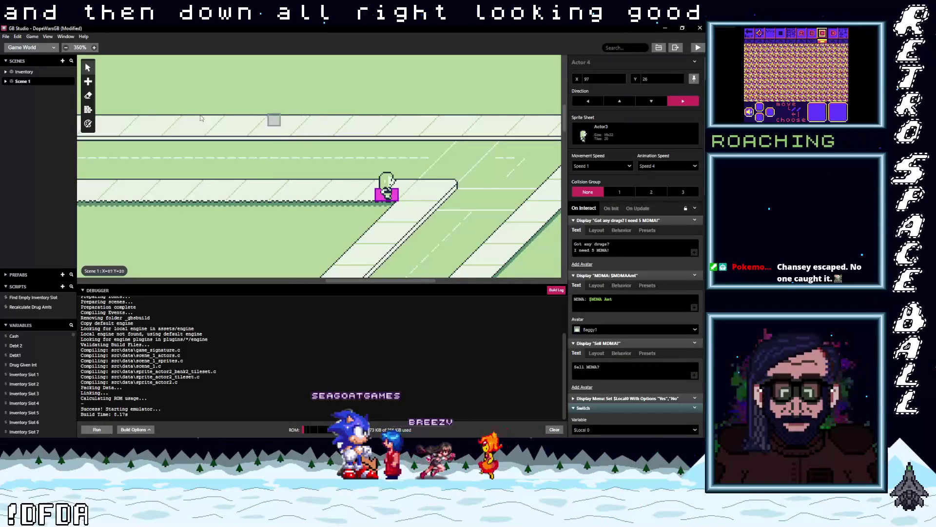
Step: Assign the Actor4 sprite sheet to Actor 3 in Scene 1
scroll(437, 183, "up", 3)
scroll(381, 205, "left", 8)
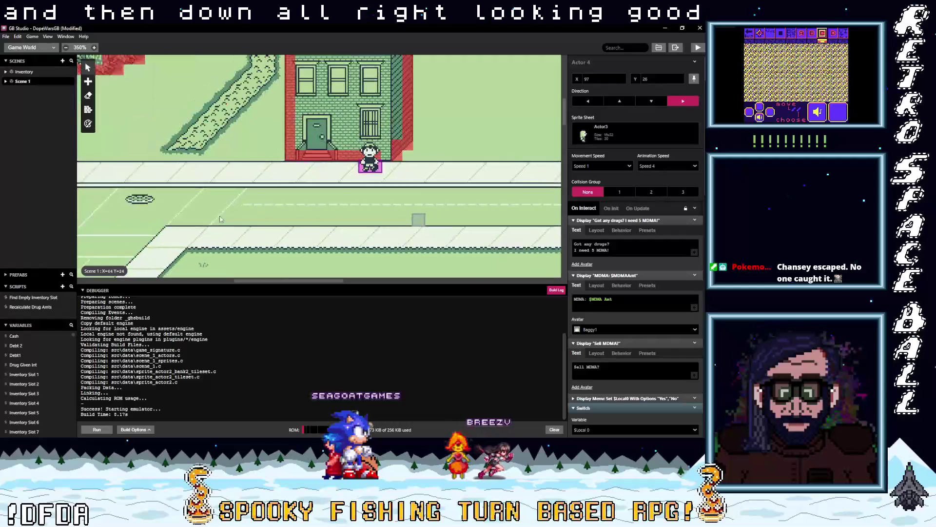
scroll(337, 218, "left", 3)
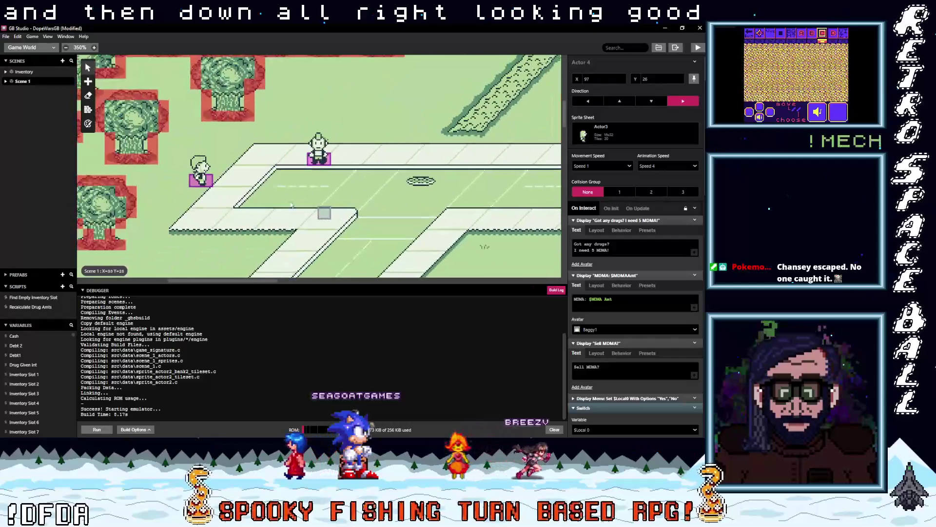
left_click(193, 181)
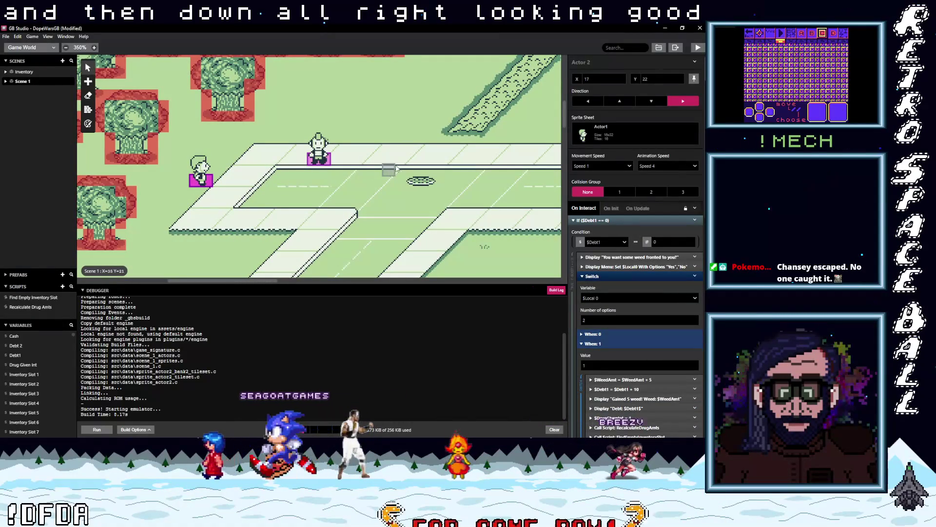
left_click(318, 155)
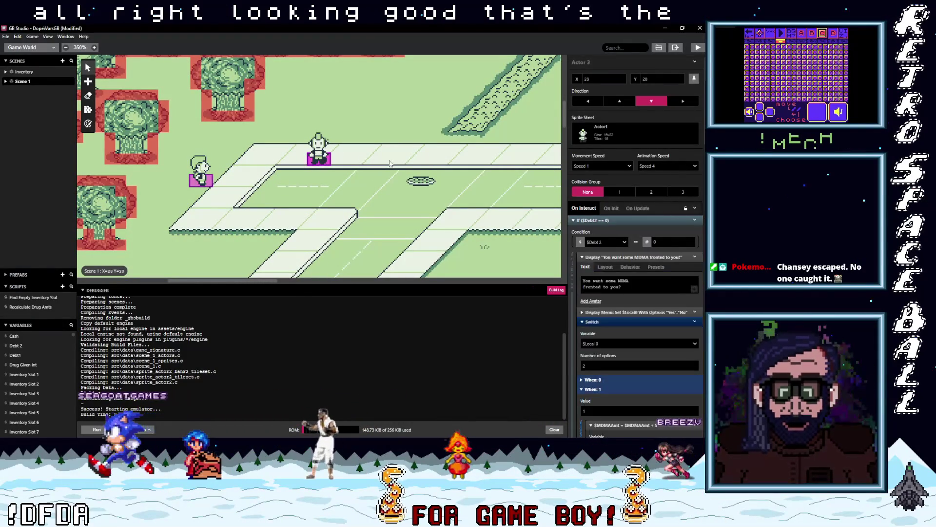
left_click(631, 132)
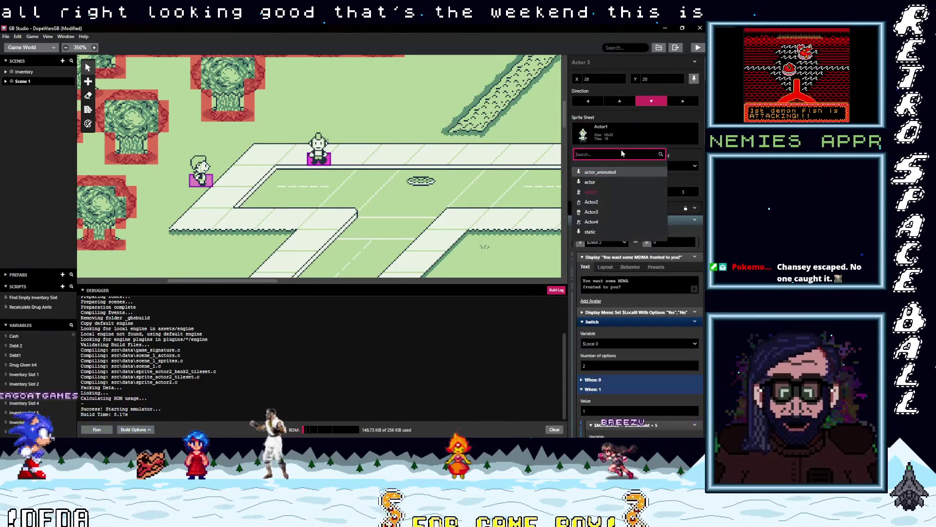
left_click(605, 221)
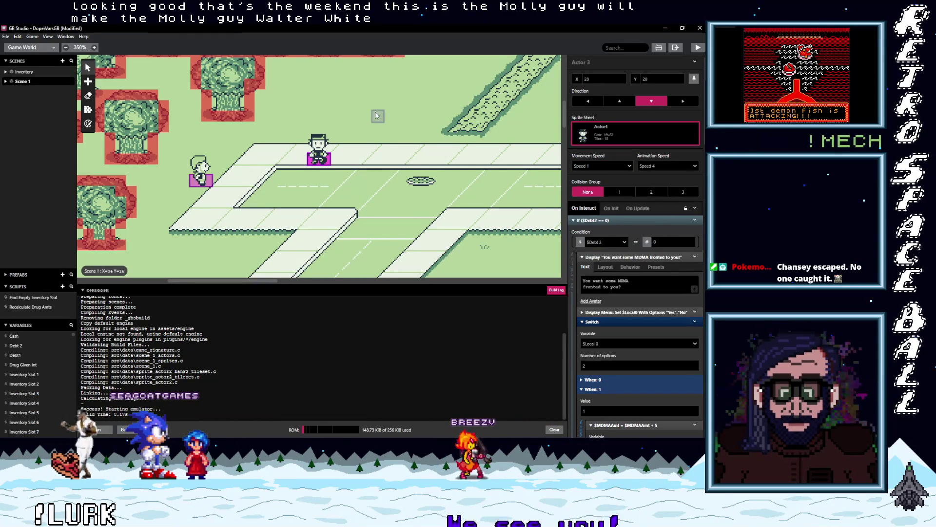
left_click(376, 115)
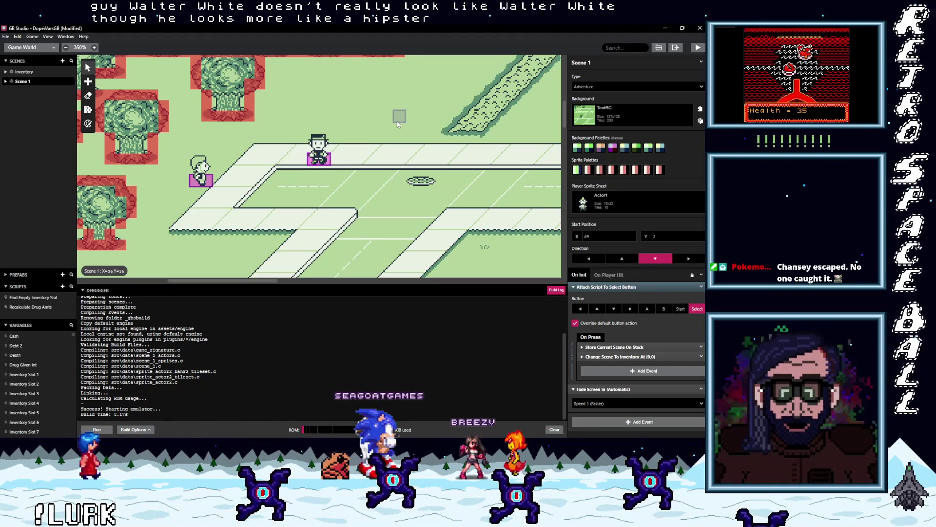
Step: Save the GB Studio project
scroll(397, 124, "up", 3)
scroll(341, 185, "right", 5)
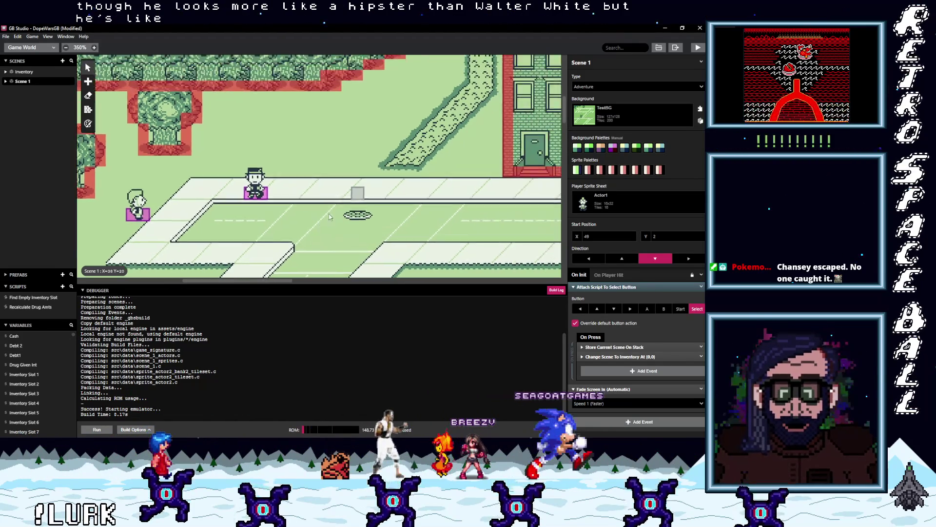
scroll(287, 229, "right", 1)
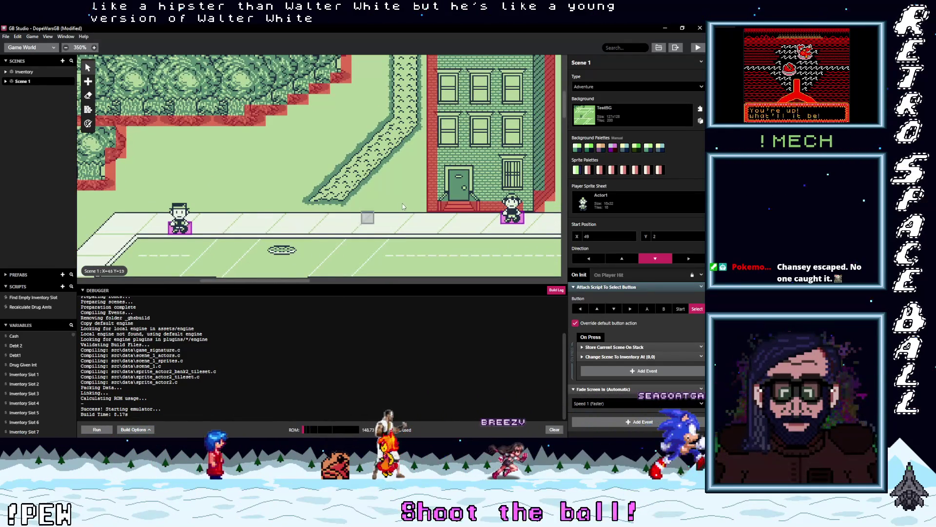
scroll(403, 206, "right", 10)
scroll(293, 161, "down", 2)
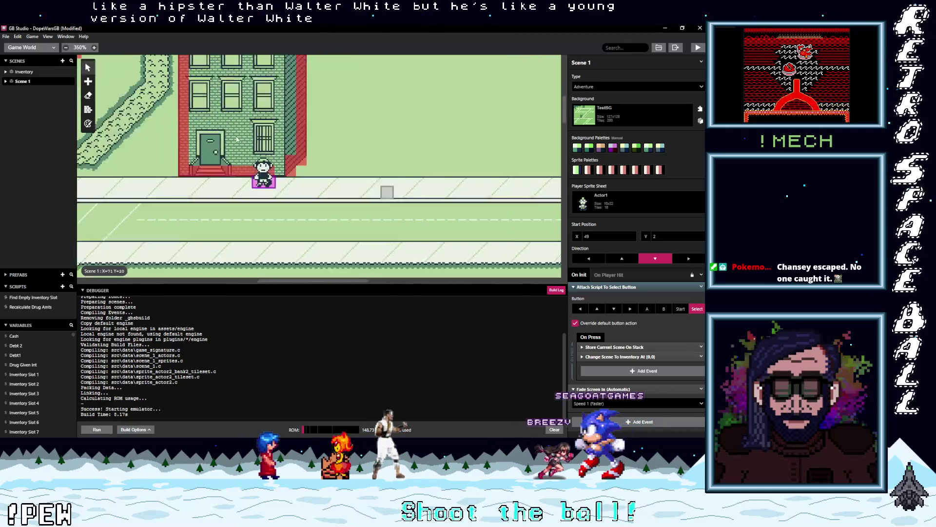
scroll(245, 141, "right", 8)
scroll(342, 185, "down", 3)
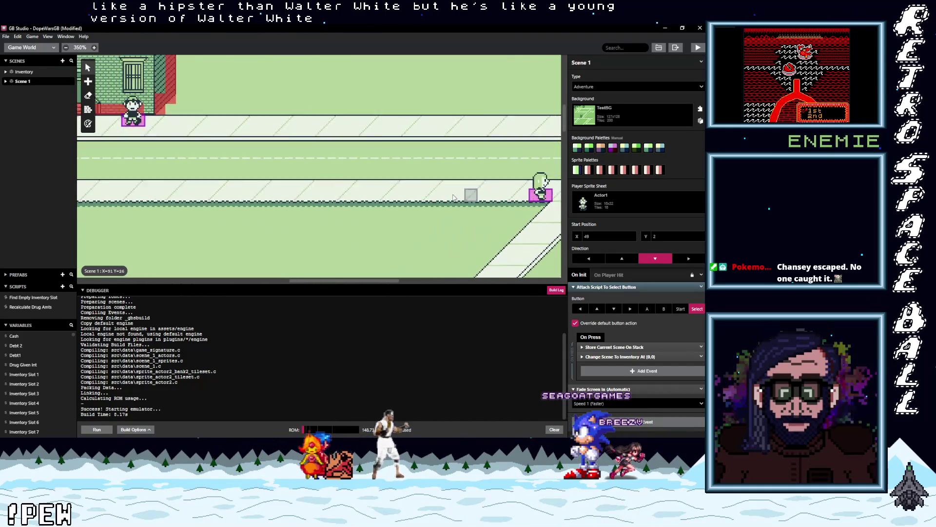
scroll(471, 196, "up", 3)
scroll(390, 195, "left", 20)
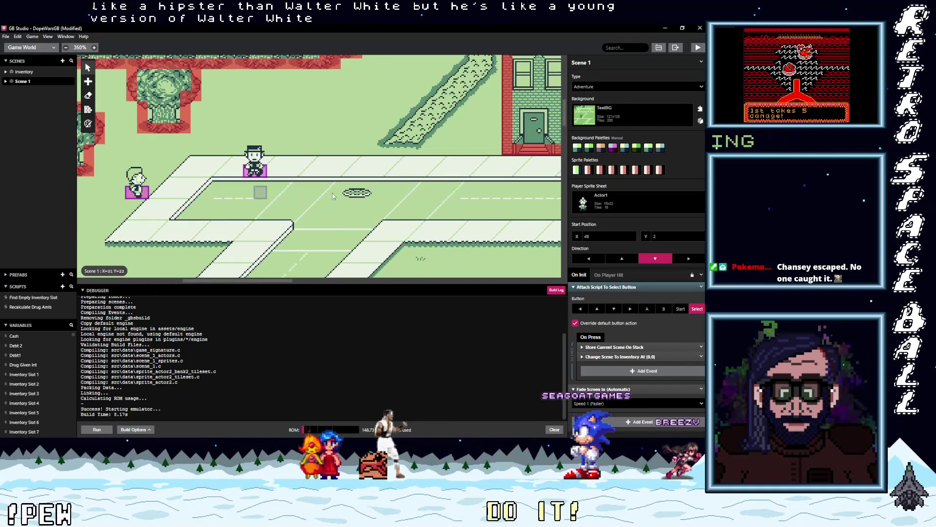
scroll(324, 195, "left", 5)
scroll(365, 200, "right", 3)
scroll(366, 200, "up", 1)
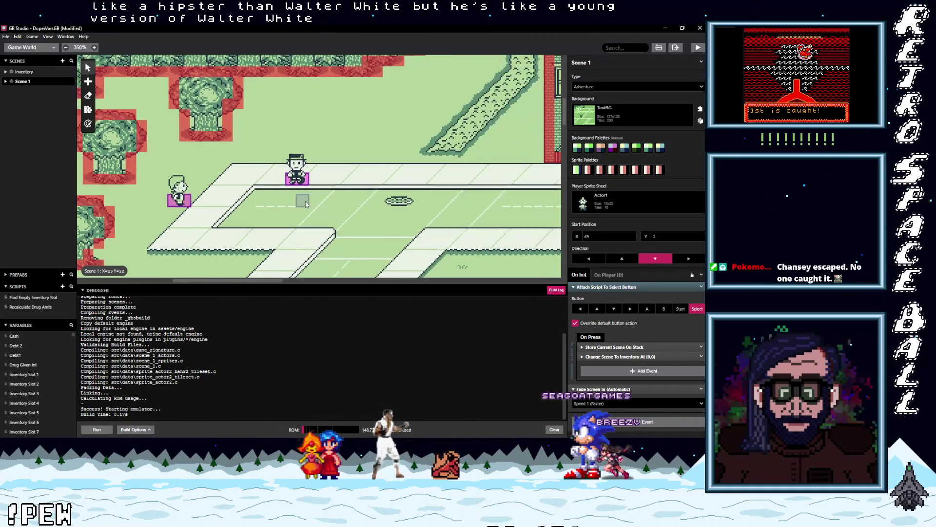
scroll(363, 196, "up", 5)
scroll(363, 195, "right", 3)
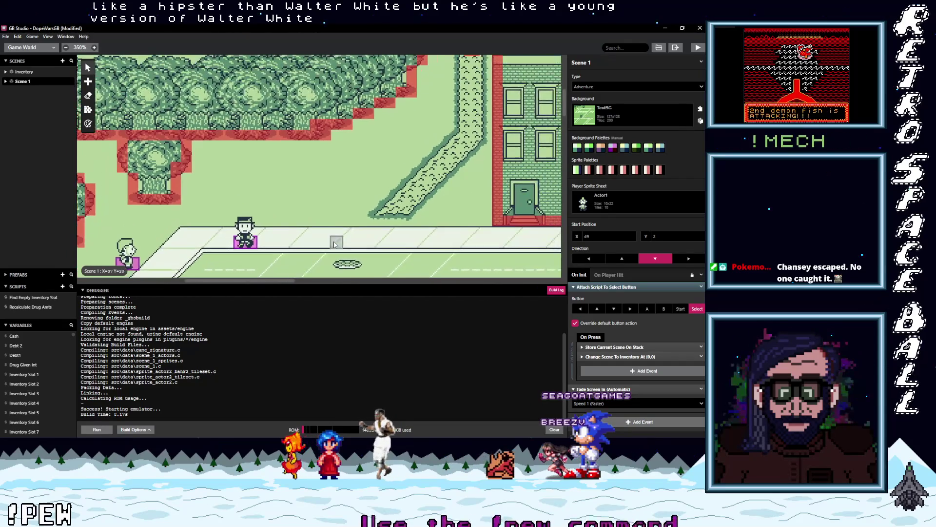
scroll(371, 132, "down", 6)
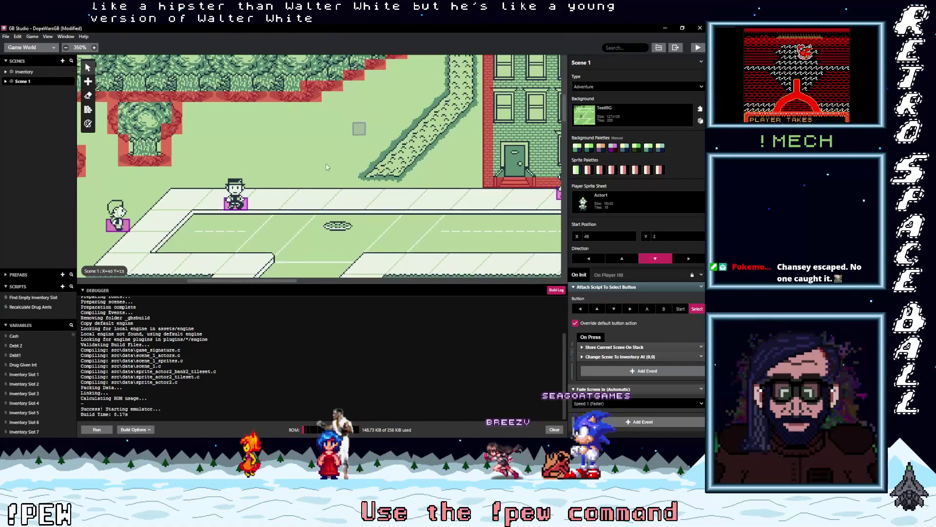
scroll(375, 136, "left", 4)
scroll(377, 136, "up", 2)
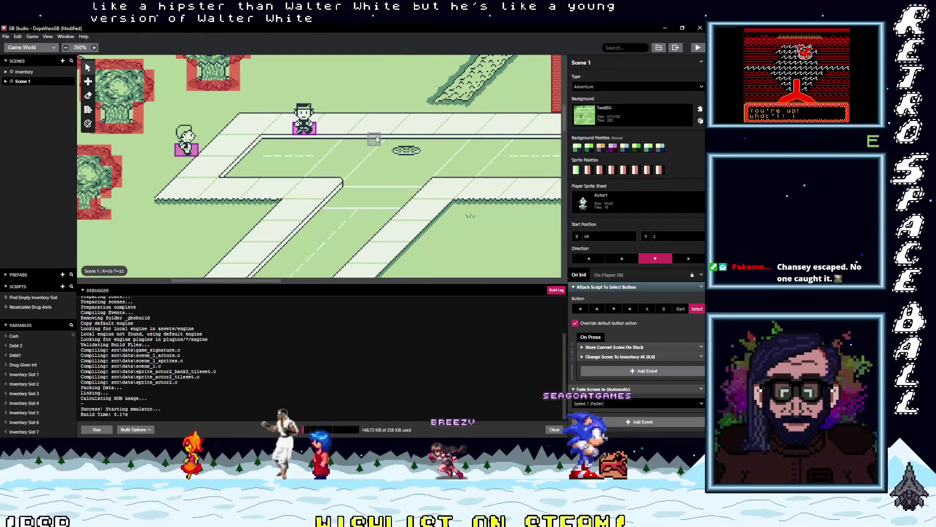
scroll(361, 156, "right", 2)
scroll(338, 172, "up", 1)
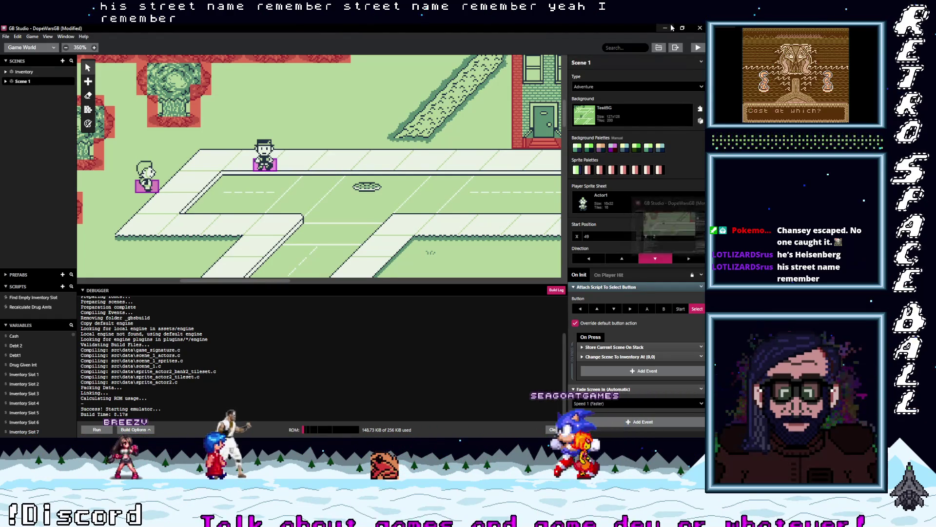
left_click(6, 37)
left_click(14, 74)
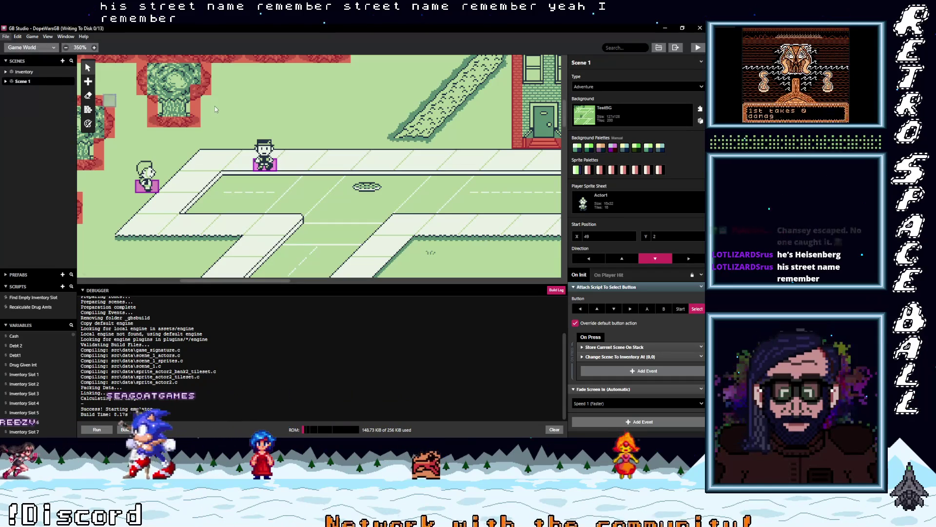
scroll(263, 152, "right", 1)
scroll(273, 156, "right", 5)
scroll(302, 166, "up", 3)
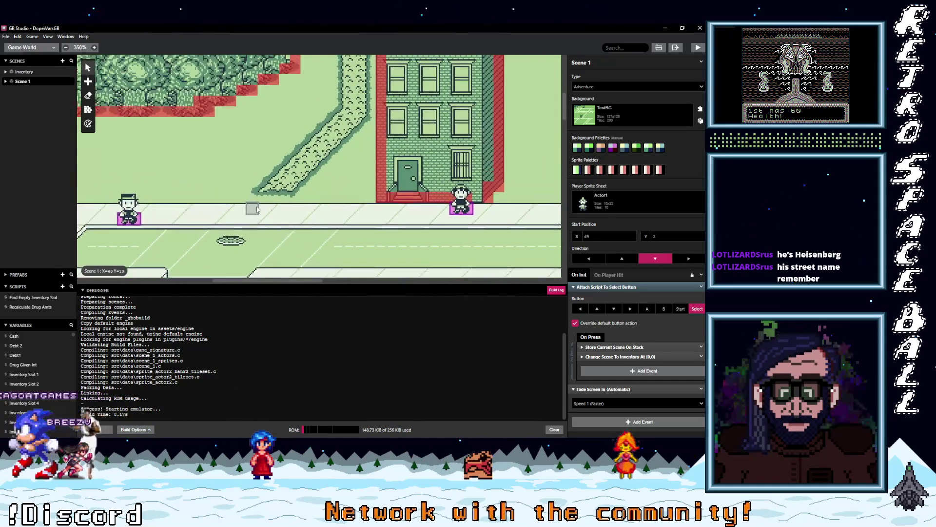
scroll(358, 180, "left", 5)
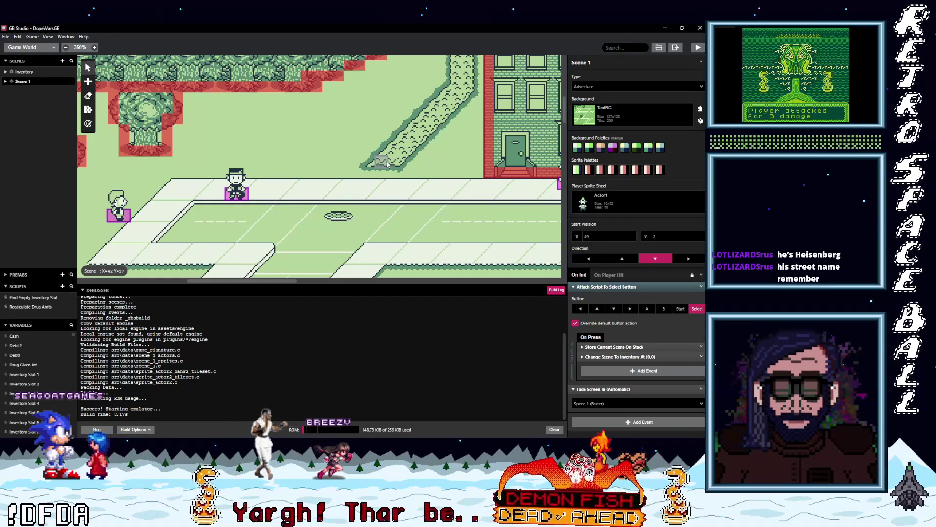
key("alt+Tab")
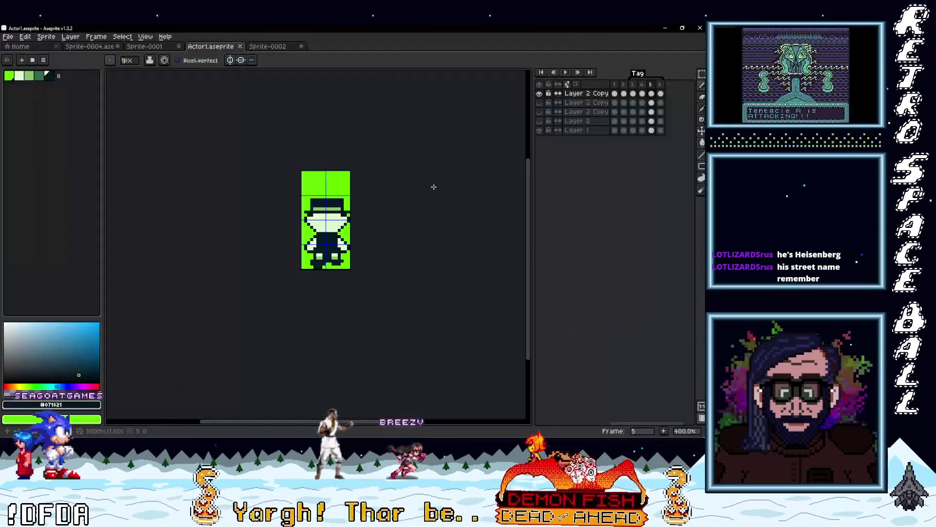
Step: Swap which Layer 2 Copy is visible, then duplicate that layer
left_click(539, 93)
left_click(539, 102)
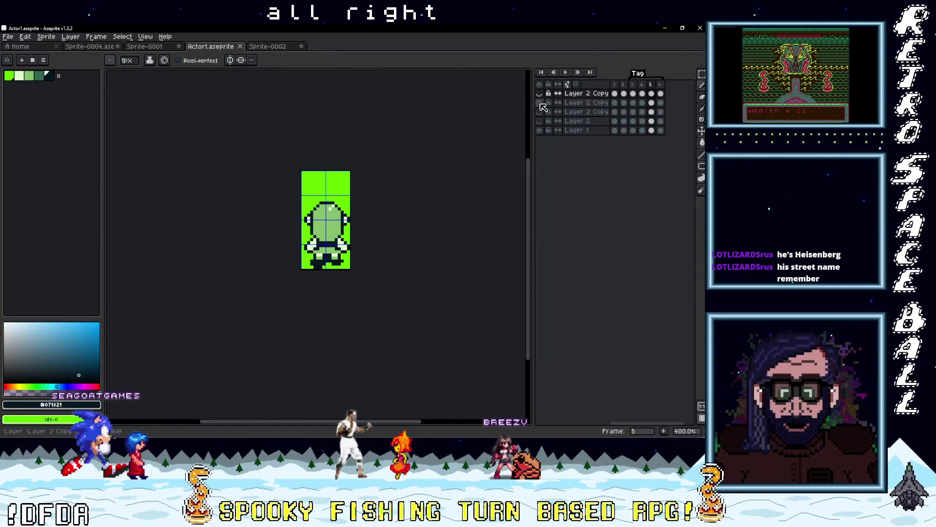
right_click(587, 104)
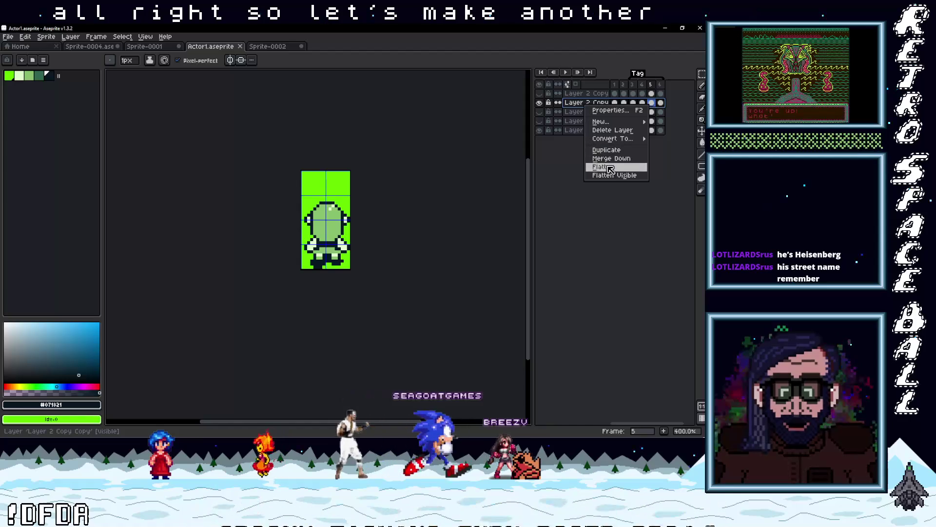
mouse_move(610, 126)
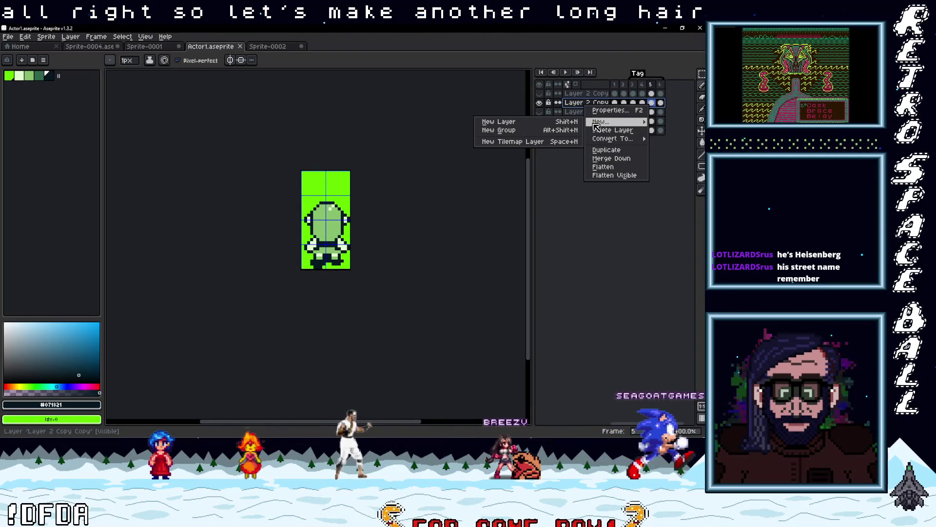
left_click(609, 150)
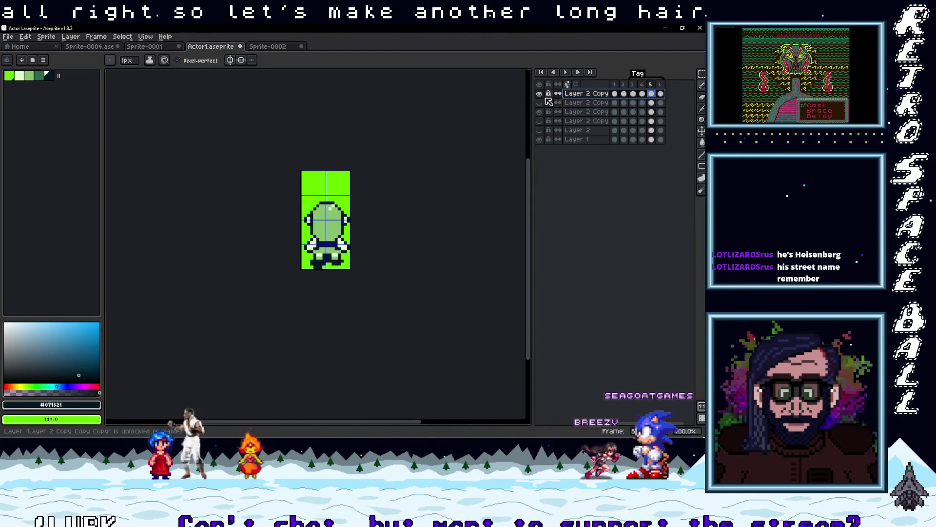
Step: On frame 1, repaint hair pixels in medium green #86c06c and lightest green #e0f8cf
left_click(615, 85)
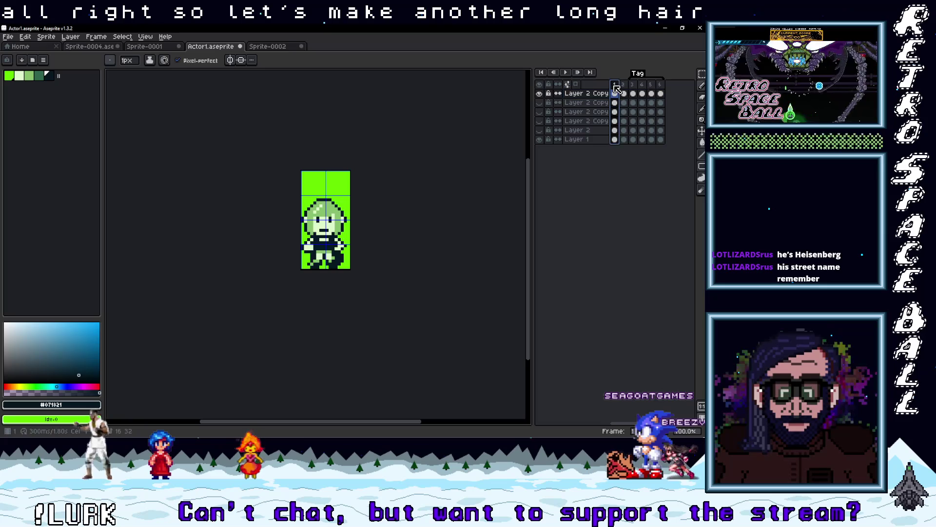
scroll(348, 195, "up", 5)
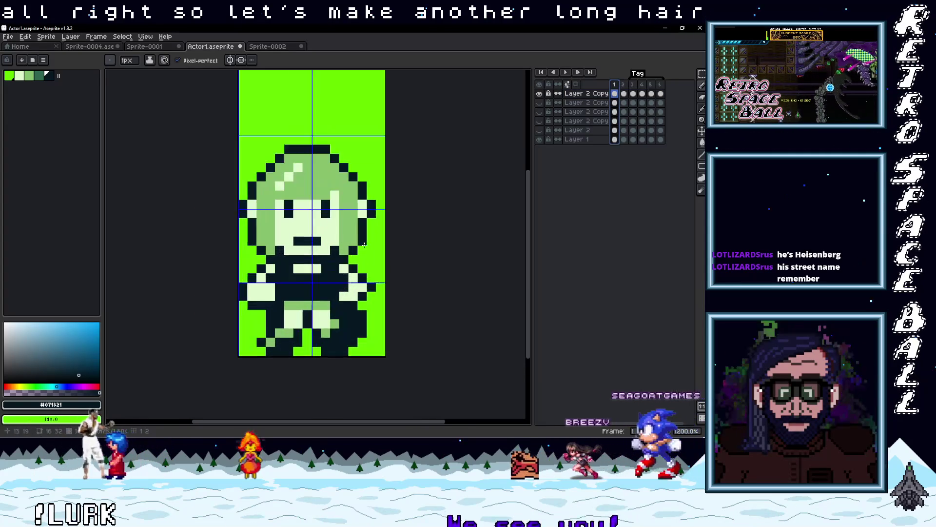
scroll(363, 247, "down", 2)
scroll(341, 229, "up", 2)
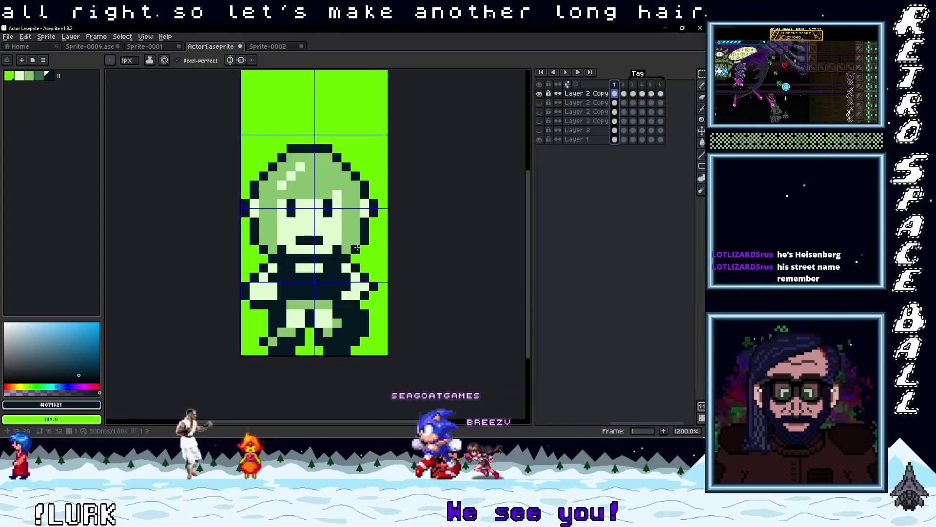
scroll(327, 220, "down", 1)
left_click(326, 220)
left_click(314, 207, "alt")
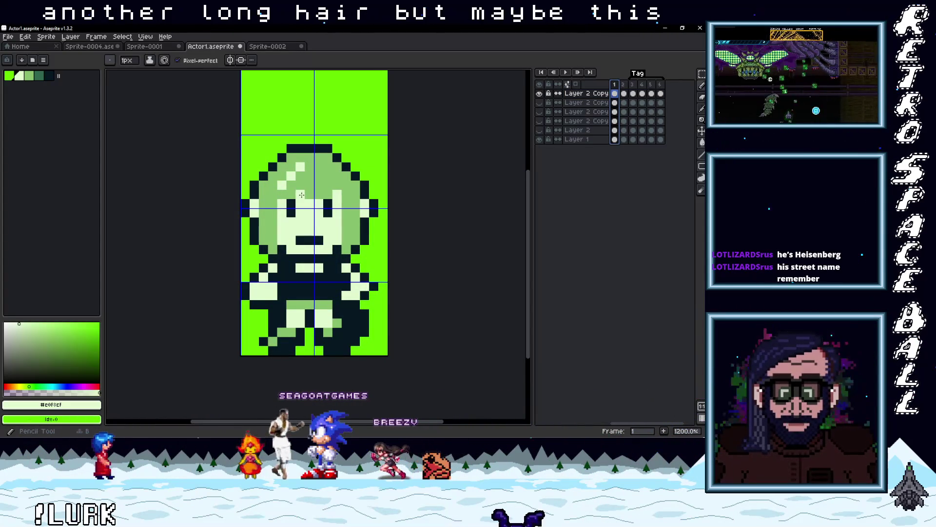
left_click(295, 191, "alt")
left_click(284, 187)
left_click(299, 194, "alt")
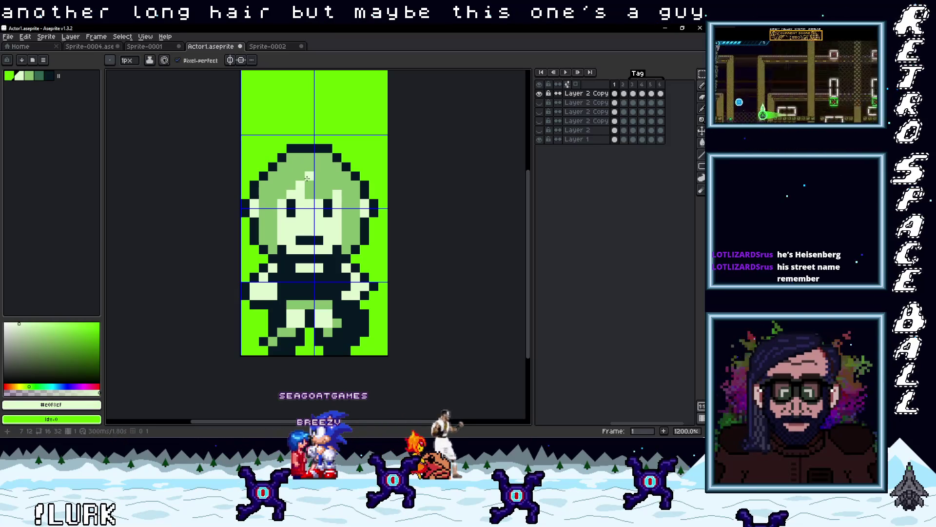
left_click(309, 193)
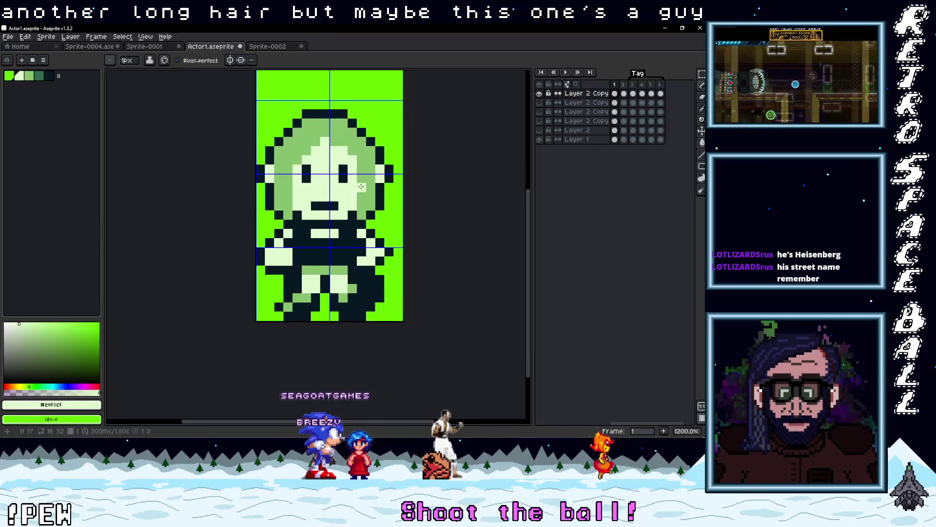
key("alt")
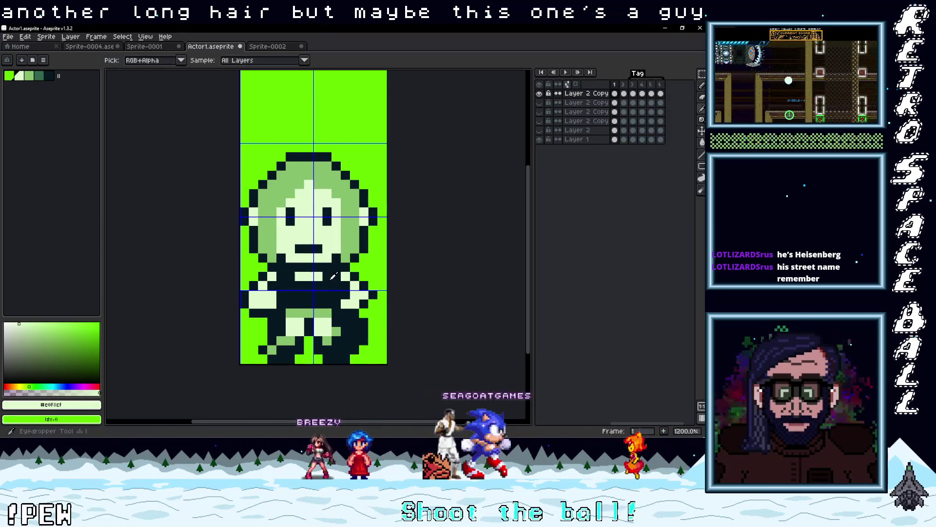
Step: Paint the character's dark shirt medium green #86c06c on frame 1
left_click(328, 297)
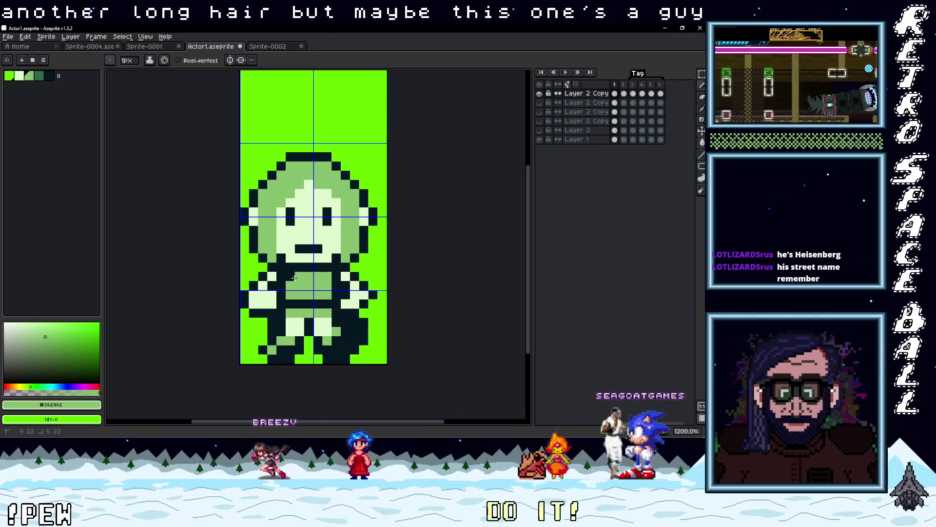
left_click_drag(352, 296, 363, 253)
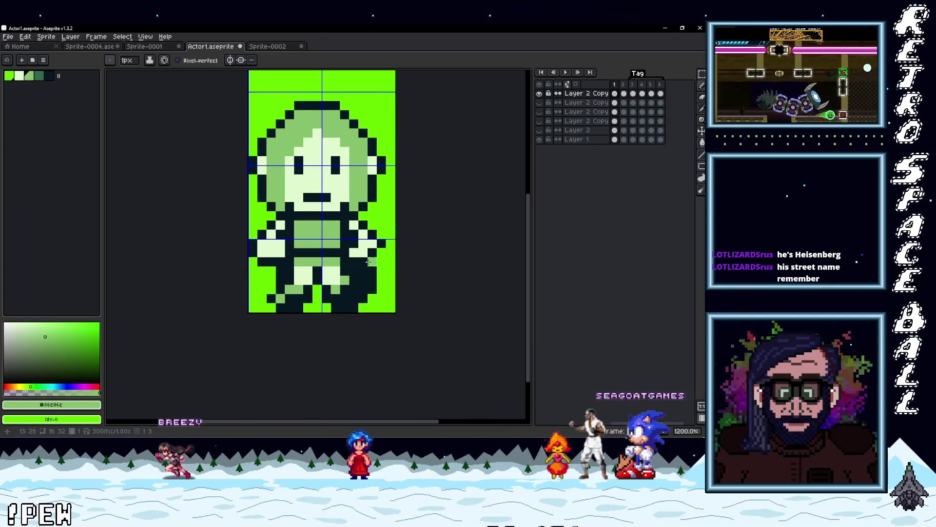
scroll(362, 253, "up", 1)
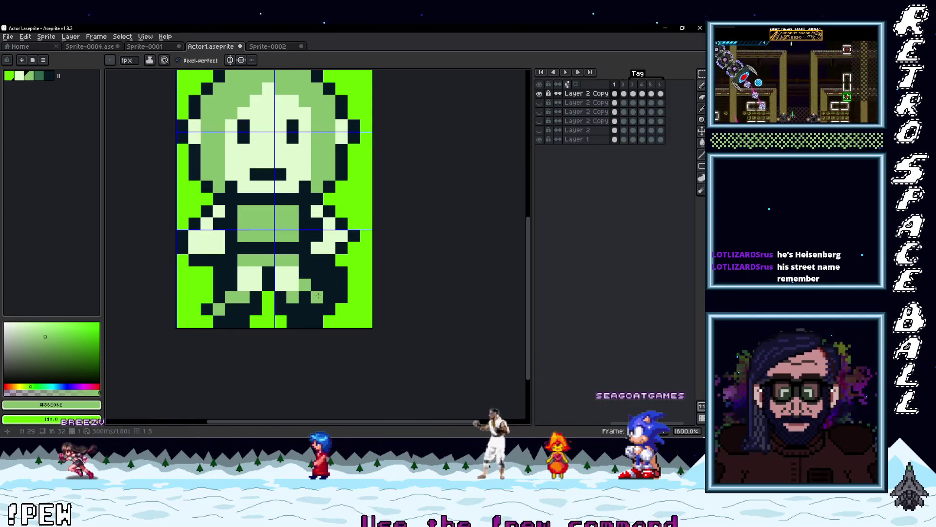
Step: Eyedrop the dark #071821 outline colour from the sprite
key("alt")
left_click(316, 278)
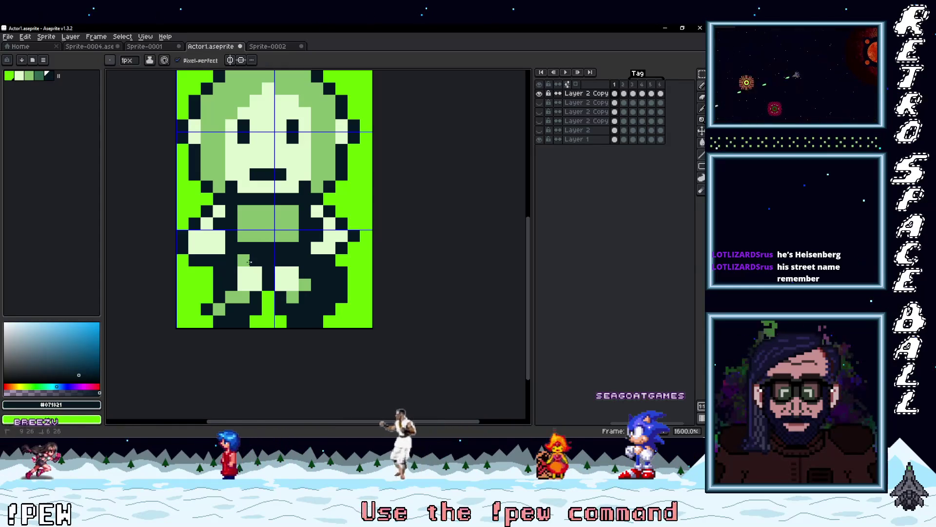
scroll(352, 279, "down", 3)
scroll(351, 282, "down", 1)
scroll(347, 287, "up", 3)
scroll(342, 292, "down", 3)
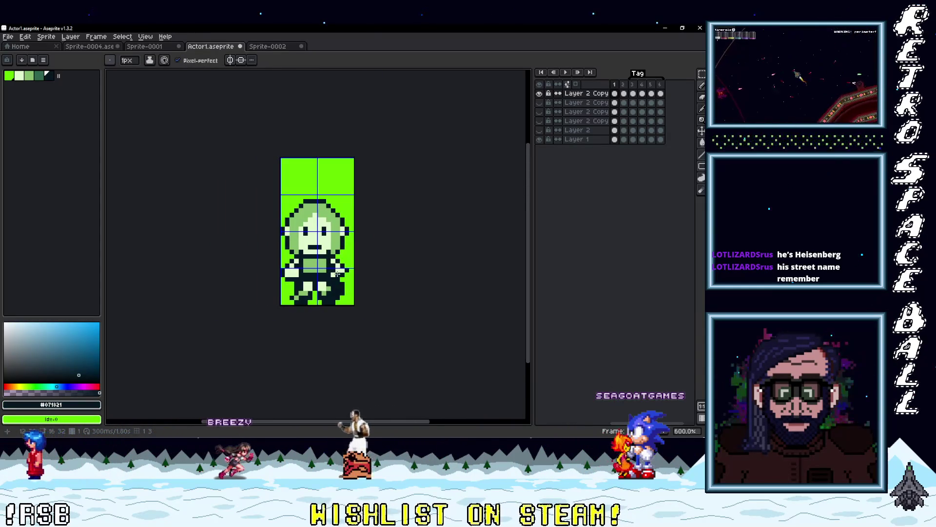
scroll(338, 275, "up", 4)
scroll(368, 286, "down", 3)
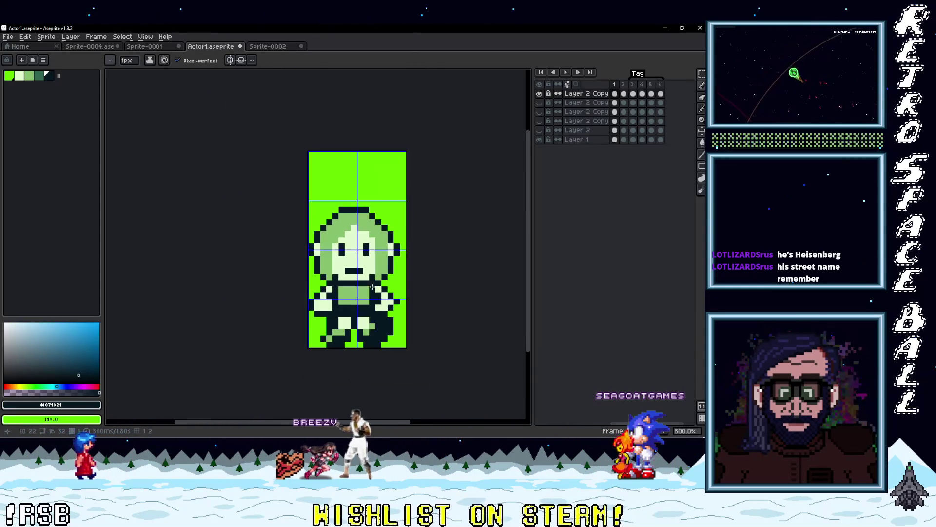
scroll(395, 271, "up", 1)
scroll(399, 226, "down", 1)
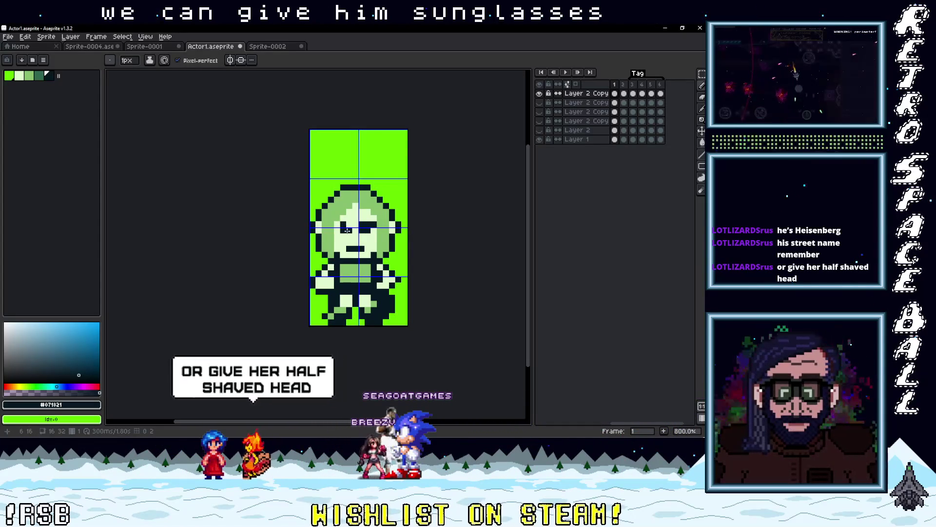
Step: Draw a solid dark sunglasses bar with a bridge across the character's eyes
left_click_drag(346, 225, 378, 222)
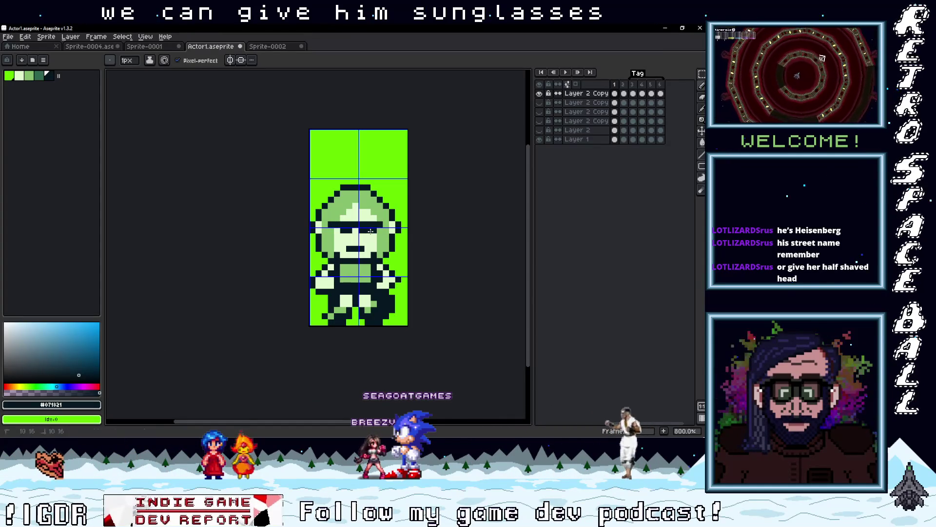
left_click(356, 230)
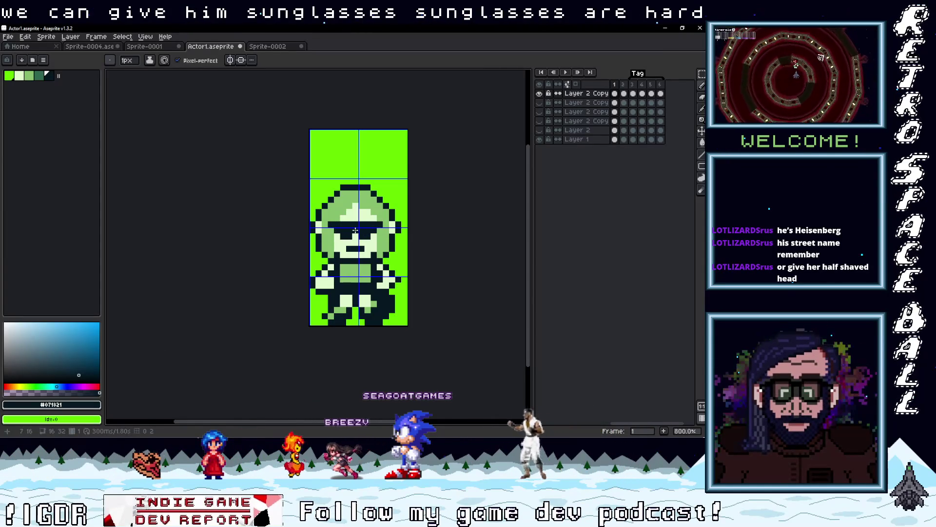
scroll(400, 250, "down", 3)
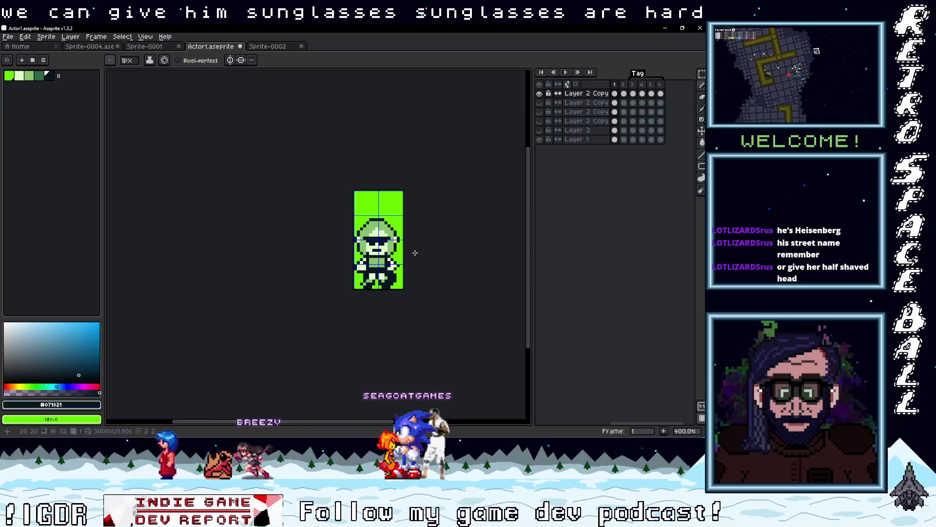
scroll(414, 251, "up", 3)
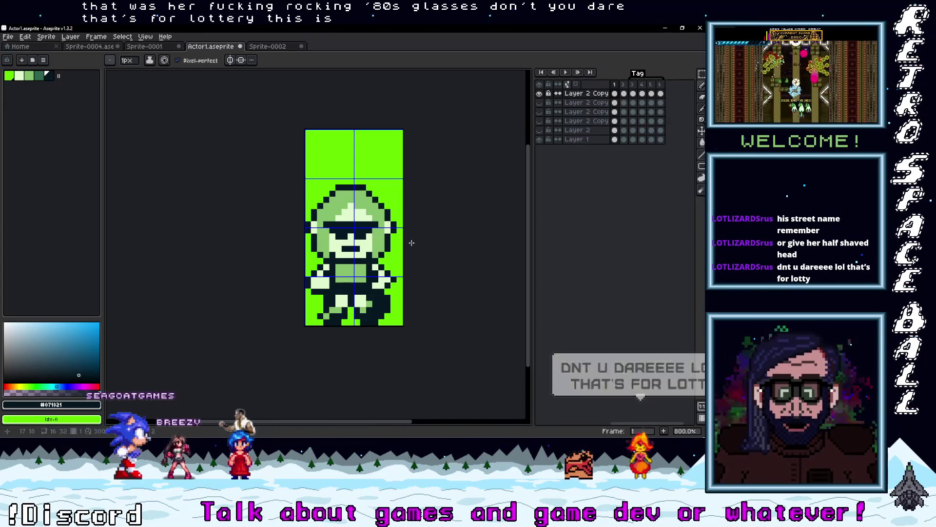
mouse_move(427, 246)
left_mouse_down()
mouse_move(376, 259)
mouse_move(393, 246)
left_mouse_up()
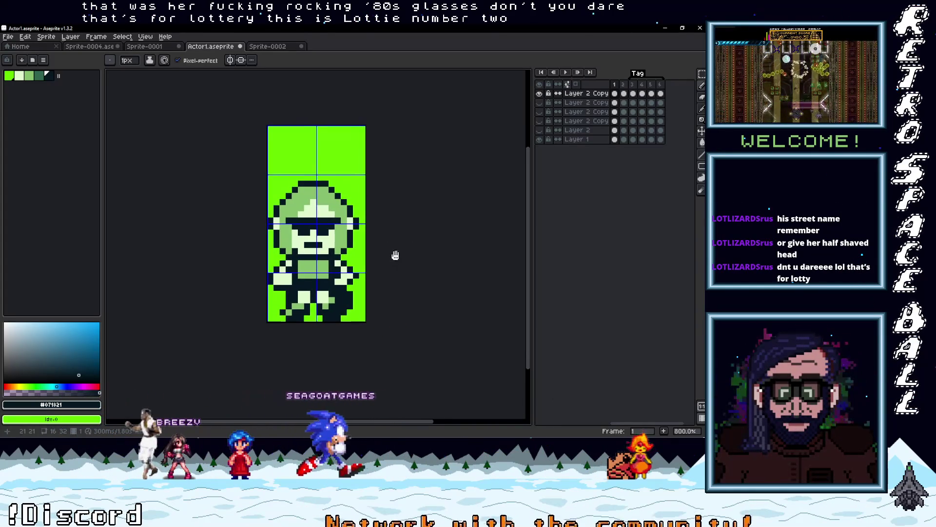
scroll(313, 201, "up", 3)
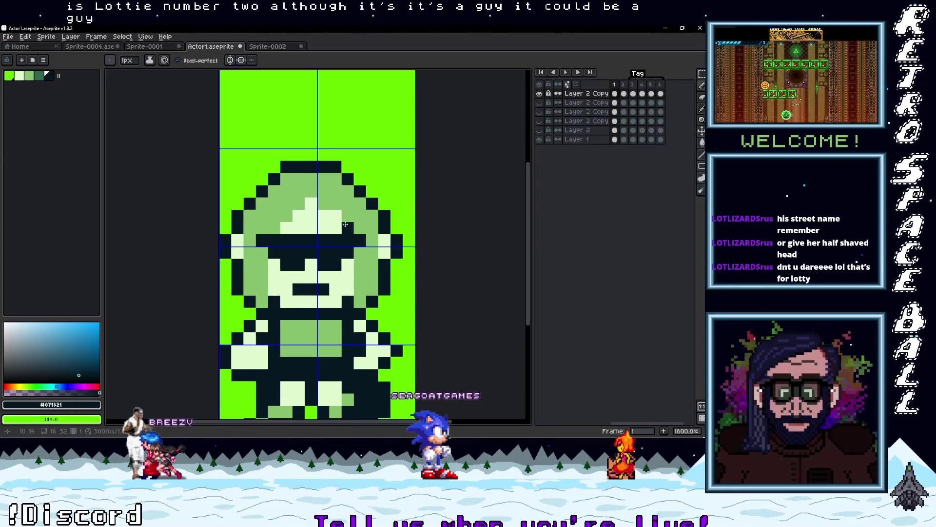
Step: Add a lightest-green highlight pixel to the head, then resample the dark outline colour
left_click(316, 199, "alt")
left_click(318, 192)
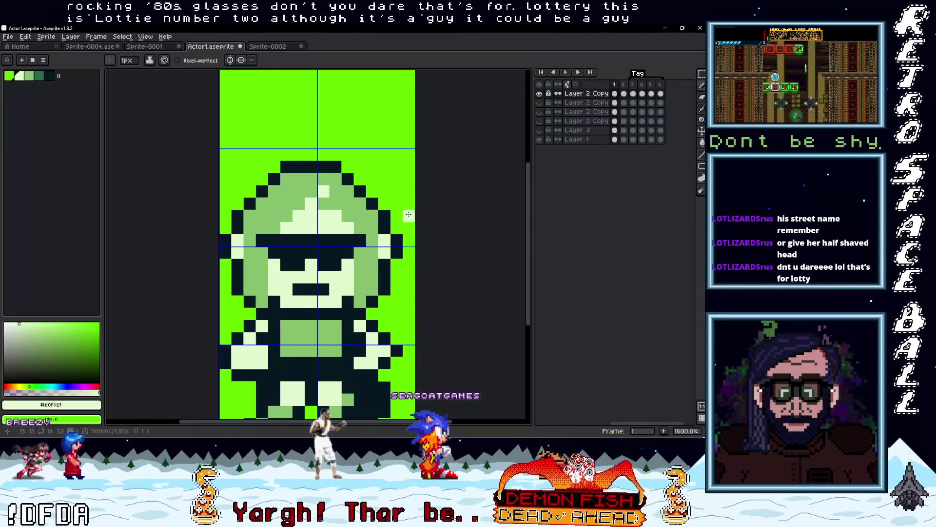
scroll(342, 205, "down", 5)
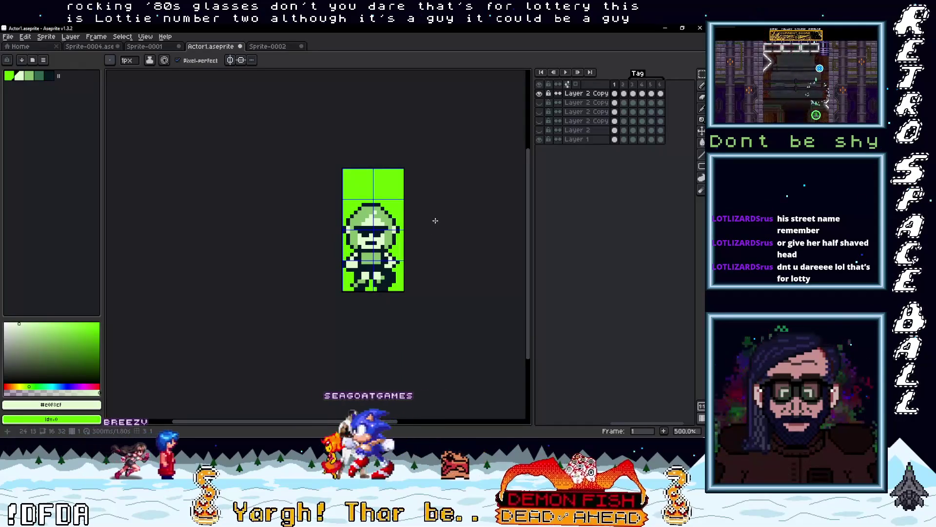
scroll(413, 224, "up", 2)
scroll(413, 225, "up", 2)
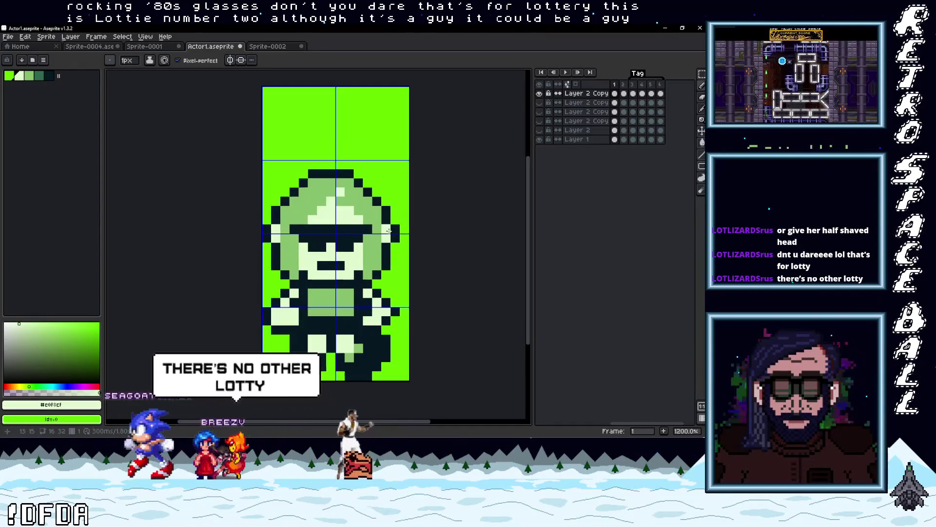
left_click(276, 226, "alt")
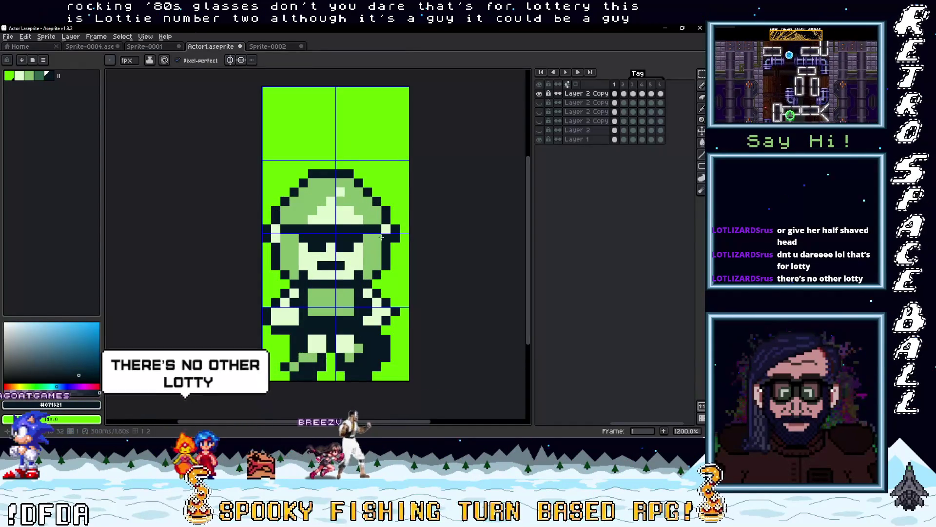
scroll(399, 243, "down", 5)
scroll(399, 242, "up", 3)
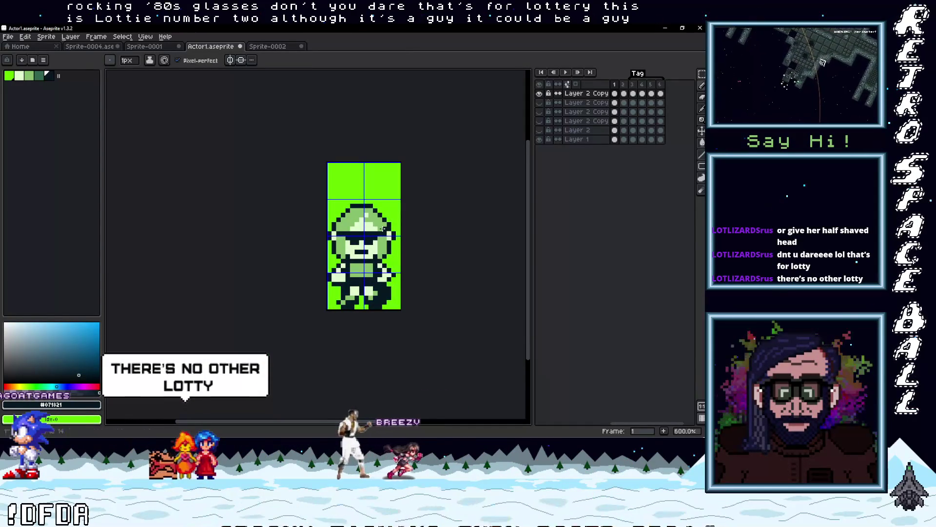
scroll(363, 251, "up", 3)
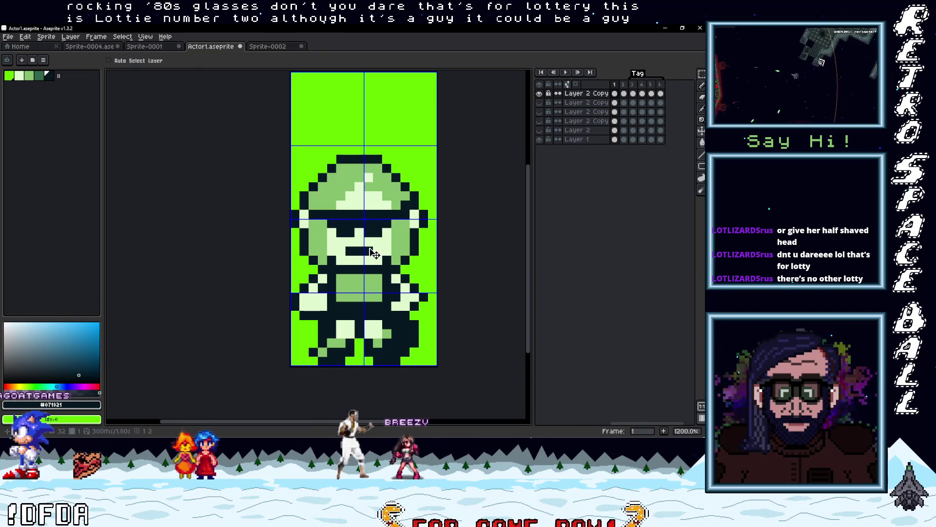
Step: Return to the pencil and eyedrop the character's medium green #86c06c from the sprite
key("b")
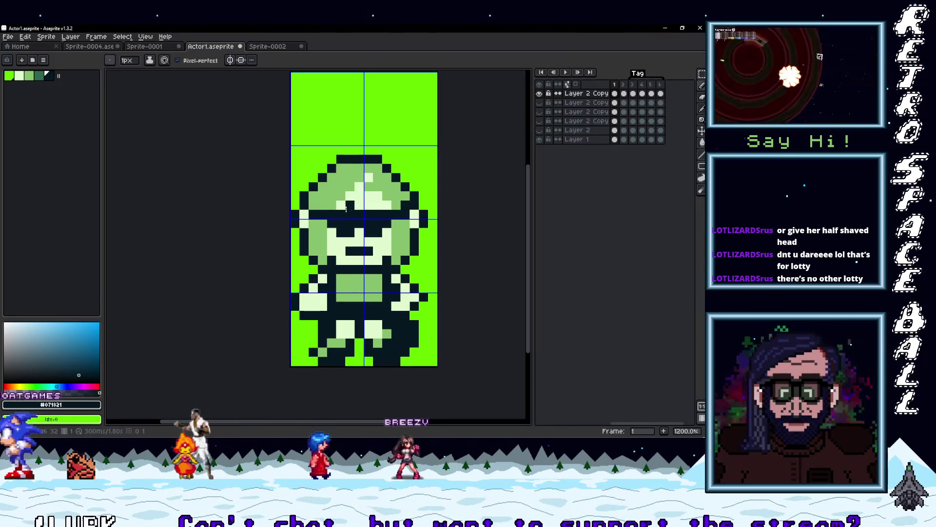
scroll(407, 260, "down", 1)
key("v")
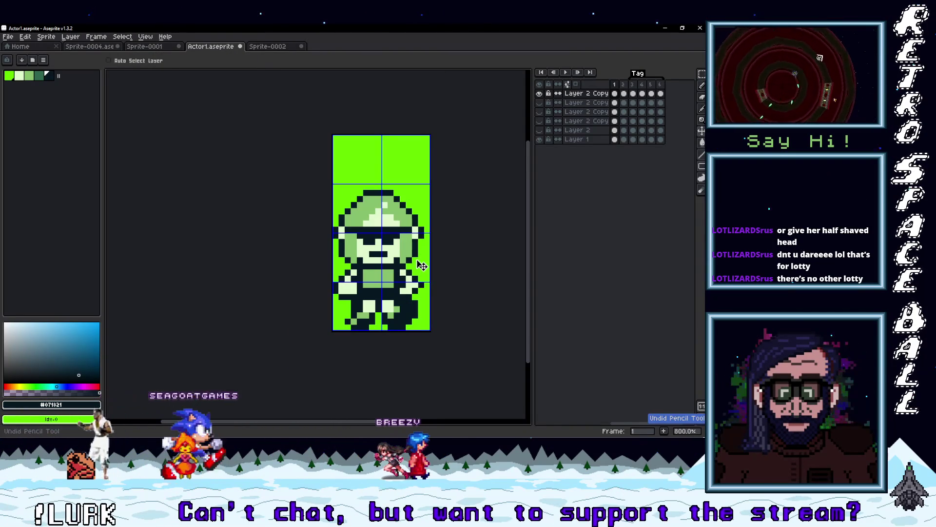
key("b")
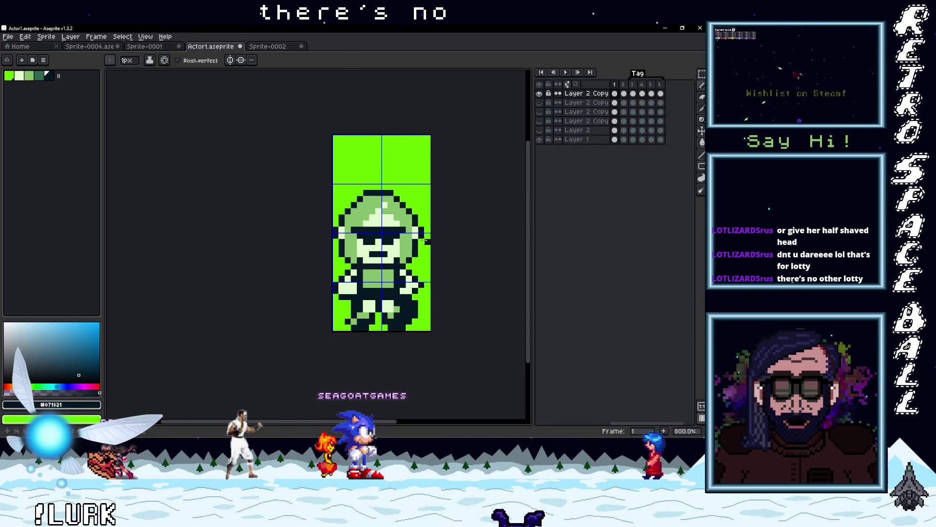
scroll(344, 232, "up", 2)
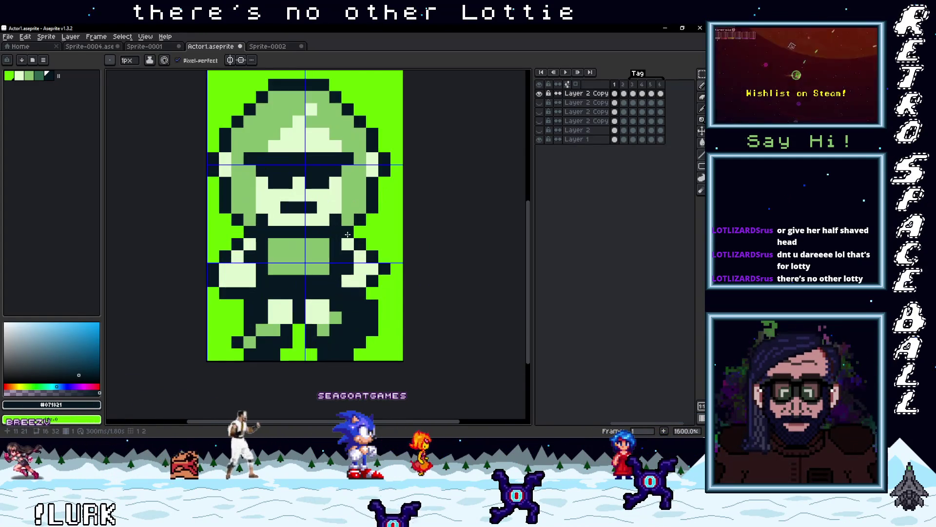
scroll(354, 230, "down", 4)
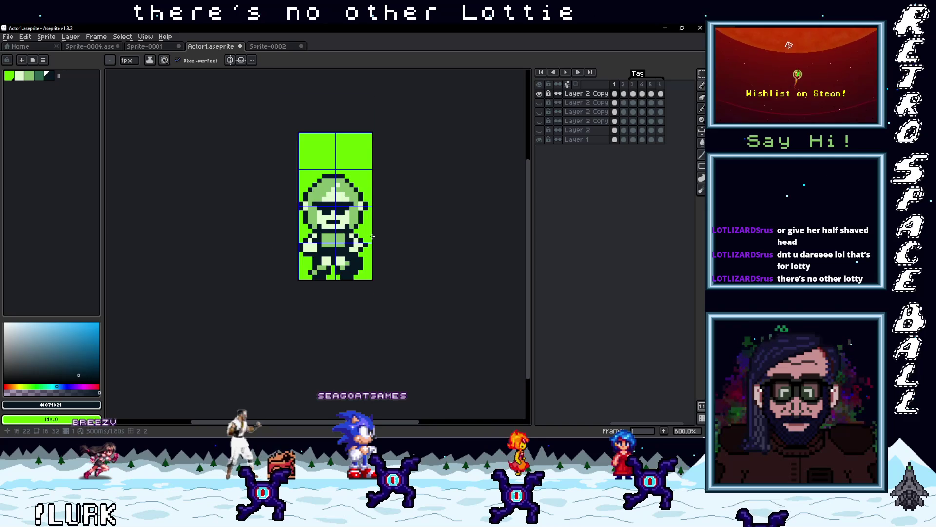
scroll(372, 236, "up", 3)
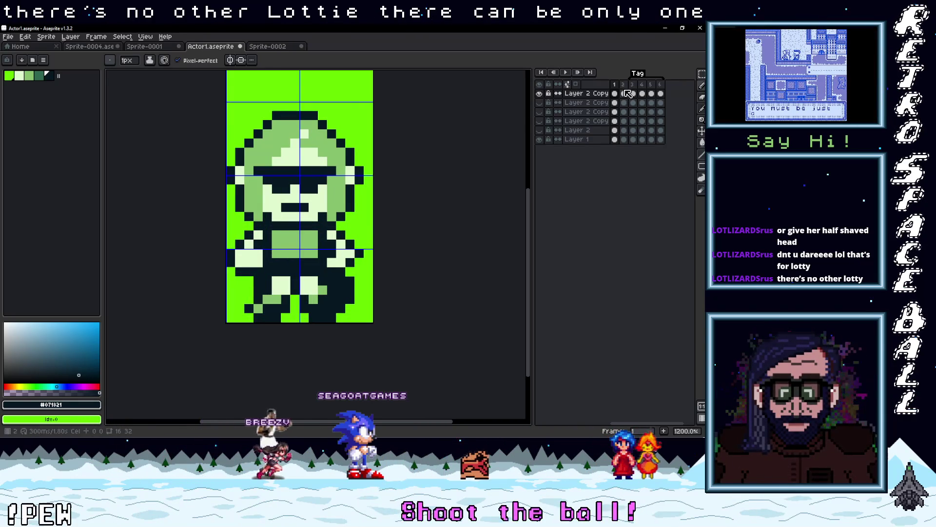
scroll(294, 210, "down", 4)
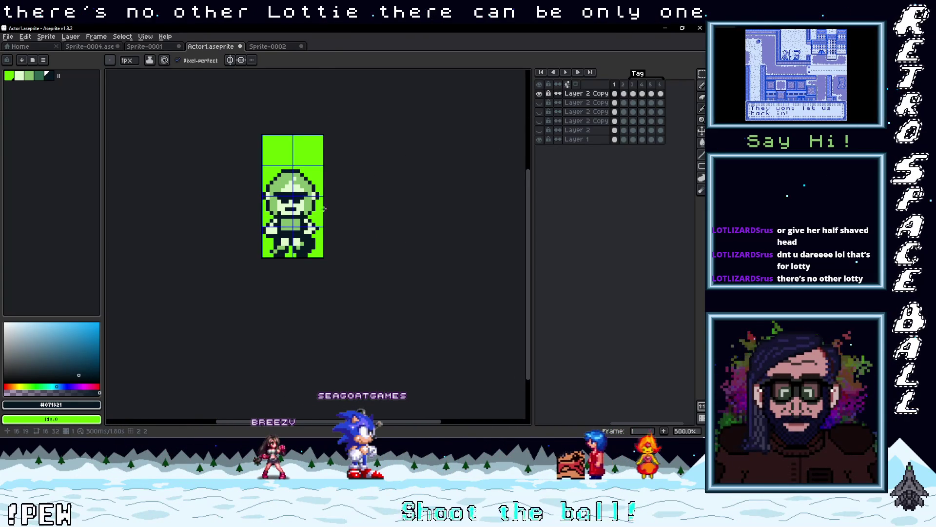
scroll(324, 208, "up", 5)
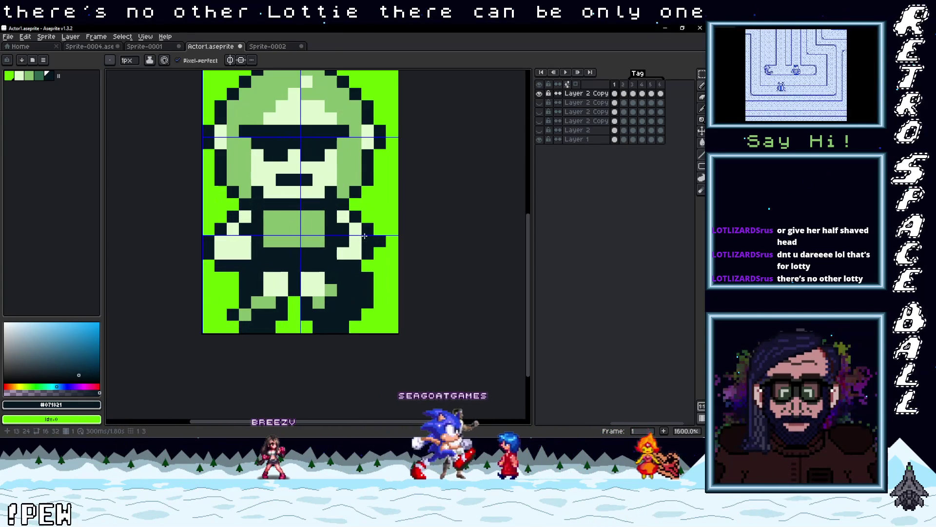
left_click(313, 216, "alt")
left_click(249, 216)
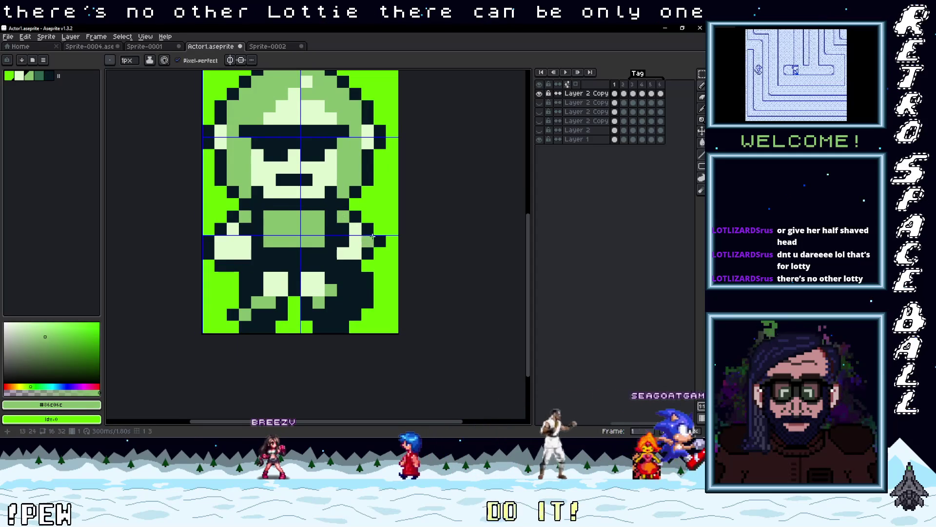
scroll(364, 233, "down", 4)
scroll(386, 264, "up", 2)
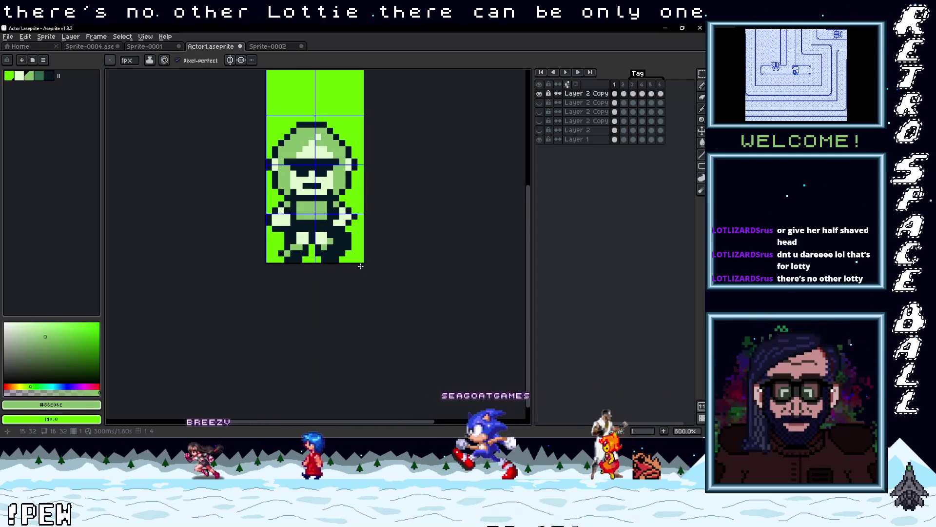
scroll(368, 271, "up", 2)
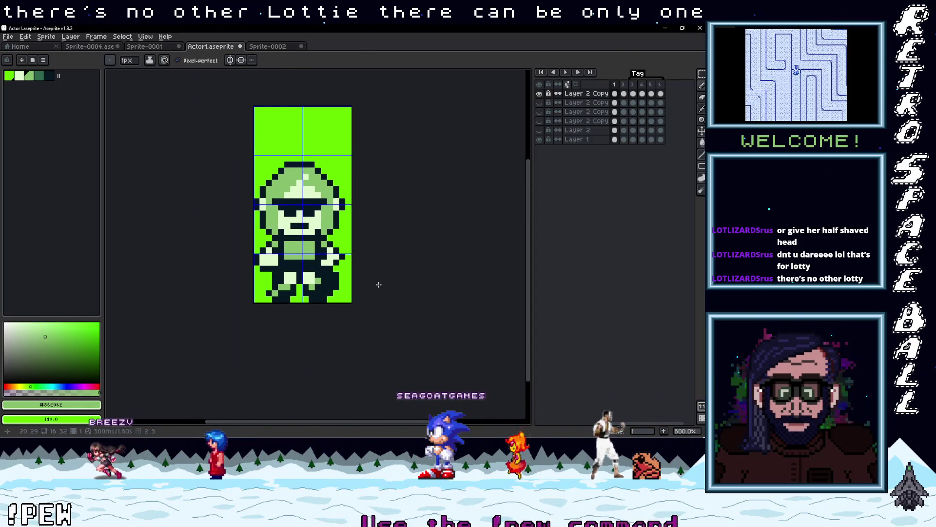
Step: Marquee-select the character's lower body on frame 1 and check it against frame 2
key("m")
left_click_drag(347, 298, 256, 245)
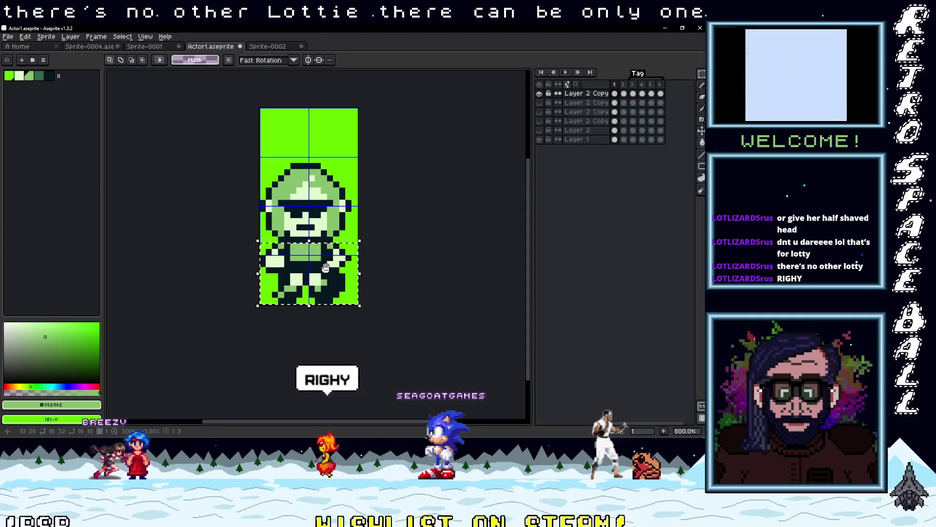
scroll(302, 273, "up", 2)
left_click(302, 273)
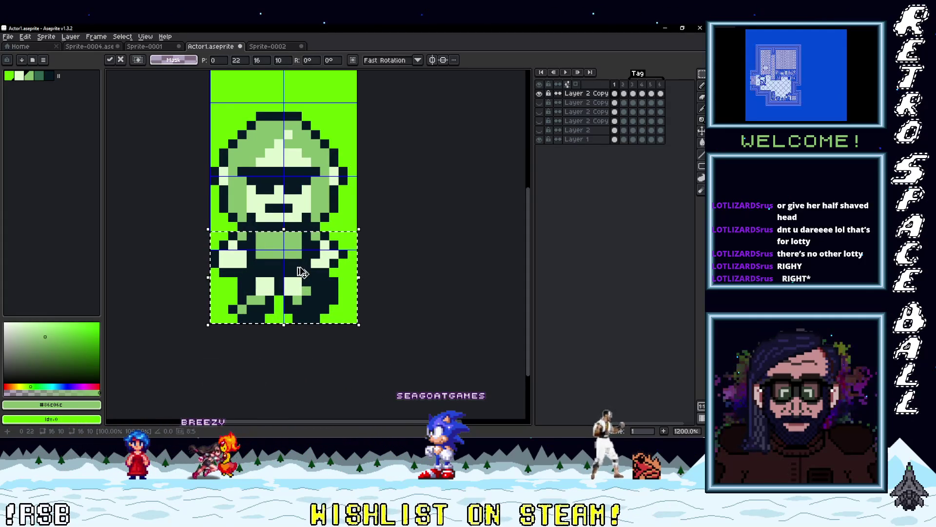
left_click(624, 93)
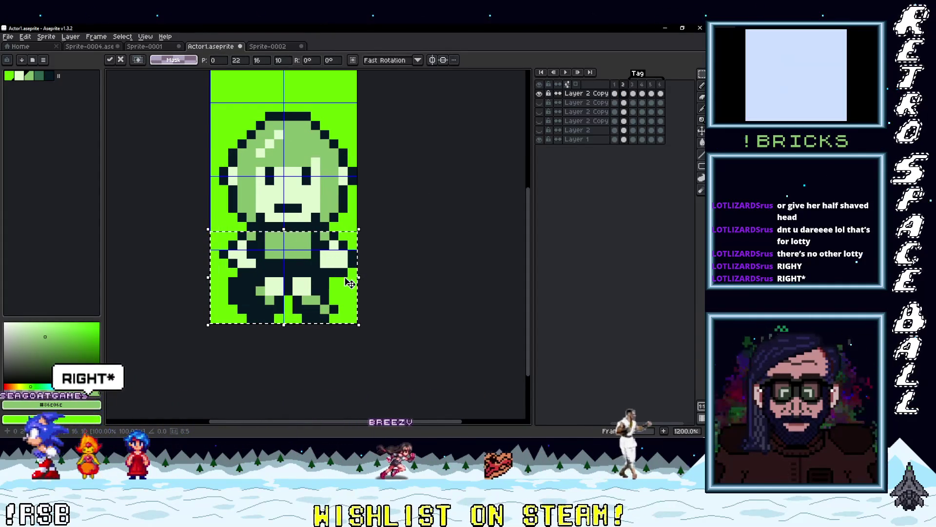
left_click(614, 94)
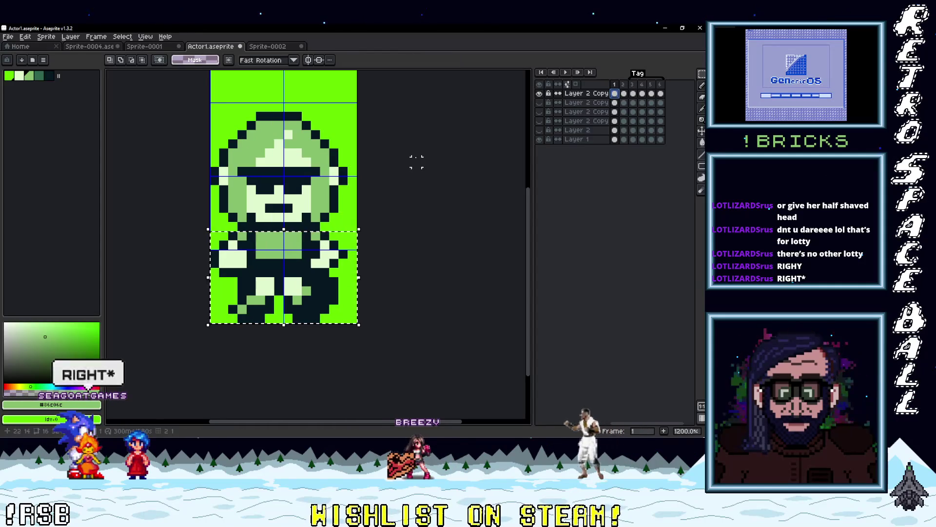
Step: Copy the sunglasses head from frame 1 and paste it onto frame 2, one pixel right
left_click_drag(210, 103, 357, 232)
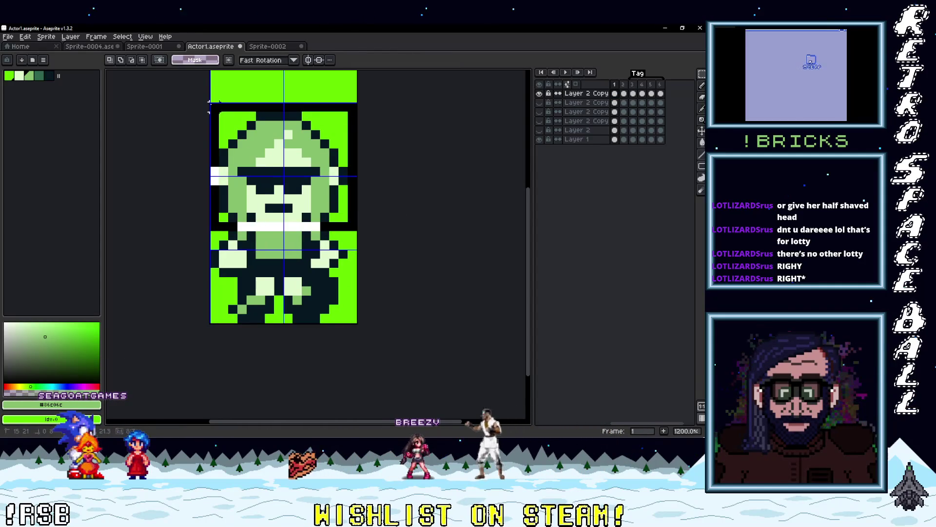
key("ctrl+c")
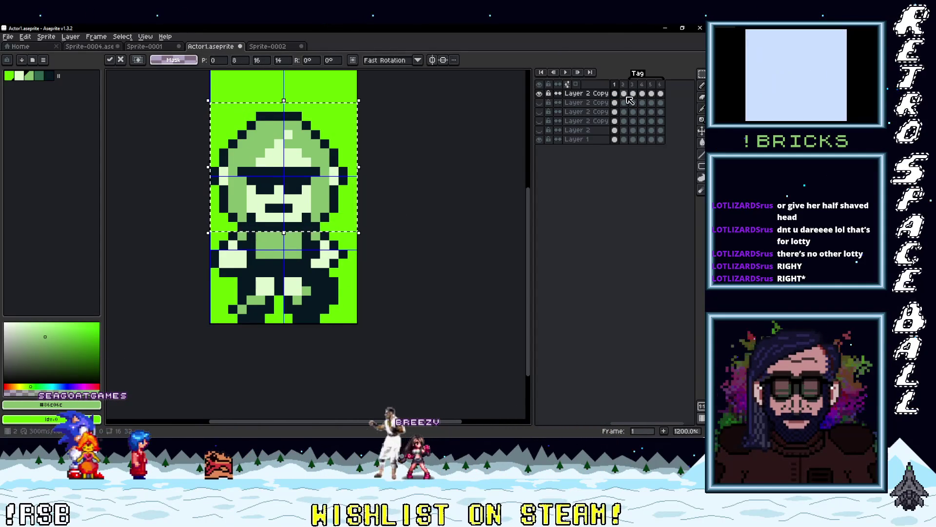
key("Right")
key("ctrl+v")
left_click_drag(312, 158, 321, 158)
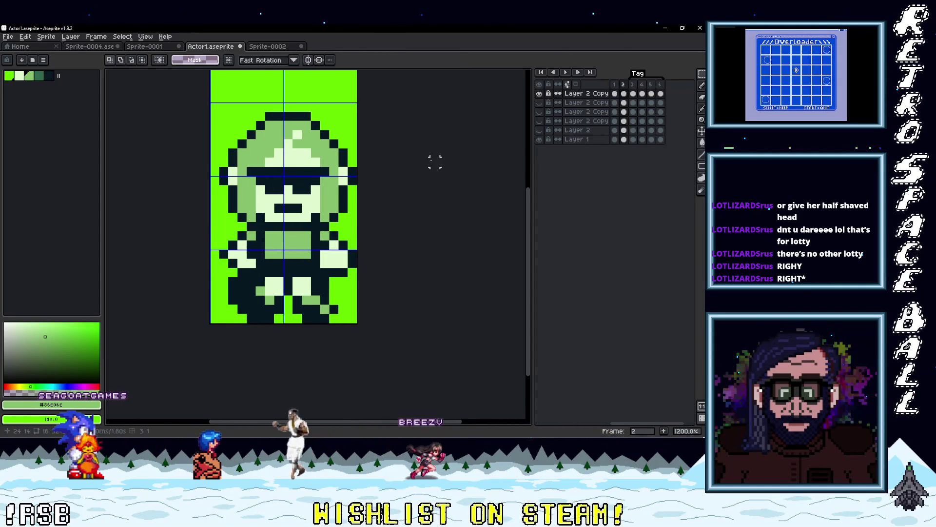
Step: Flip between walk frames 1 and 2 to compare the sunglasses character's poses
scroll(398, 169, "down", 4)
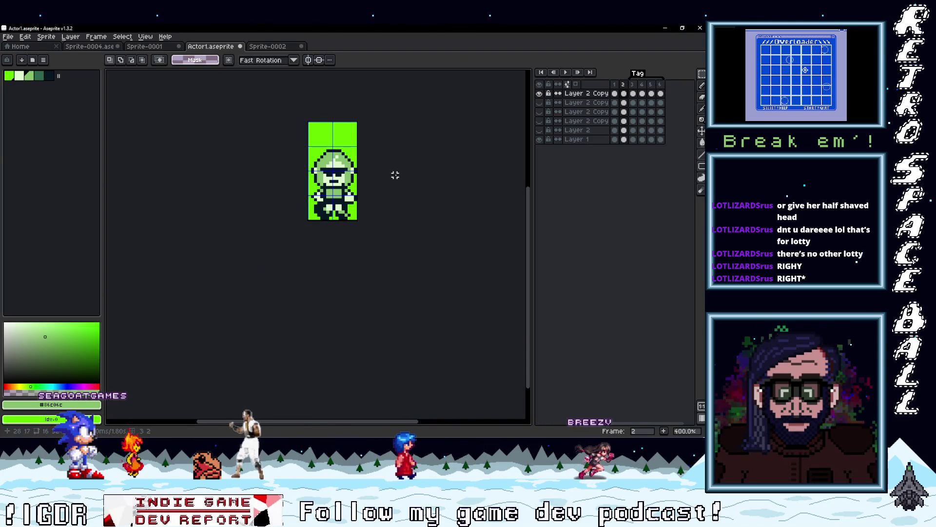
scroll(357, 193, "up", 3)
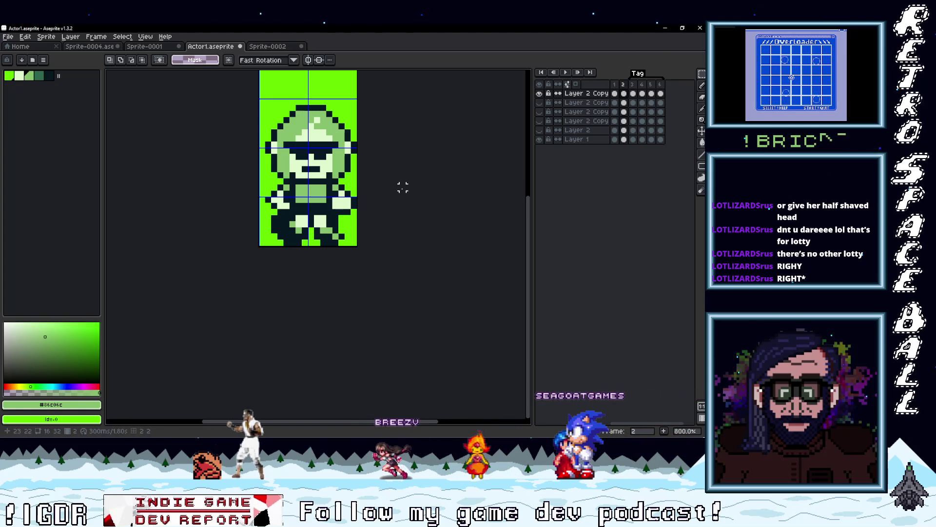
scroll(335, 228, "up", 1)
scroll(349, 220, "down", 3)
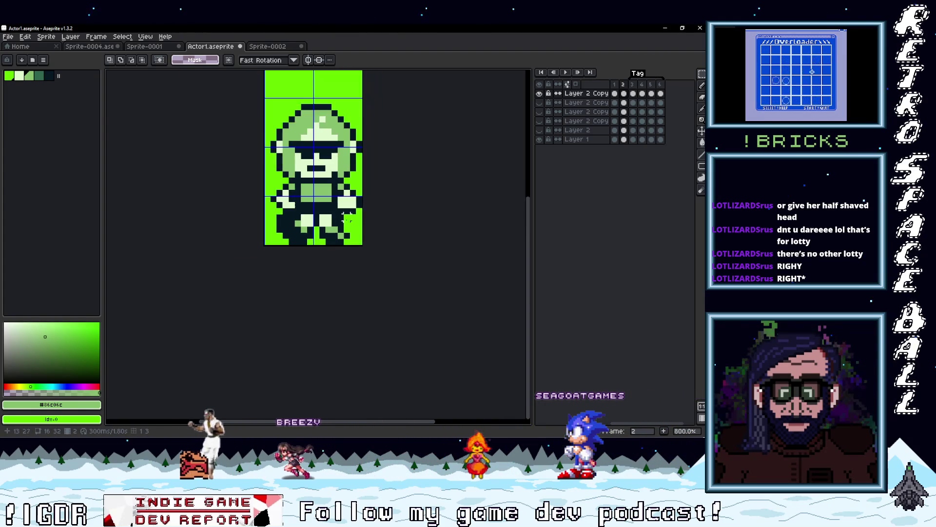
scroll(337, 204, "up", 2)
key("i")
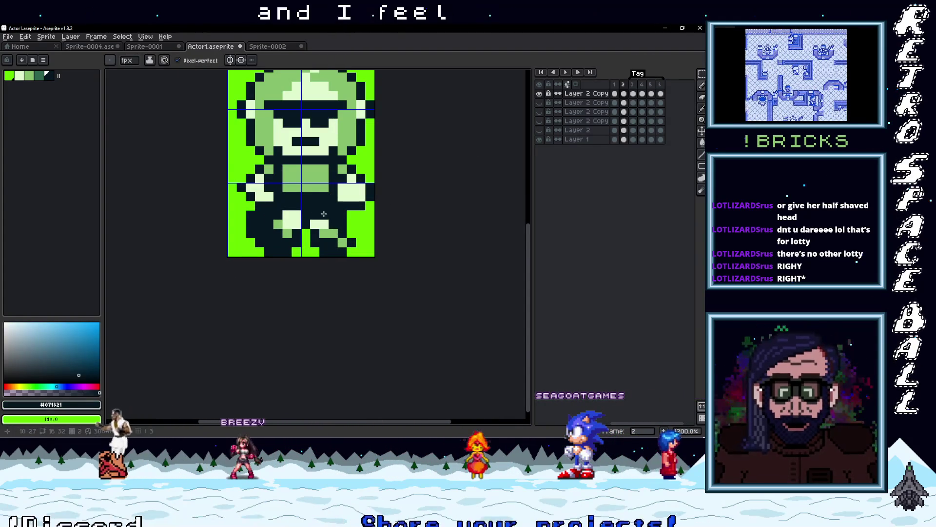
scroll(391, 210, "down", 5)
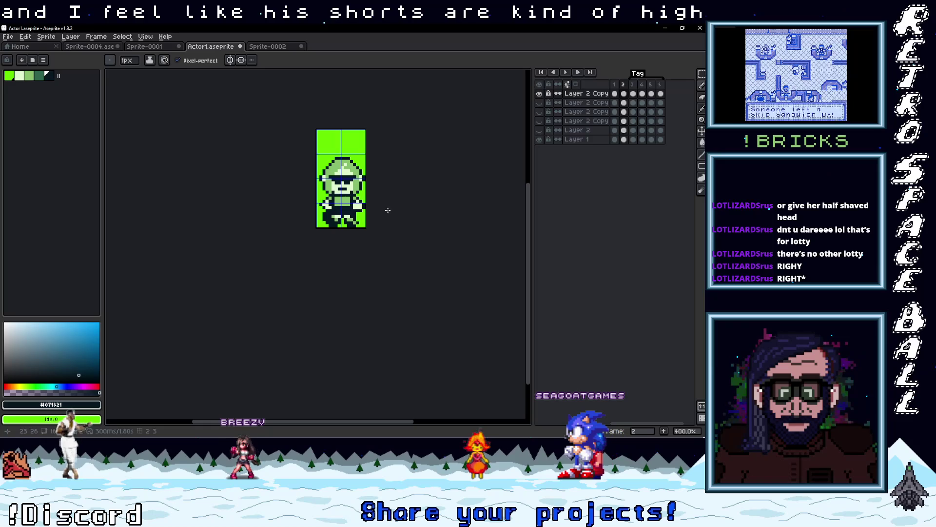
key("Left")
scroll(304, 217, "up", 5)
scroll(292, 217, "down", 5)
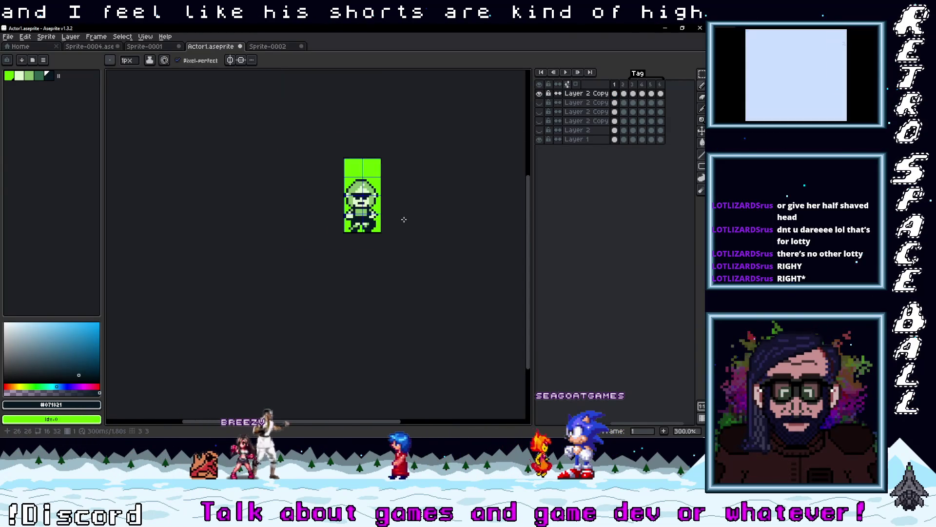
scroll(380, 223, "up", 1)
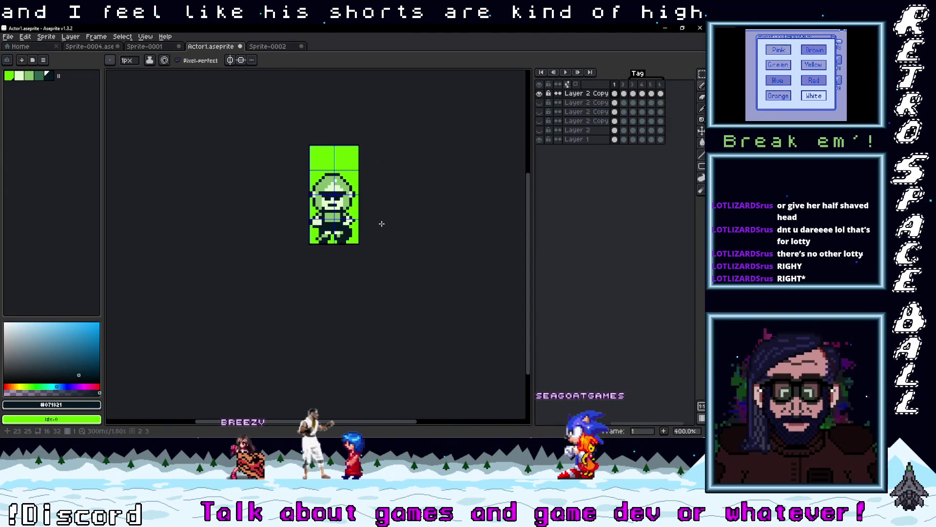
left_click(615, 94)
left_click(624, 93)
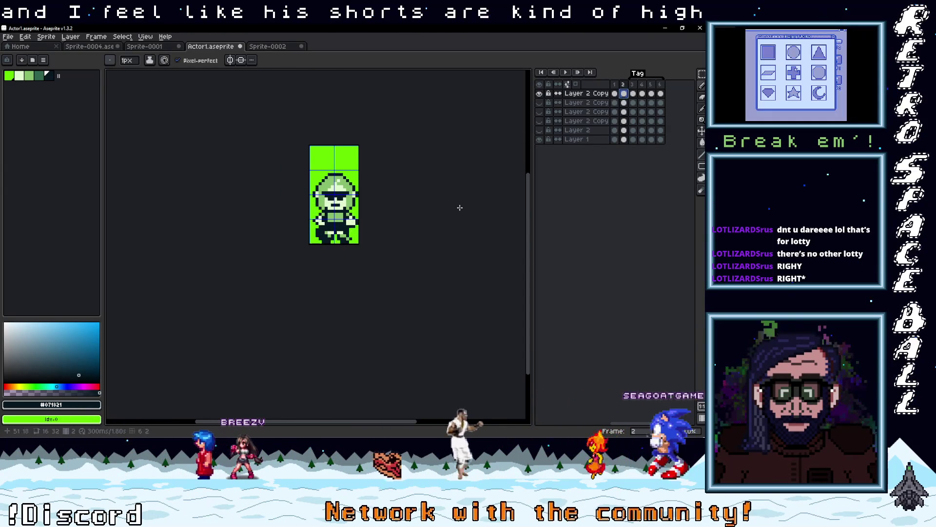
scroll(375, 208, "up", 6)
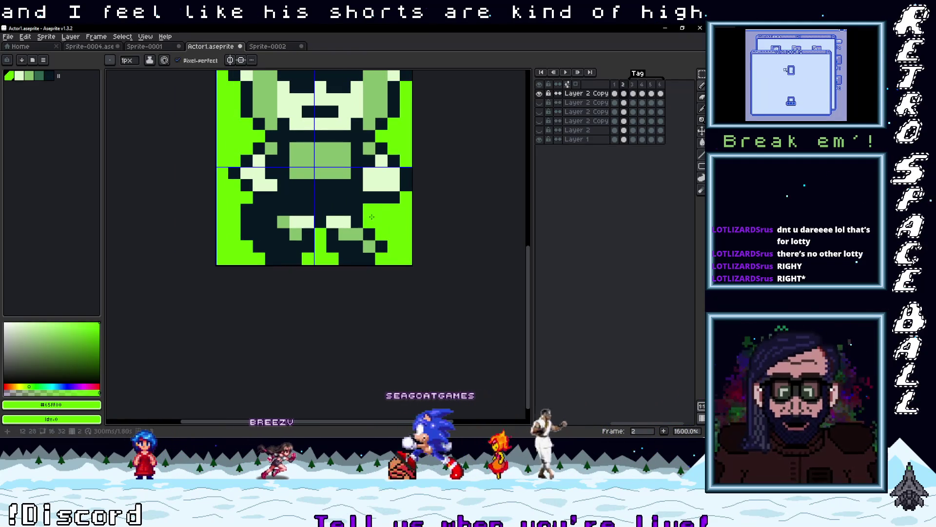
scroll(375, 209, "down", 4)
scroll(408, 222, "up", 3)
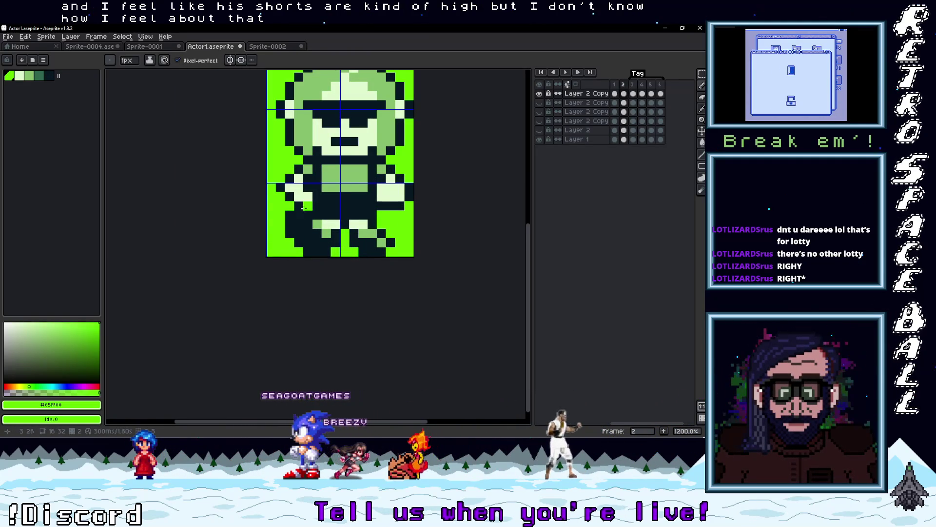
scroll(421, 226, "down", 2)
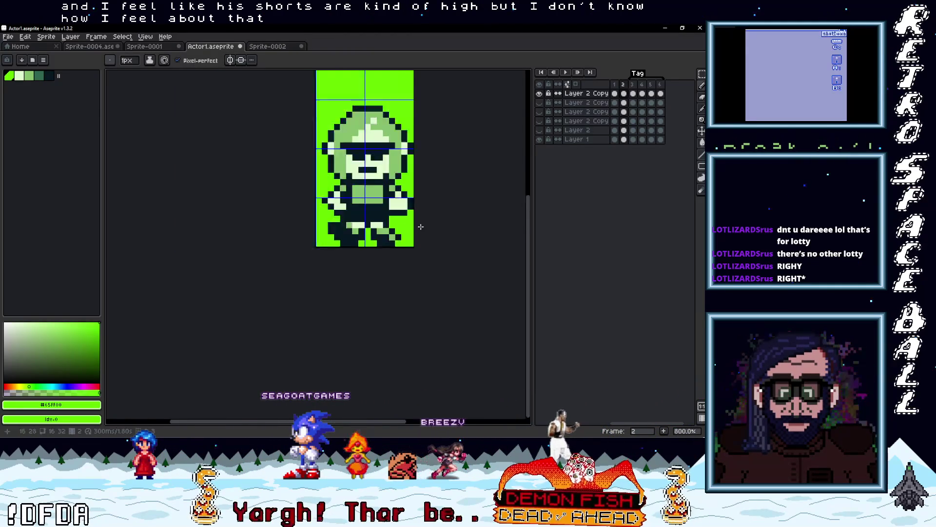
scroll(349, 210, "up", 2)
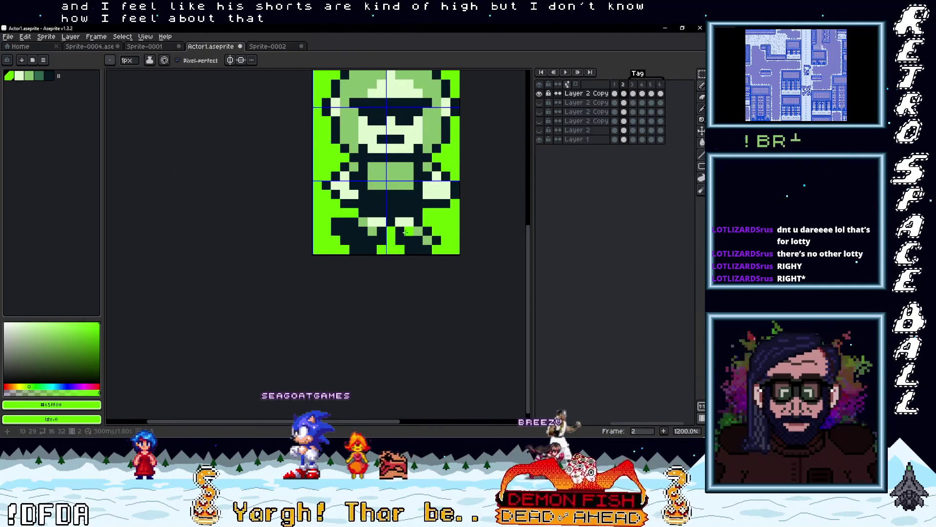
scroll(431, 236, "down", 5)
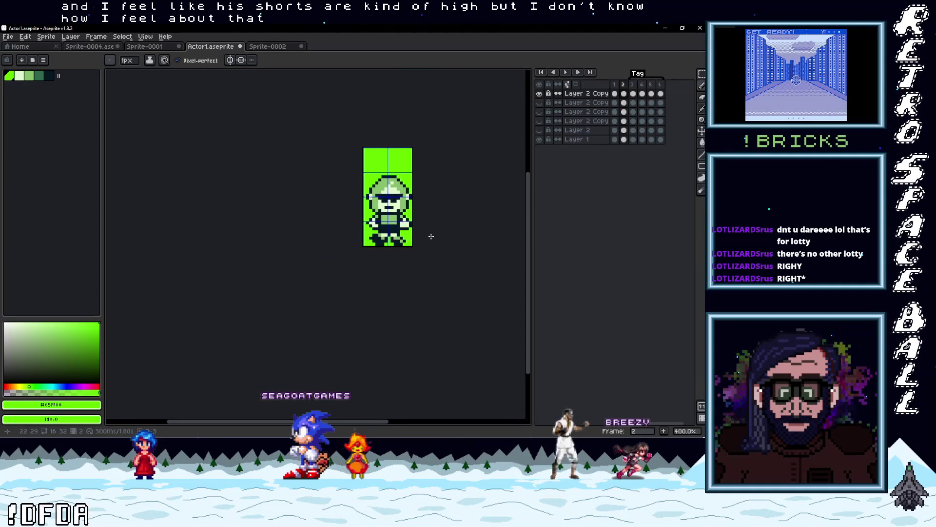
scroll(431, 236, "up", 2)
Step: On frame 1, add one green pixel at the bottom of the left leg
left_click(616, 93)
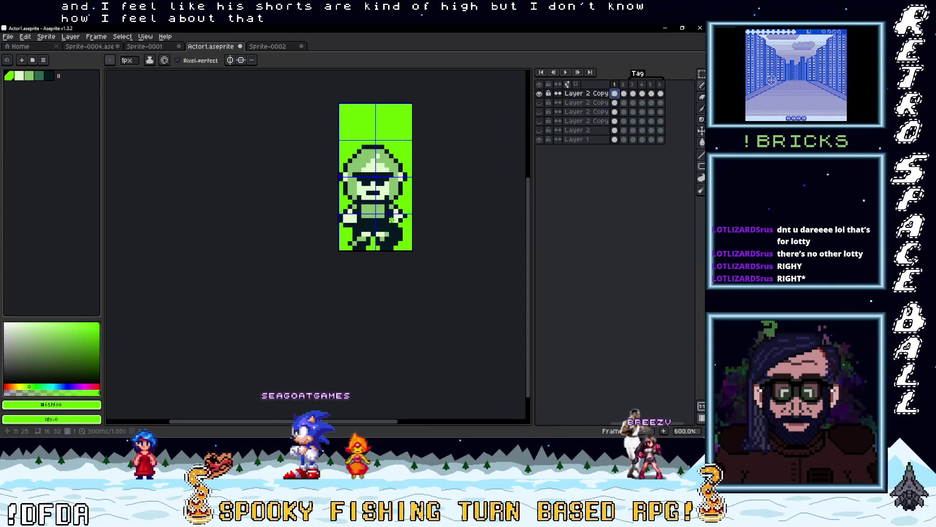
scroll(412, 242, "up", 3)
left_click(442, 205)
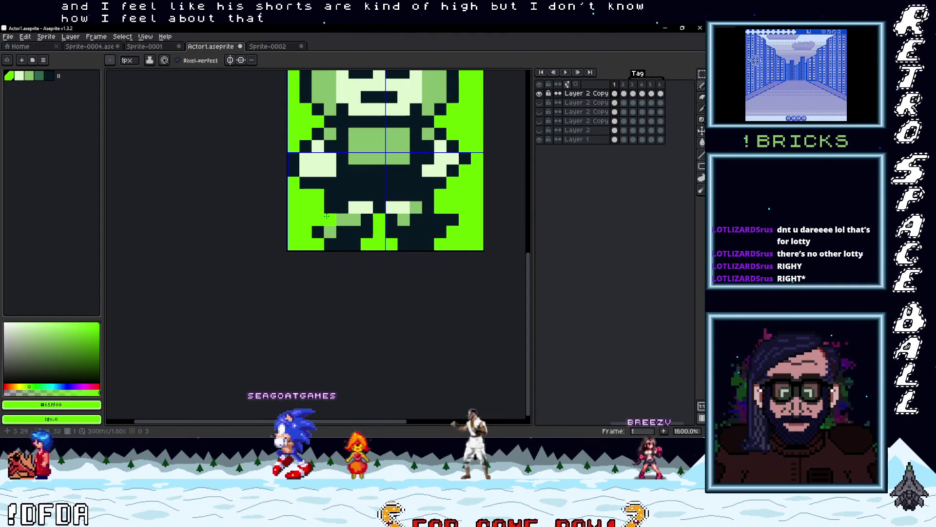
scroll(341, 205, "down", 4)
scroll(401, 227, "up", 1)
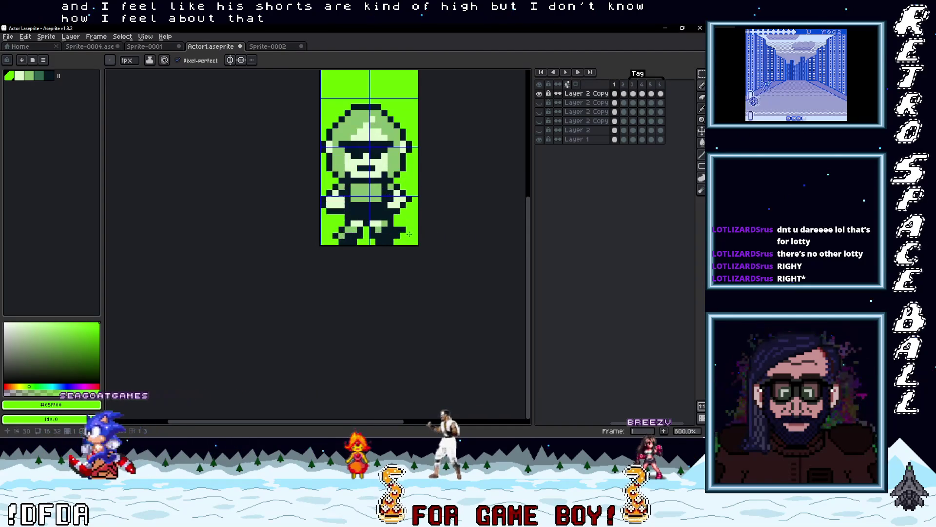
Step: Select the lower-left leg block on frame 1 and move it about six pixels right
left_click(623, 94)
left_click(615, 94)
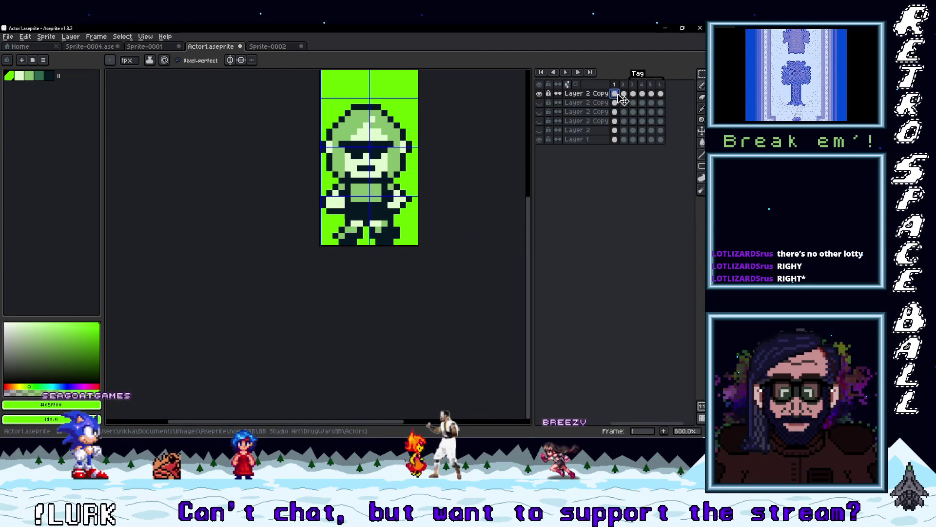
left_click(625, 94)
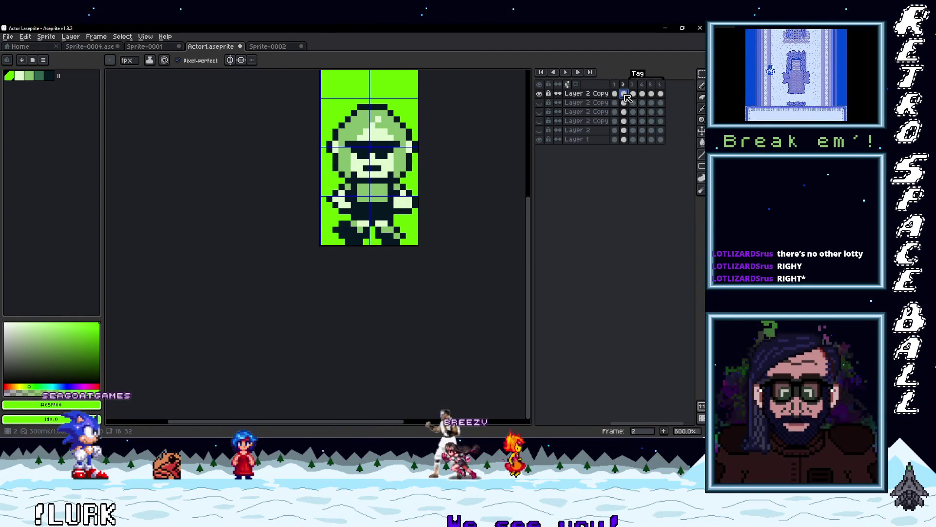
scroll(376, 261, "up", 3)
mouse_move(358, 238)
left_mouse_down()
mouse_move(302, 183)
mouse_move(324, 191)
left_mouse_up()
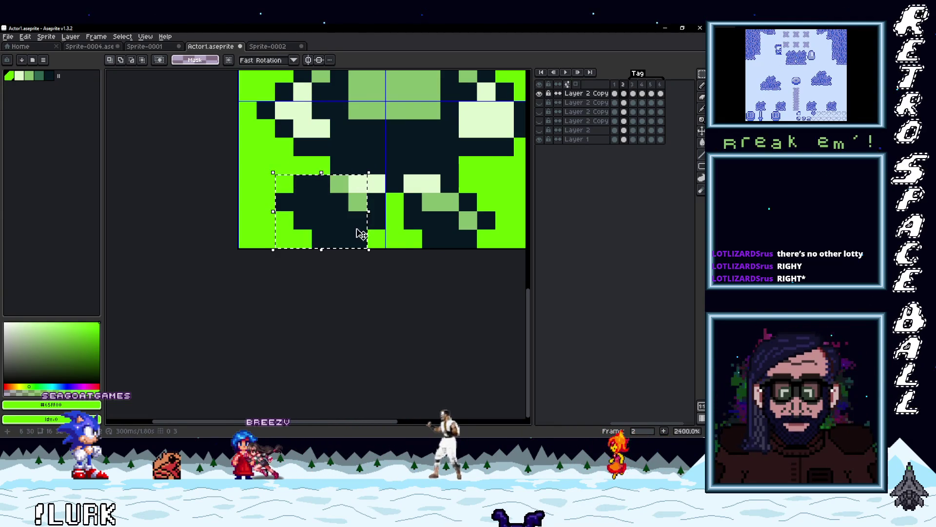
left_click(634, 94)
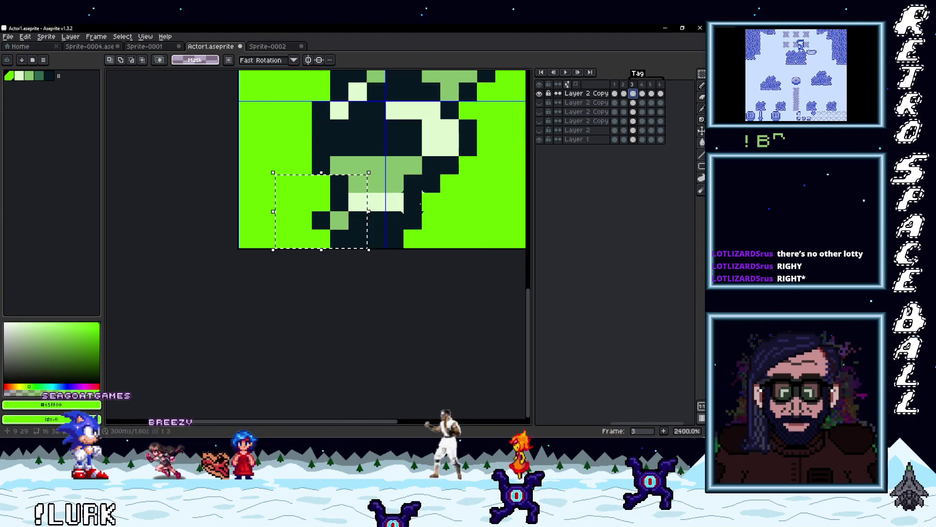
left_click(624, 94)
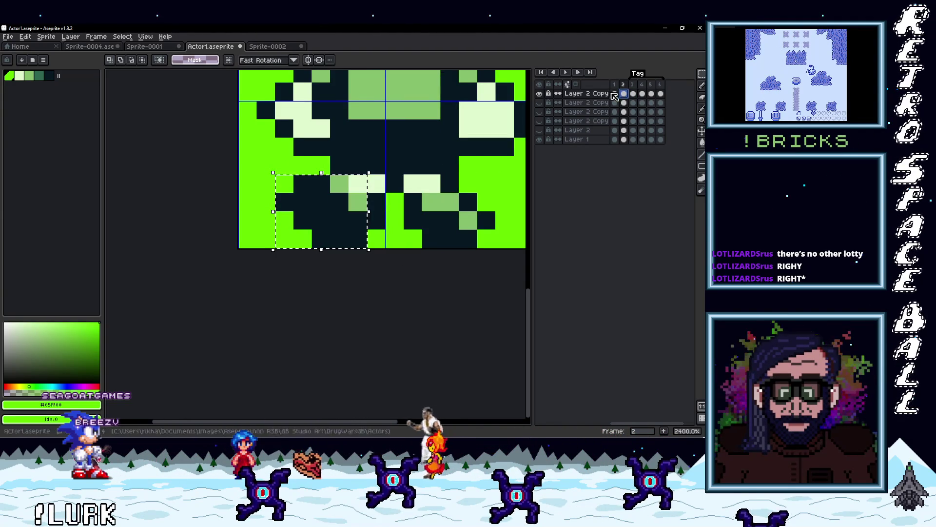
key("Left")
mouse_move(340, 220)
left_mouse_down()
mouse_move(482, 219)
mouse_move(440, 218)
mouse_move(476, 217)
mouse_move(453, 218)
left_mouse_up()
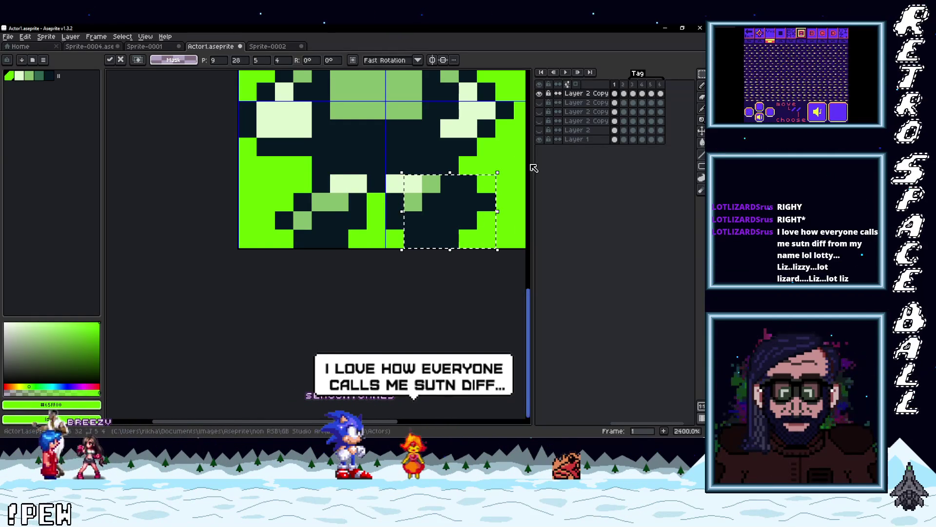
key("ctrl+d")
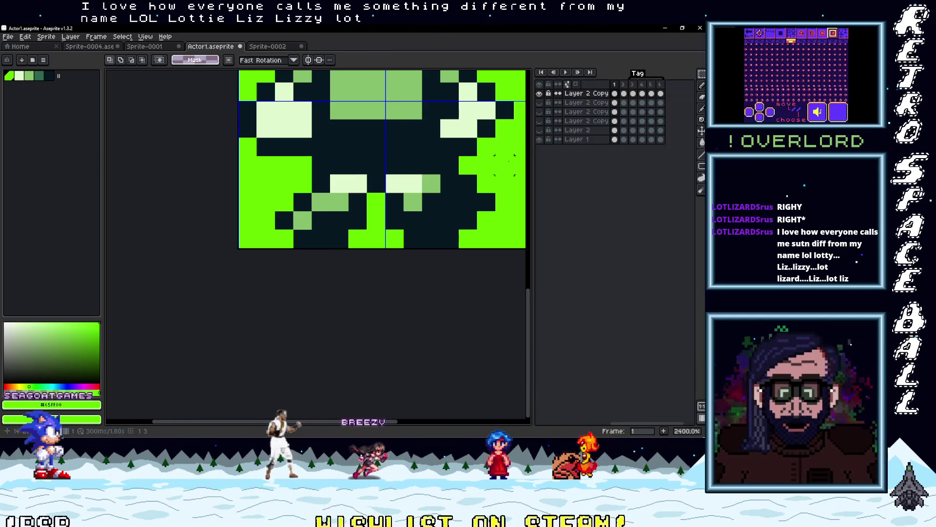
scroll(504, 184, "down", 4)
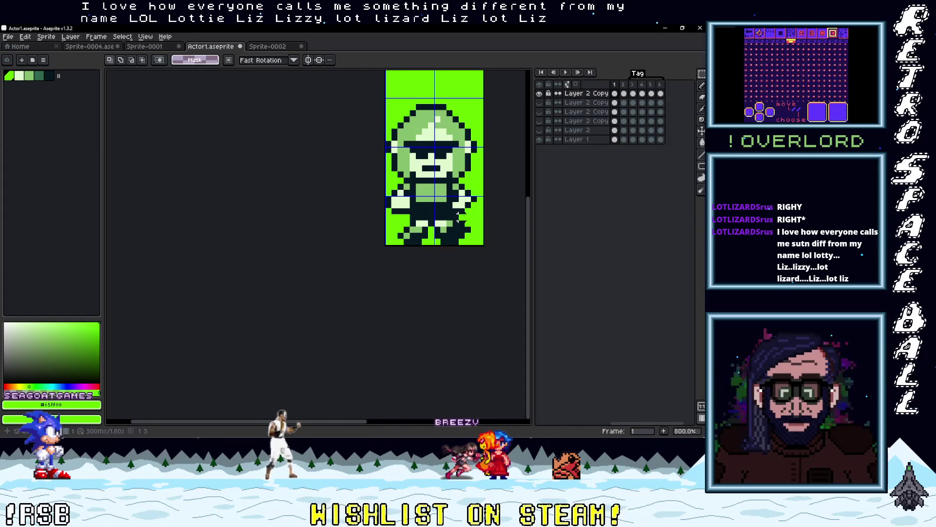
Step: Flip through walk frames 1, 2 and 3 of Layer 2 Copy, ending on side-view frame 3
left_click_drag(461, 217, 426, 248)
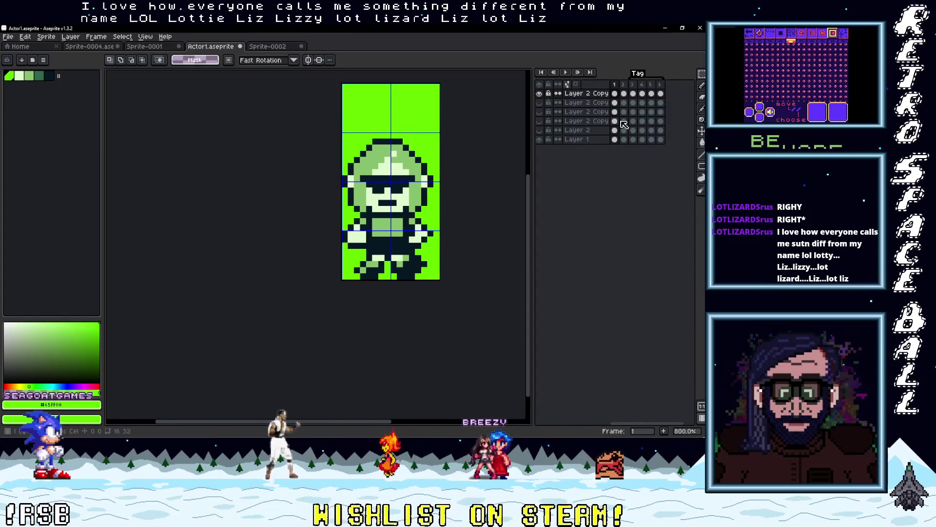
left_click(615, 94)
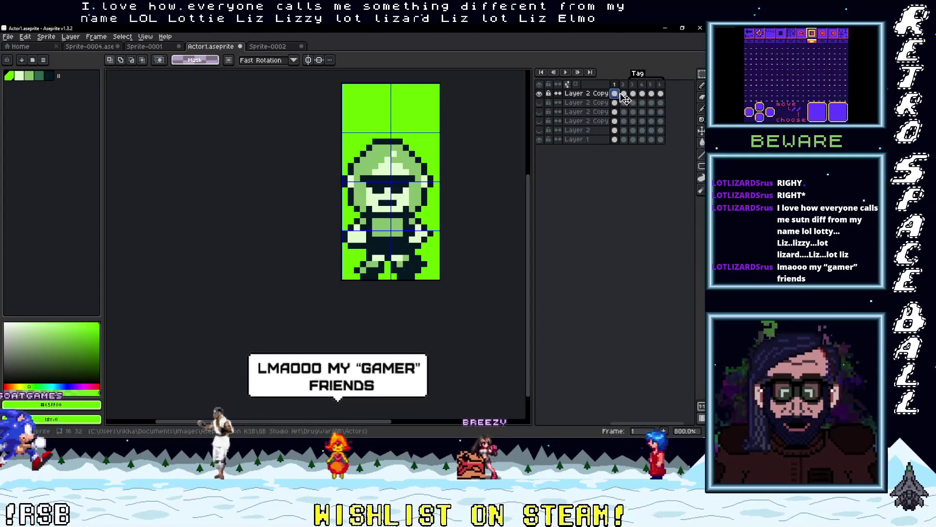
left_click(624, 95)
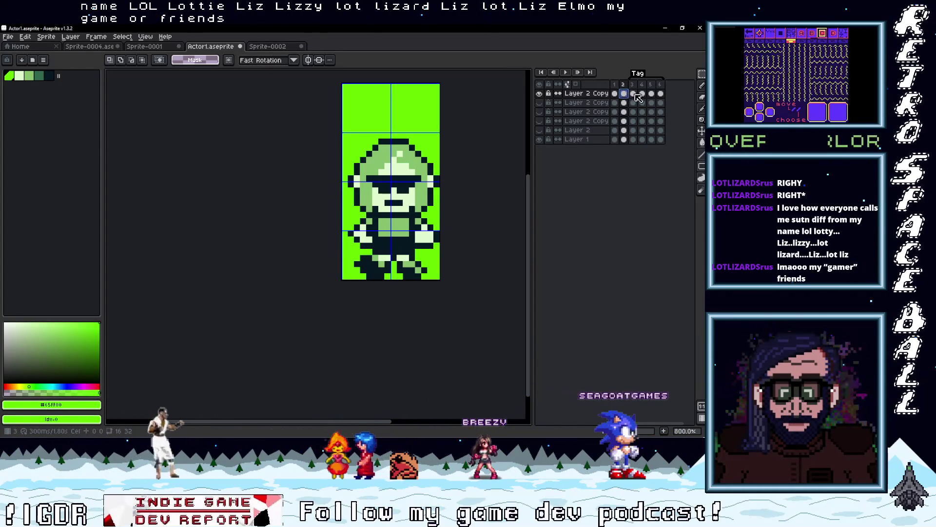
left_click(633, 94)
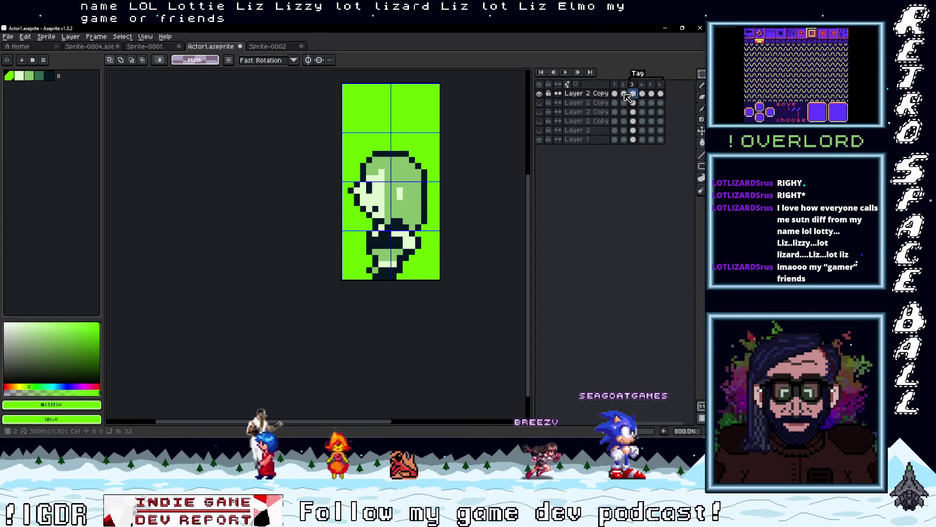
left_click(625, 93)
left_click(633, 94)
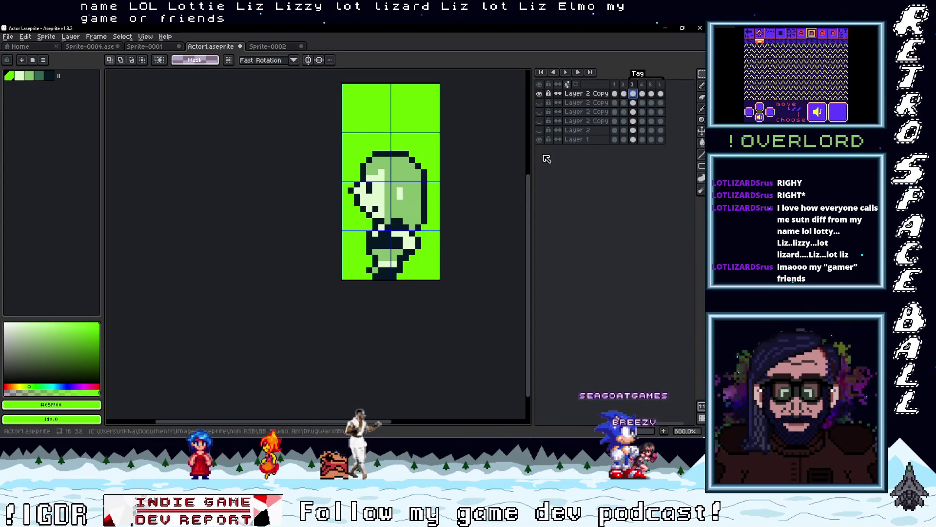
scroll(392, 205, "up", 1)
scroll(428, 213, "down", 1)
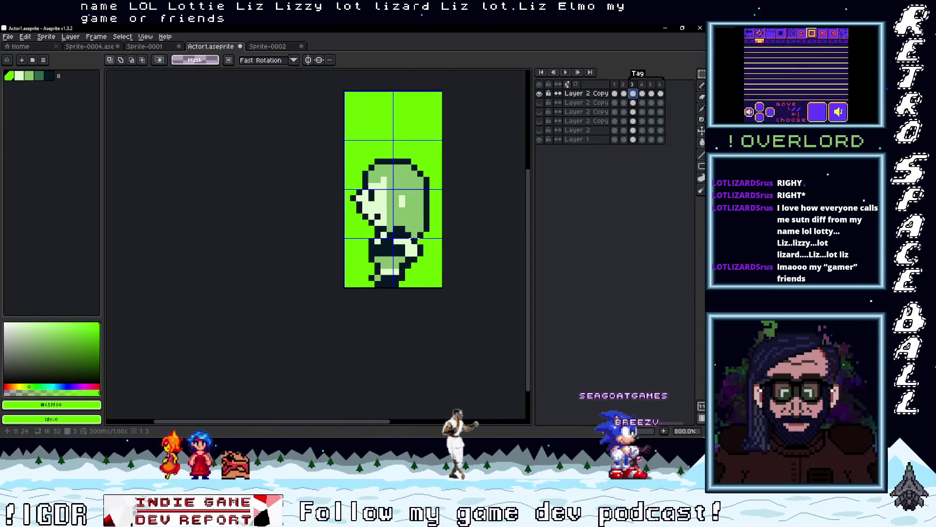
Step: Draw a dark sunglasses band across the side-view character's face on frame 3
scroll(428, 212, "up", 2)
scroll(409, 217, "down", 1)
key("b")
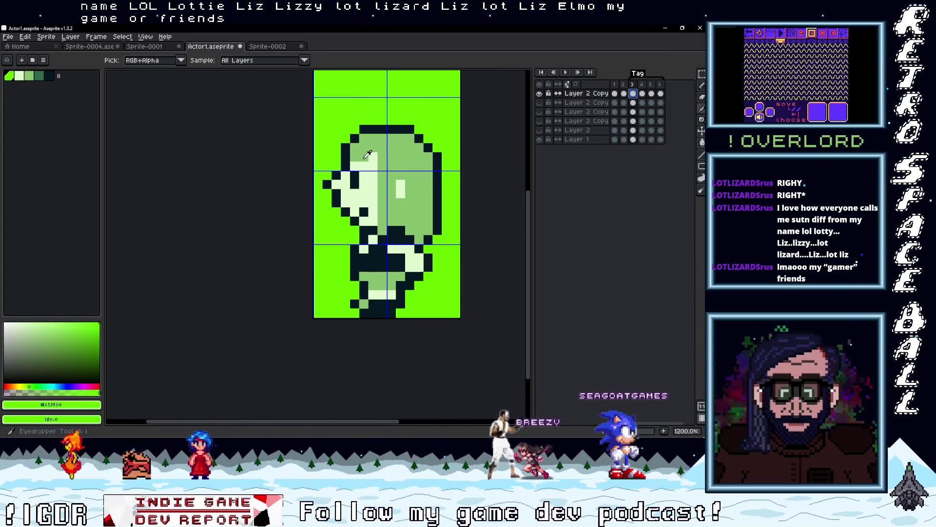
left_click(362, 158, "alt")
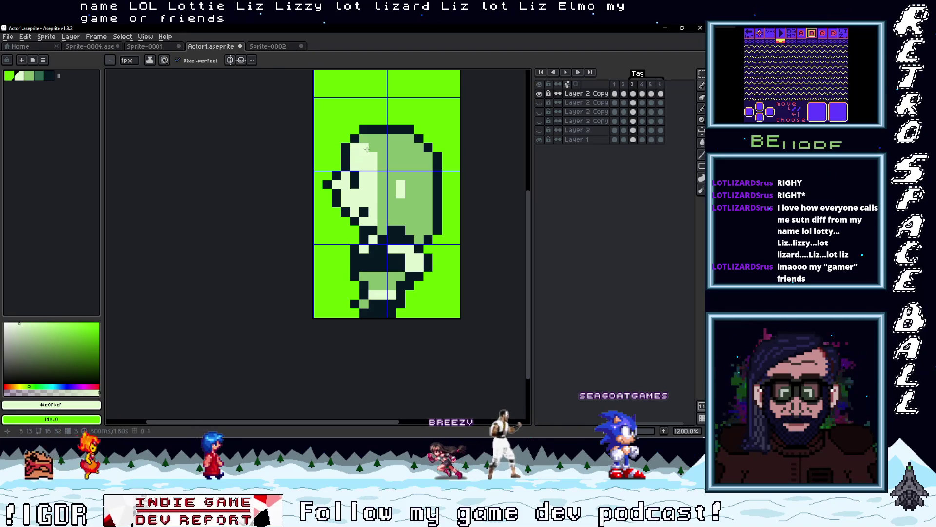
left_click(368, 178, "alt")
left_click_drag(350, 172, 387, 173)
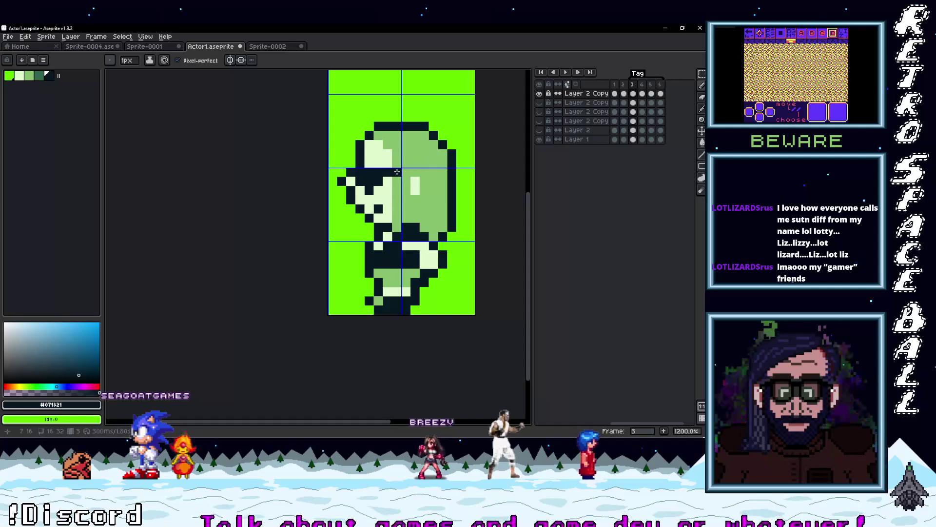
Step: Darken a few outline pixels on frame 3, then play back the walk cycle
scroll(443, 221, "down", 1)
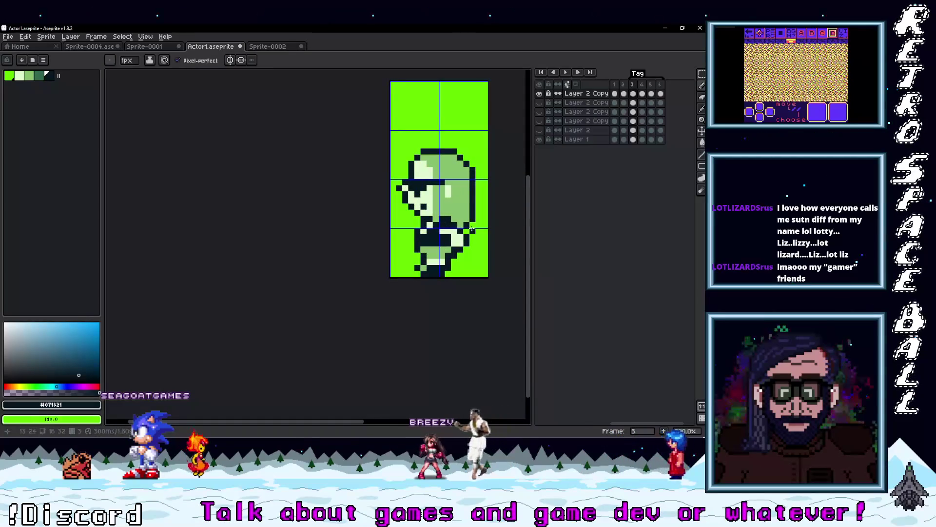
scroll(472, 229, "up", 2)
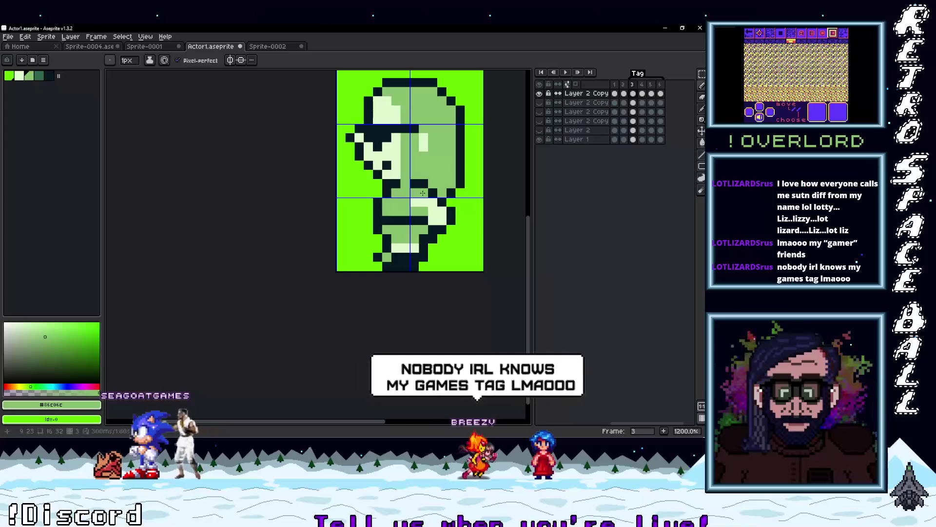
left_click(441, 203, "alt")
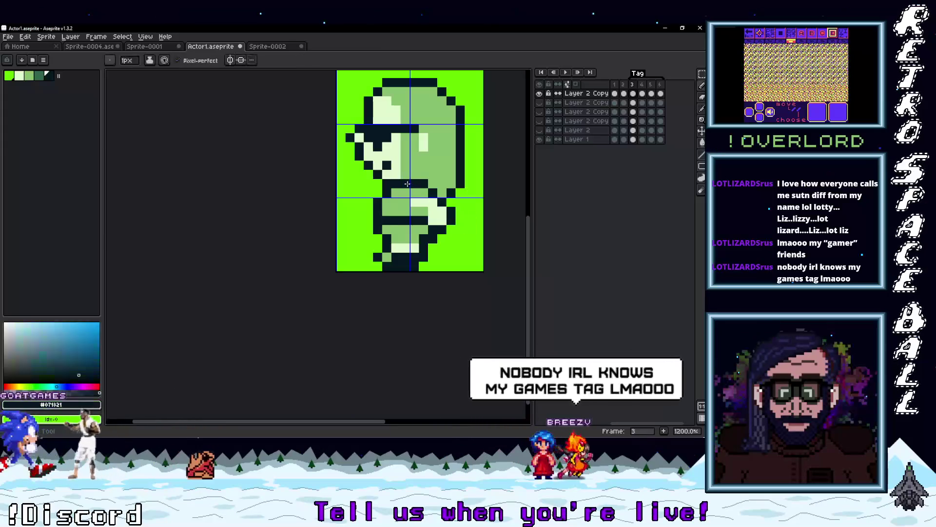
left_click(461, 212)
left_click(411, 180, "alt")
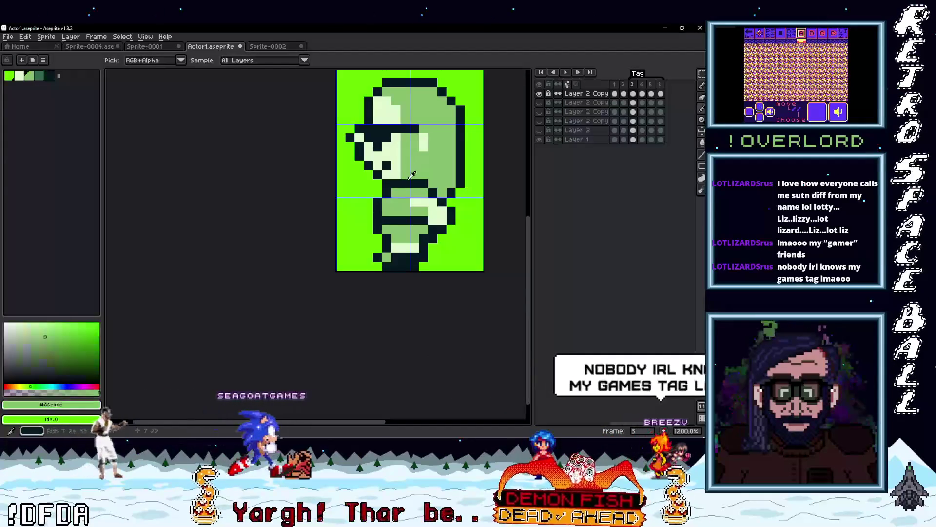
left_click_drag(411, 179, 423, 189)
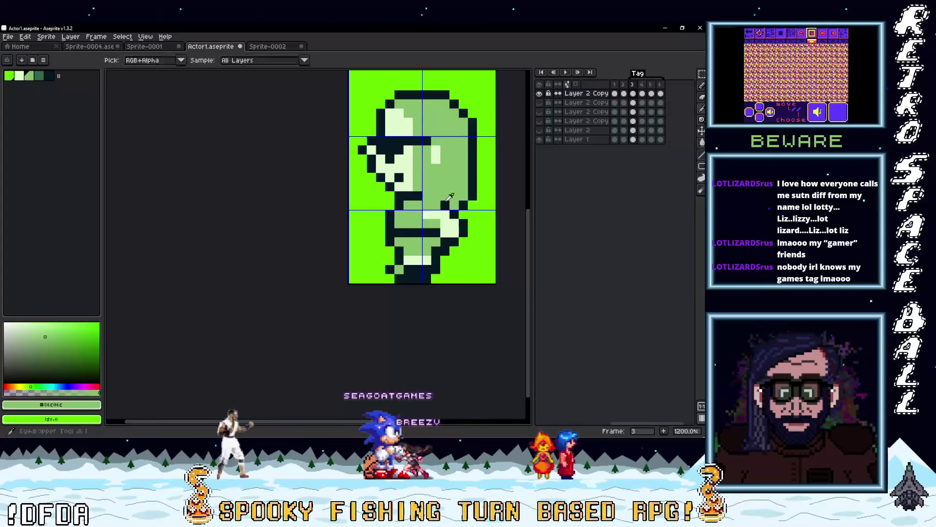
left_click(425, 203, "alt")
scroll(492, 217, "down", 5)
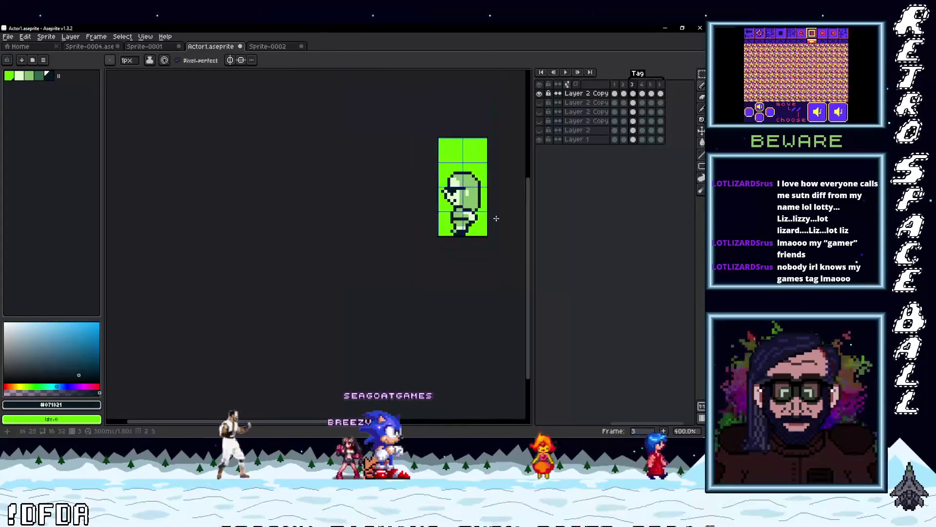
scroll(485, 230, "up", 5)
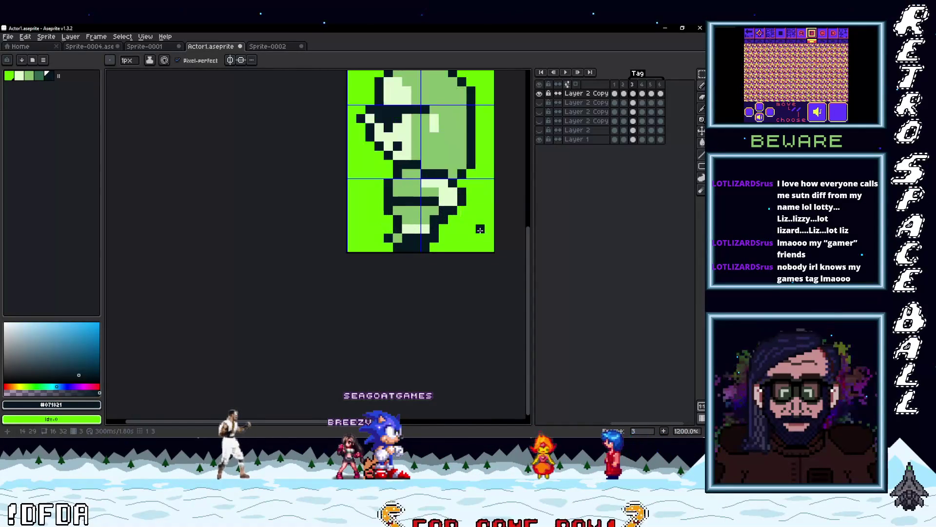
scroll(477, 230, "down", 1)
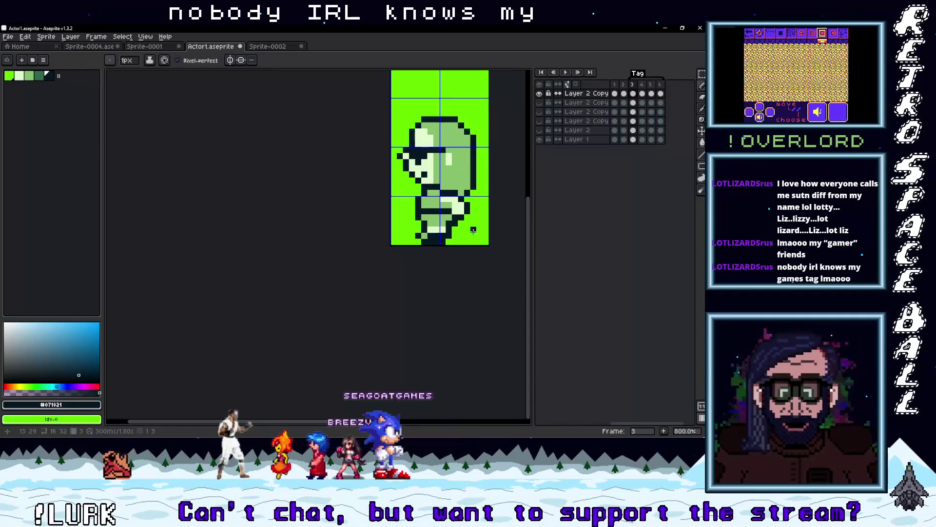
left_click_drag(473, 230, 429, 243)
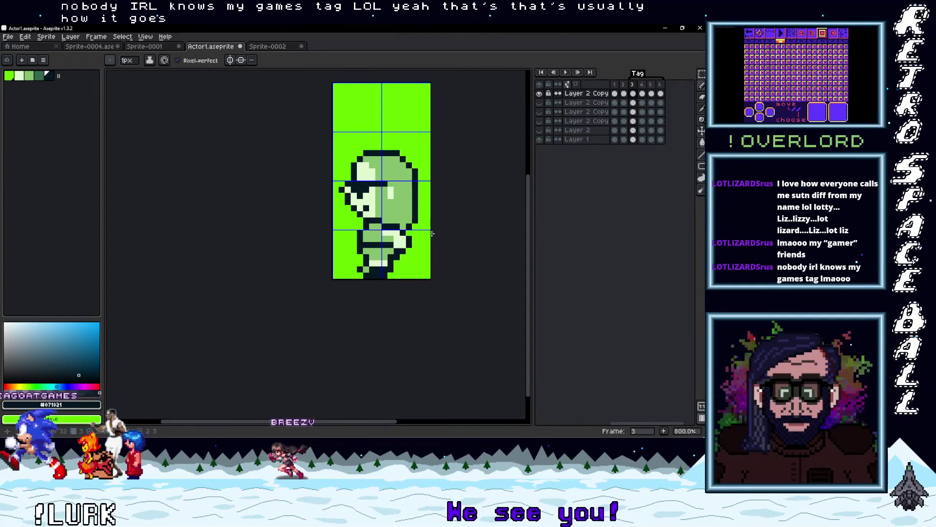
key("Return")
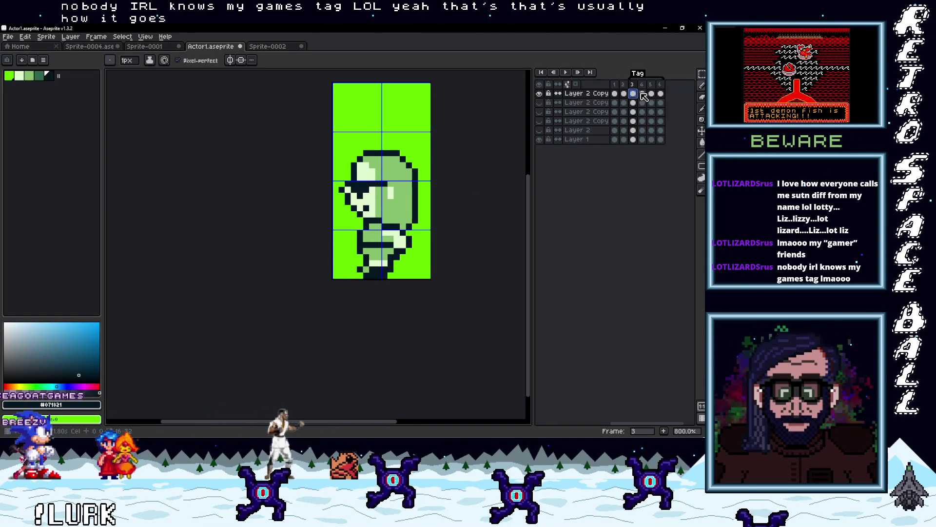
scroll(385, 209, "up", 2)
Step: Select the side-view head down to the neck on frame 4 and nudge it up, then down one pixel
mouse_move(312, 121)
left_mouse_down()
mouse_move(404, 165)
mouse_move(444, 229)
left_mouse_up()
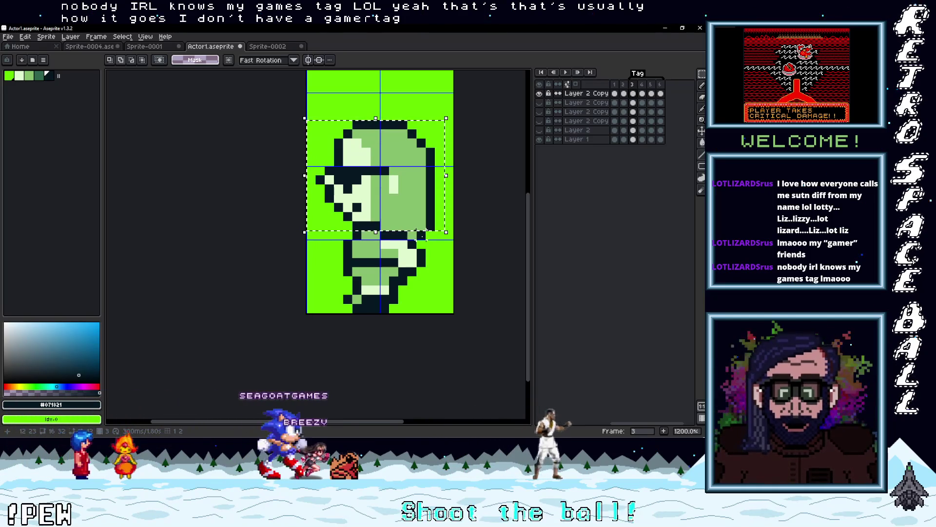
left_click_drag(388, 237, 388, 241)
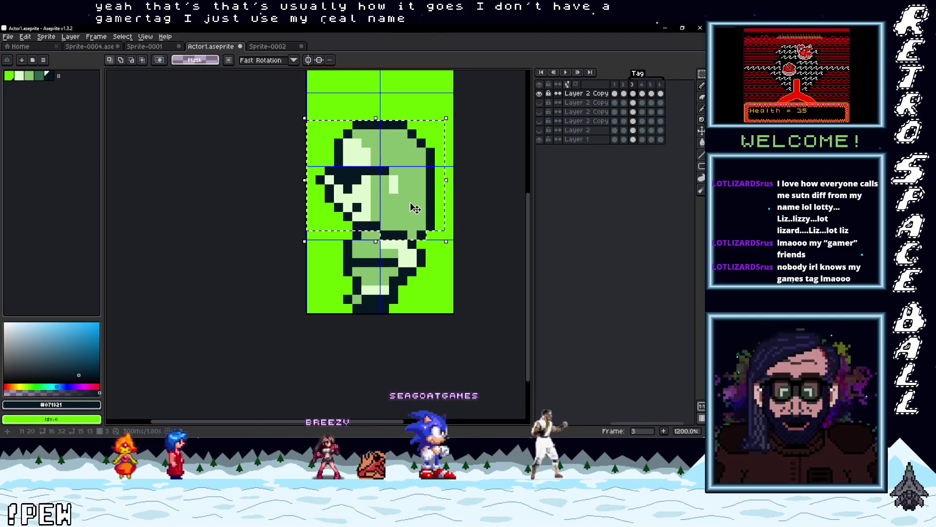
key("period")
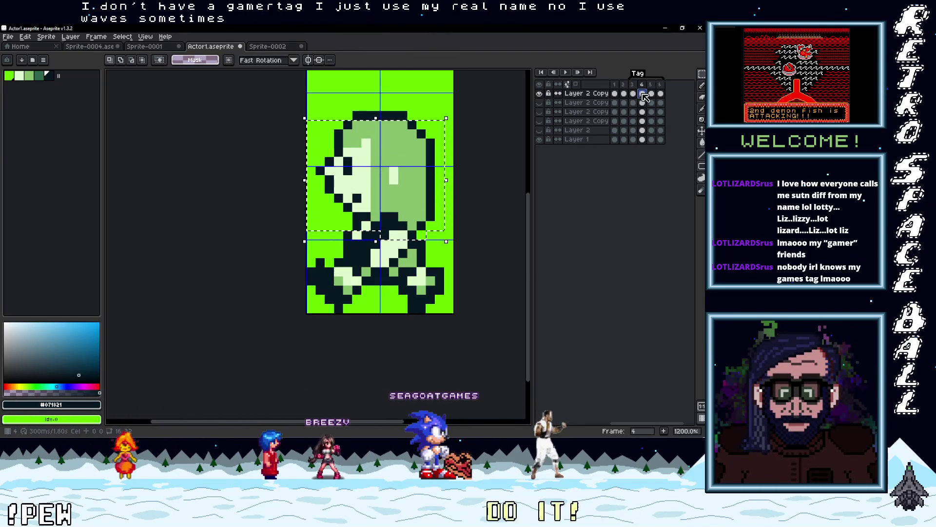
key("Up")
key("Up")
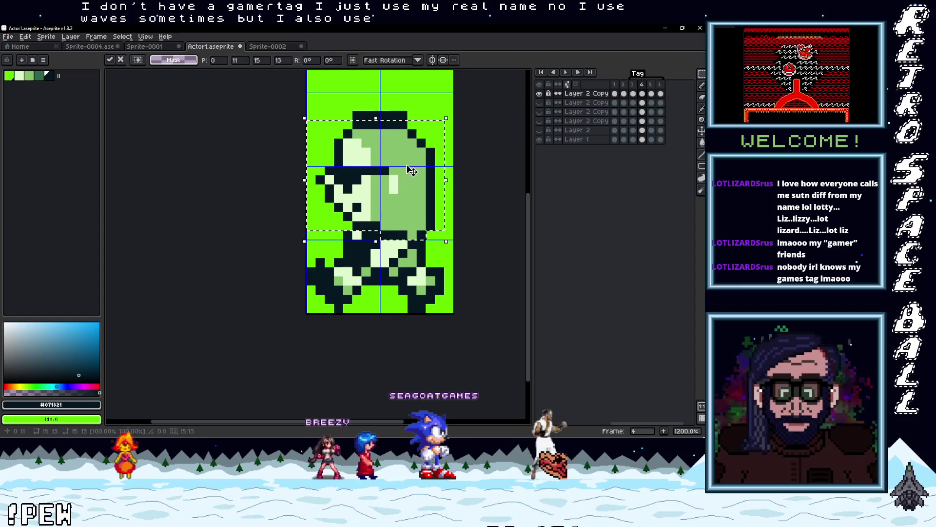
key("Down")
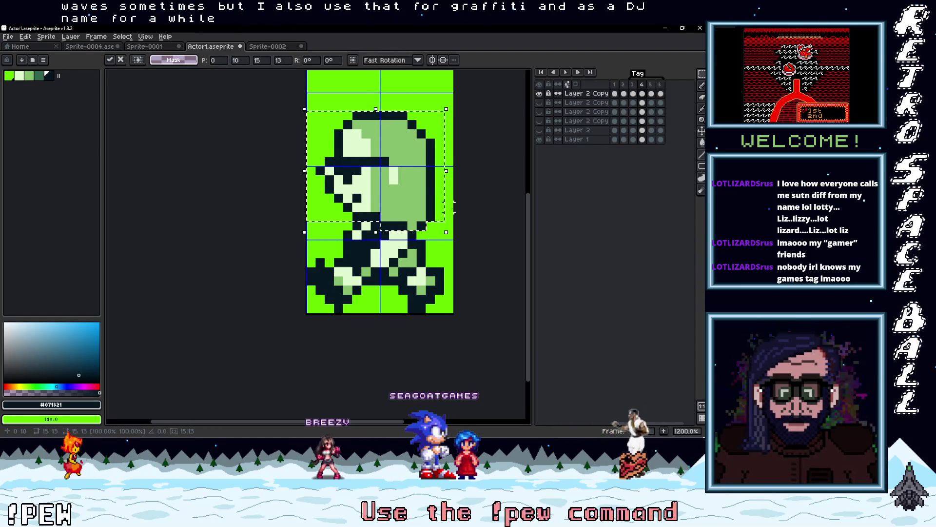
Step: Sample the mid green and the dark outline colour from the frame 4 sprite
scroll(453, 204, "right", 1)
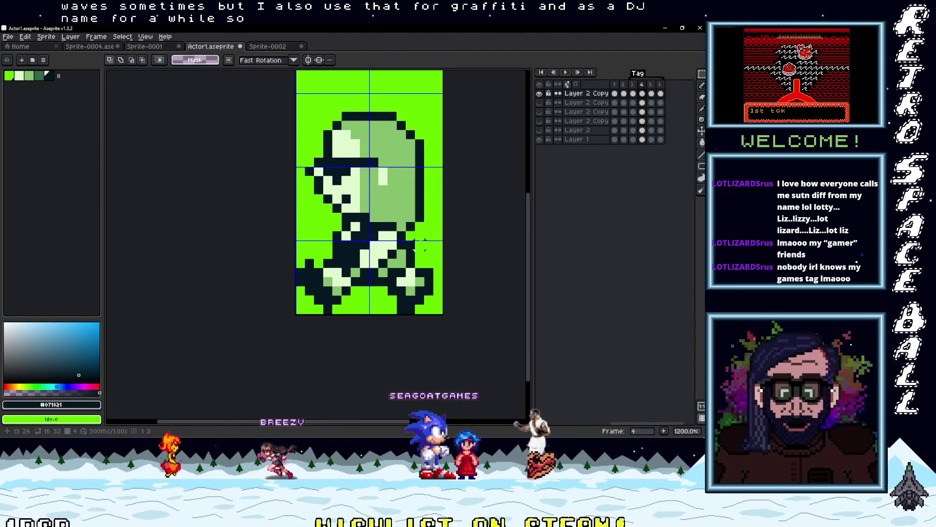
left_click_drag(420, 245, 437, 230)
scroll(407, 252, "up", 1)
left_click(398, 254, "alt")
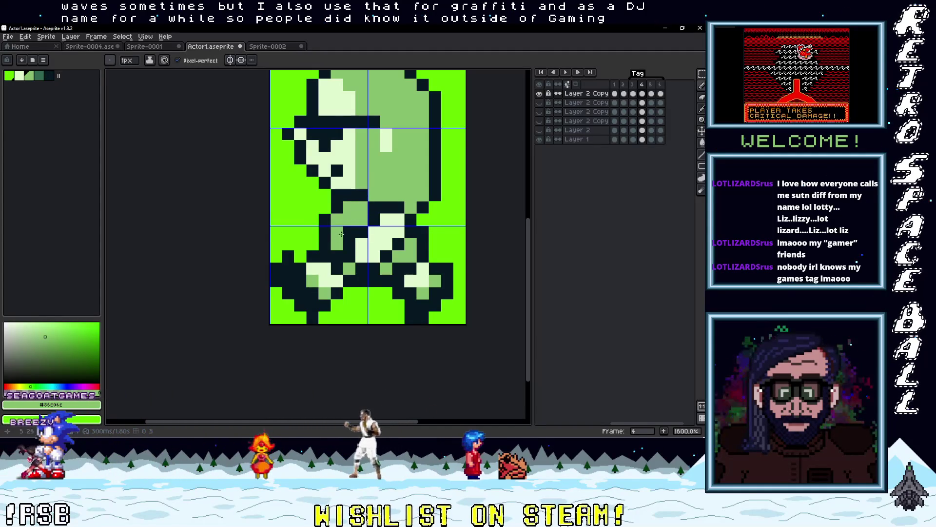
scroll(359, 228, "down", 3)
scroll(467, 266, "up", 2)
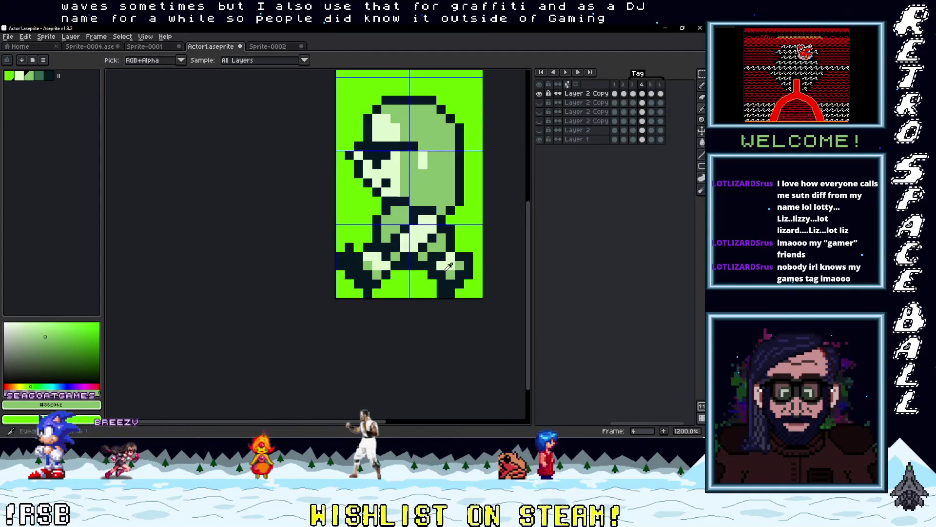
left_click(444, 252, "alt")
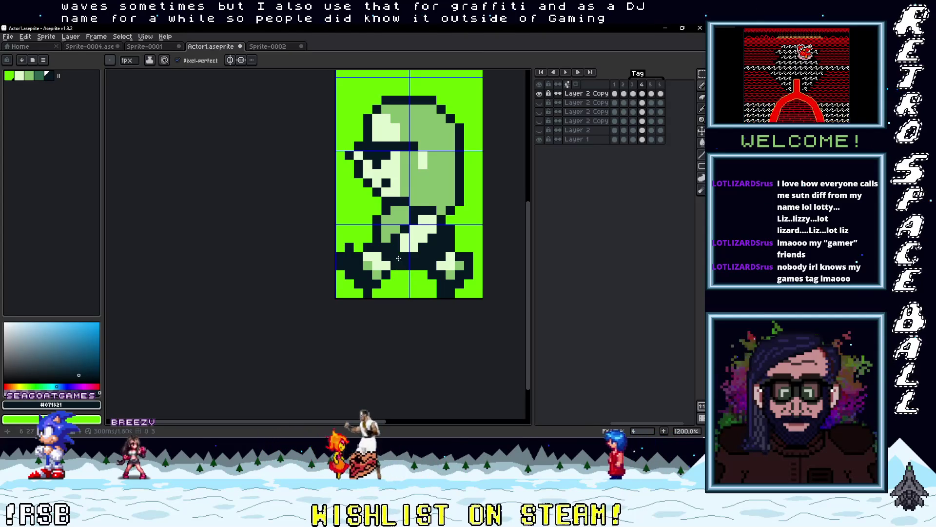
scroll(468, 274, "down", 3)
scroll(487, 243, "up", 2)
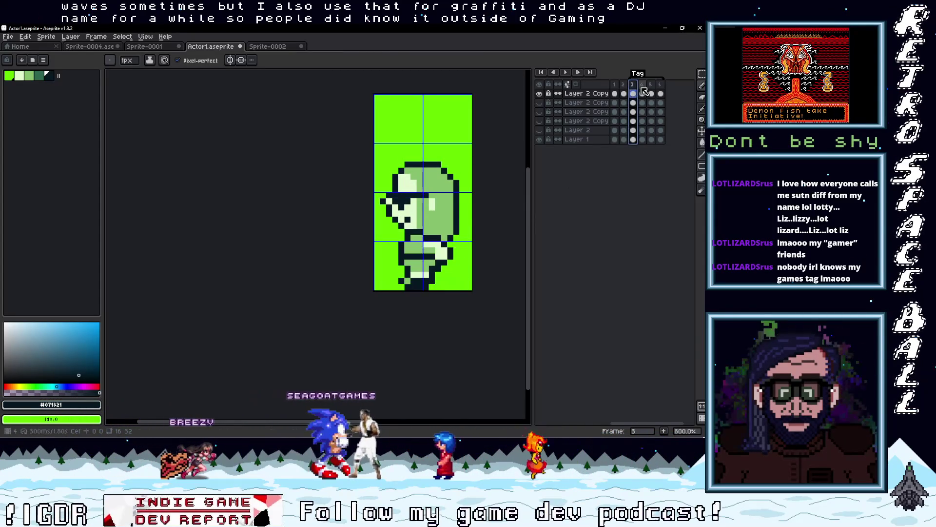
Step: Compare poses across frames 1–4, then centre the back-facing frame 5 sprite in view
left_click(616, 85)
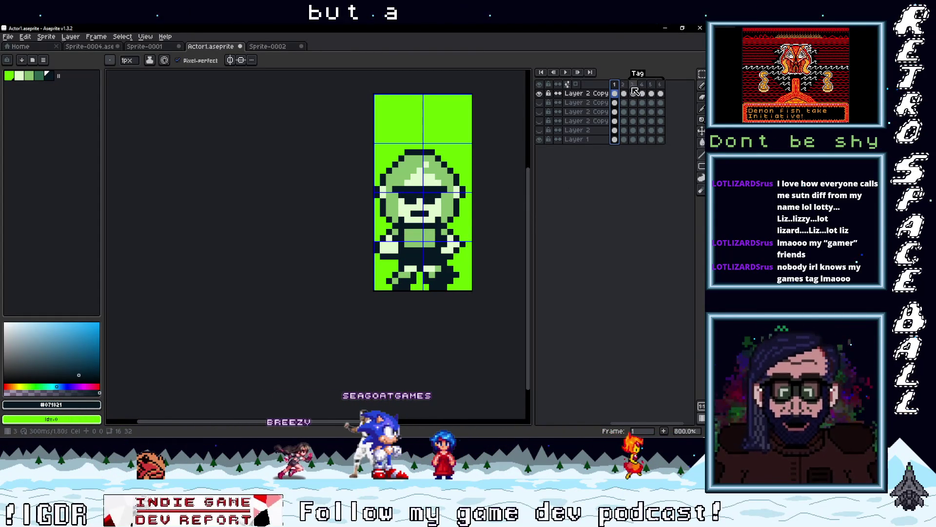
left_click(633, 86)
scroll(410, 265, "up", 2)
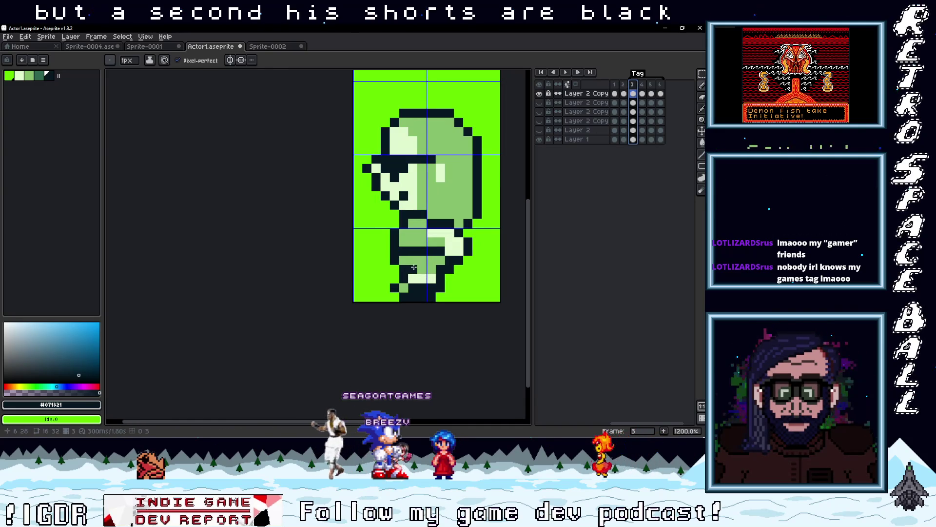
scroll(412, 246, "down", 4)
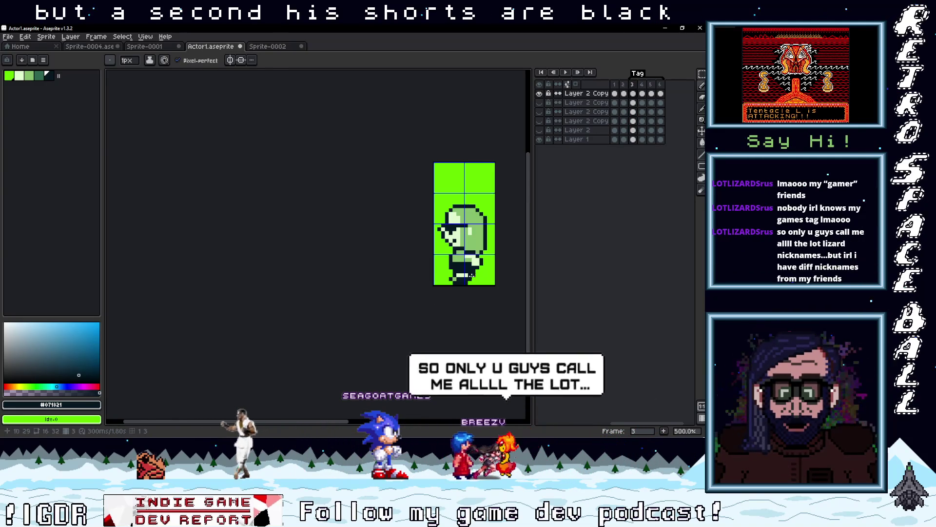
left_click(624, 93)
left_click(633, 94)
left_click(625, 94)
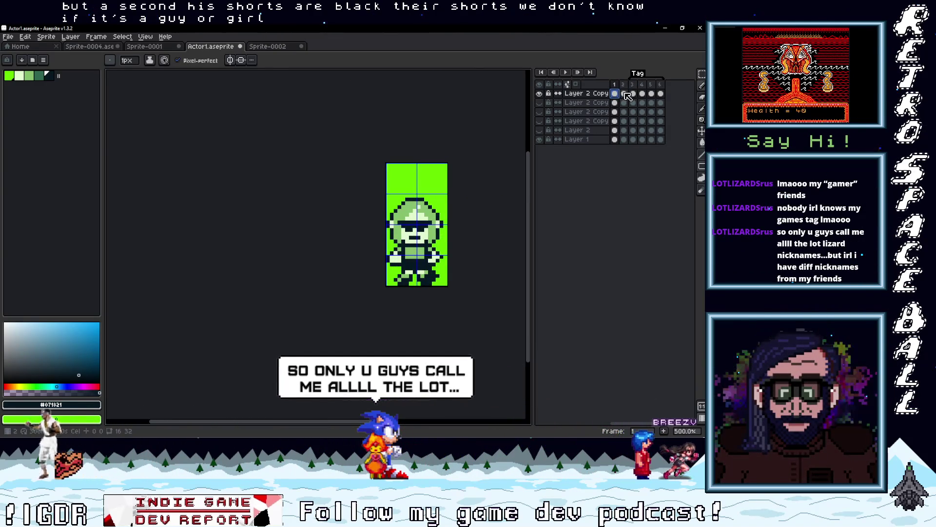
left_click(633, 94)
key("Right")
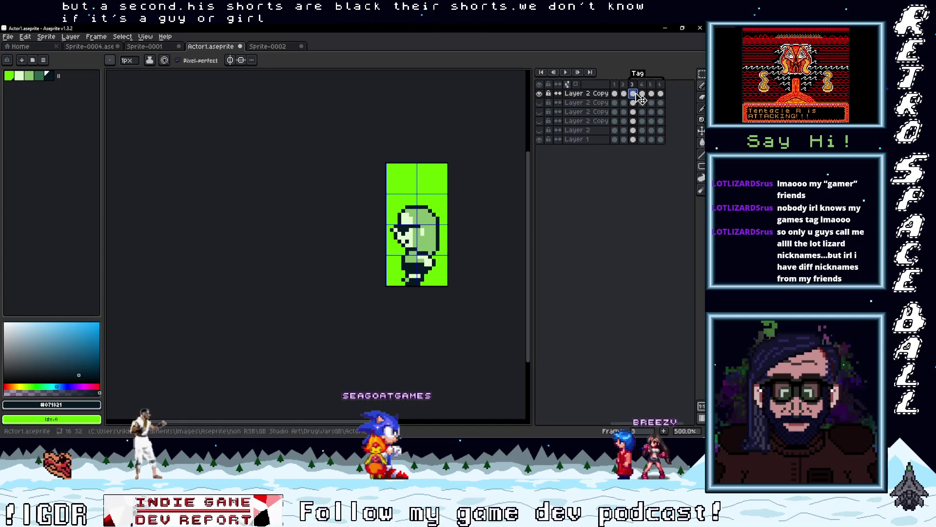
left_click(642, 93)
left_click(651, 94)
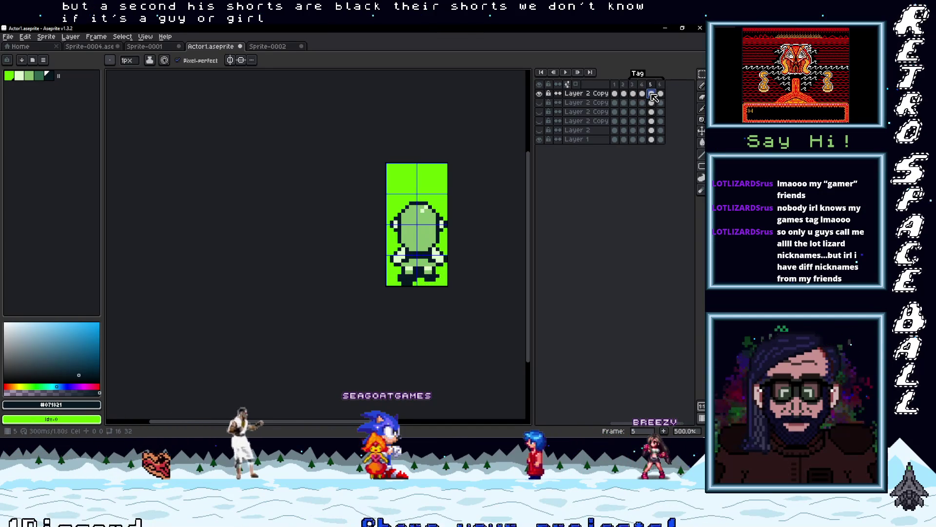
scroll(427, 261, "up", 4)
left_click_drag(427, 261, 451, 244)
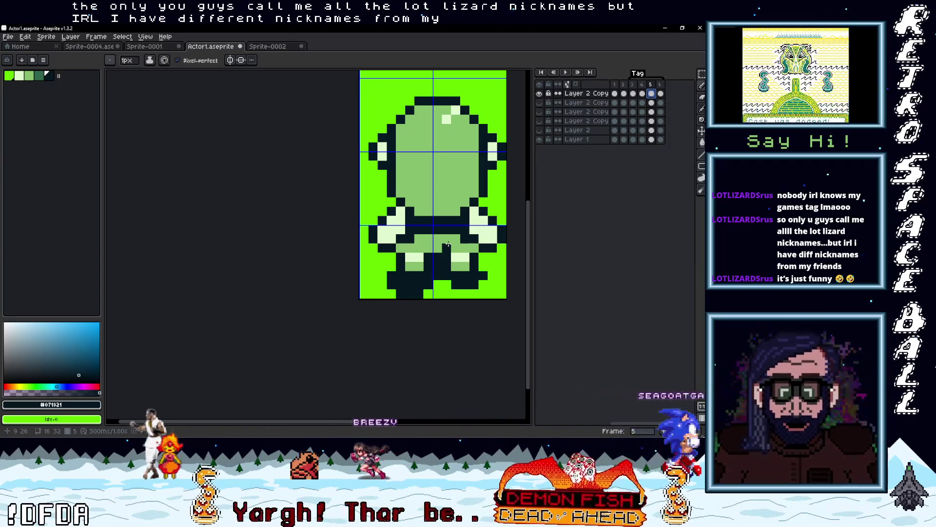
Step: Repaint the back-view head highlights in mid green and add a few light pixels
left_click(439, 128, "alt")
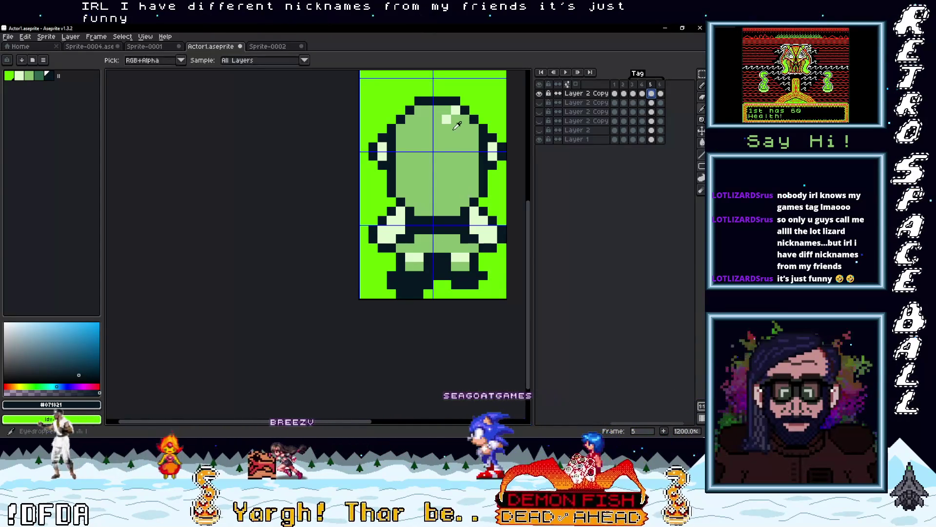
left_click_drag(446, 119, 453, 112)
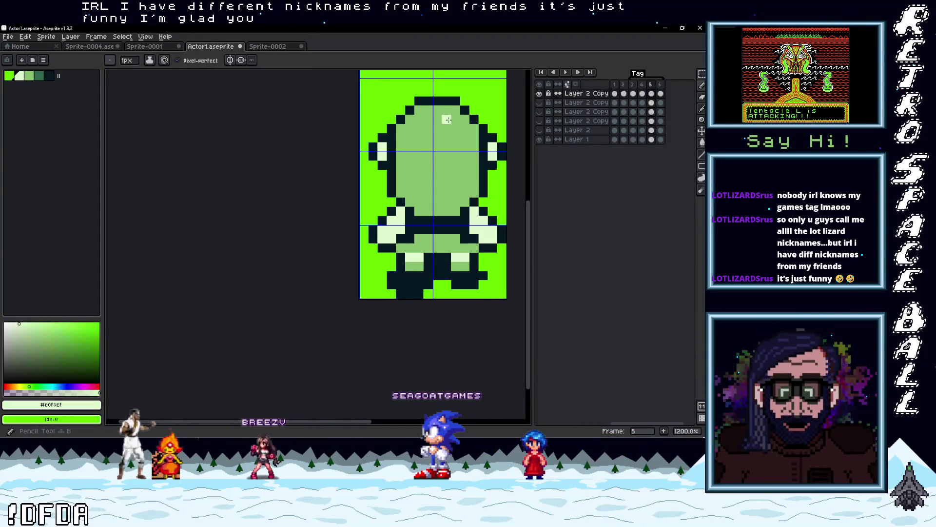
left_click_drag(437, 111, 438, 121)
scroll(438, 122, "down", 2)
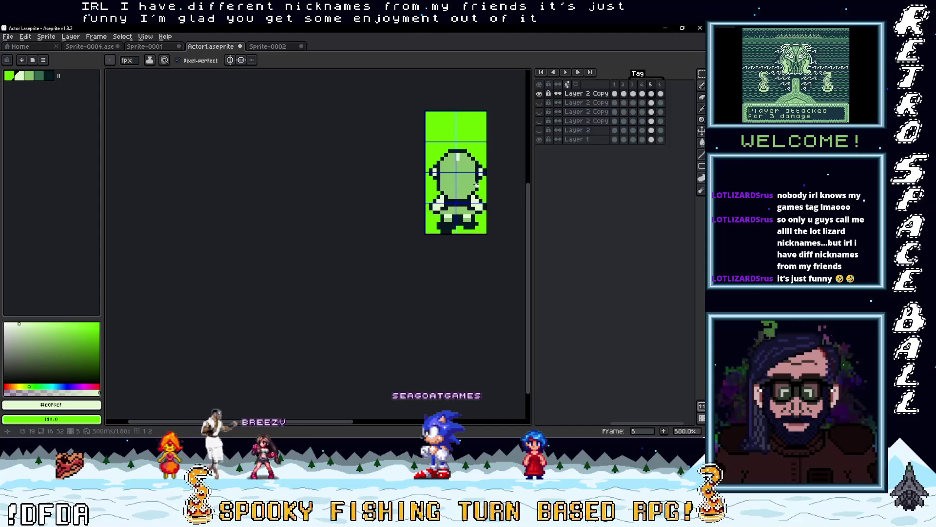
scroll(453, 143, "up", 2)
left_click(425, 133)
scroll(438, 130, "down", 2)
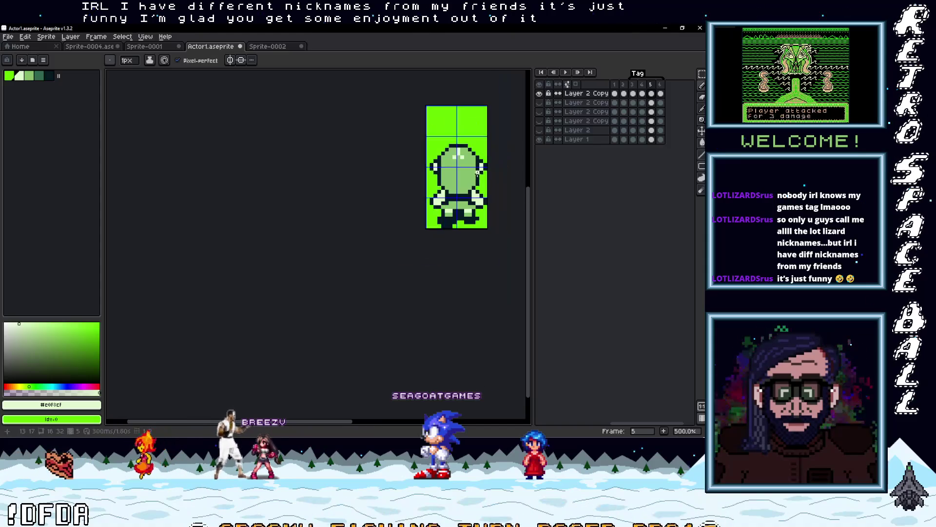
scroll(449, 132, "up", 2)
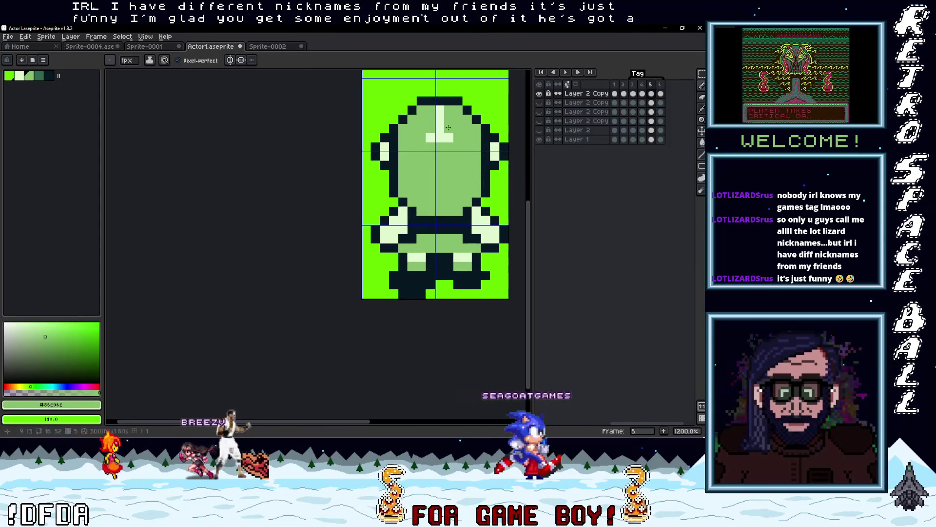
scroll(486, 174, "down", 4)
scroll(472, 152, "up", 2)
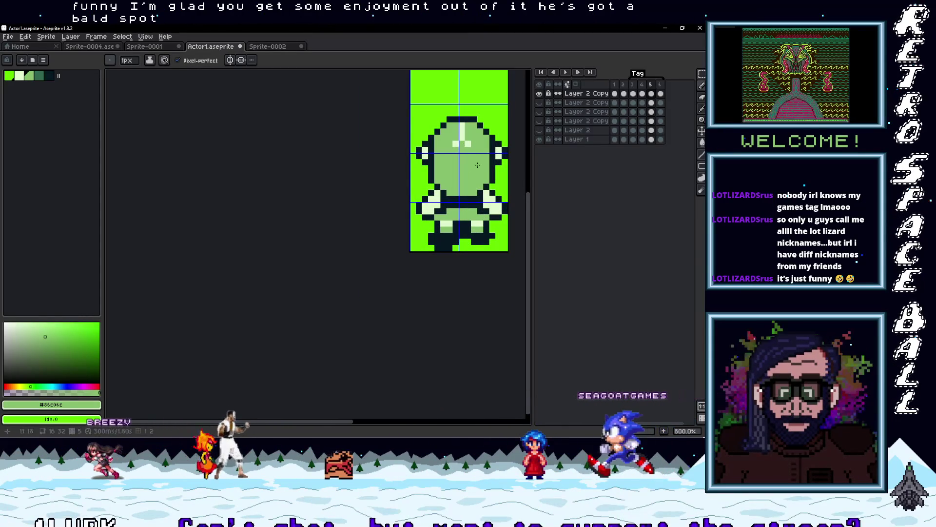
scroll(484, 153, "up", 2)
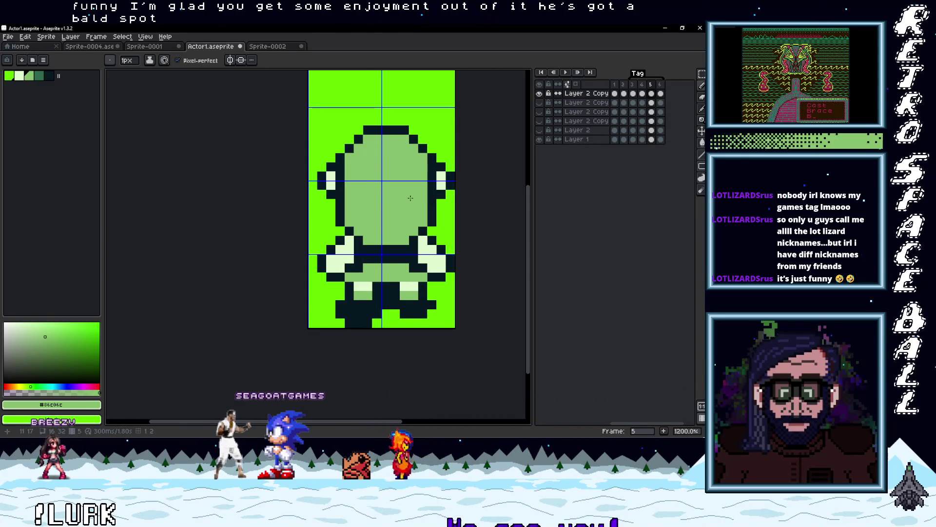
Step: Sample the outline and green colours, then darken a pixel on the lower body
left_click(438, 169)
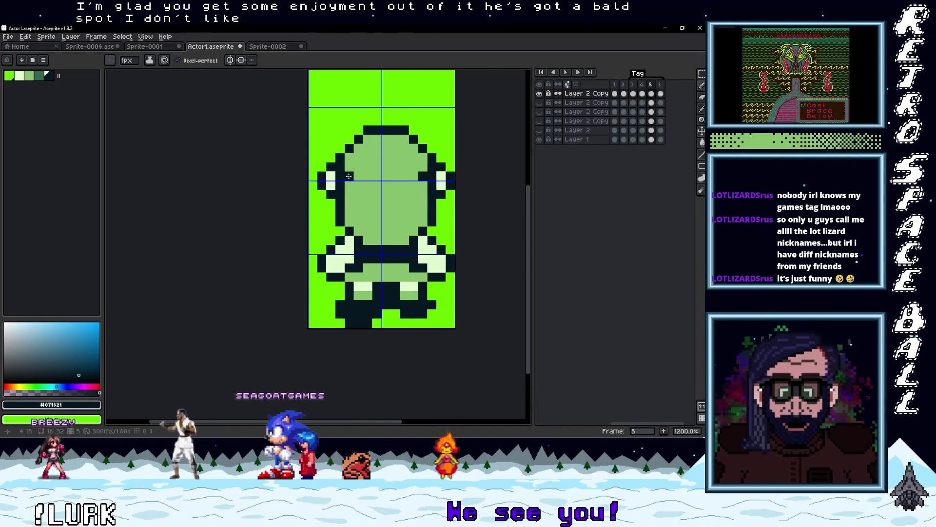
scroll(451, 202, "down", 1)
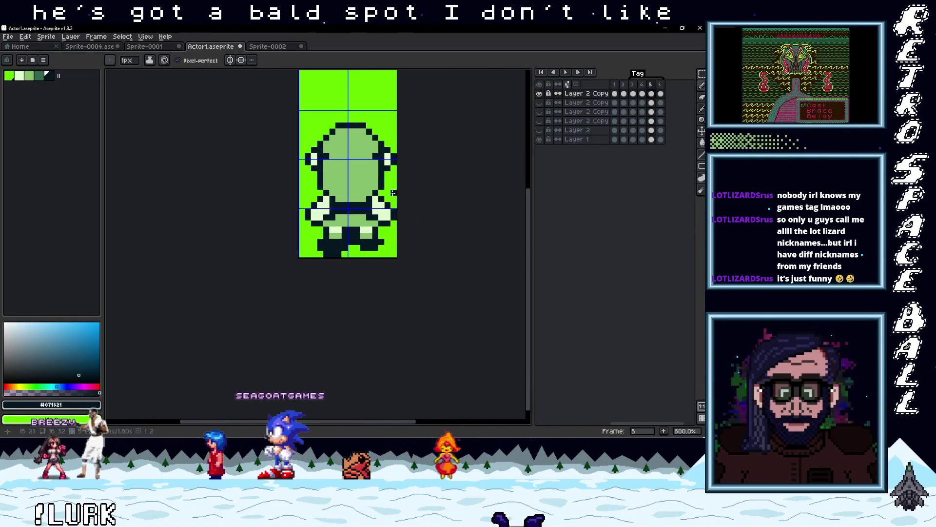
left_click(326, 156, "alt")
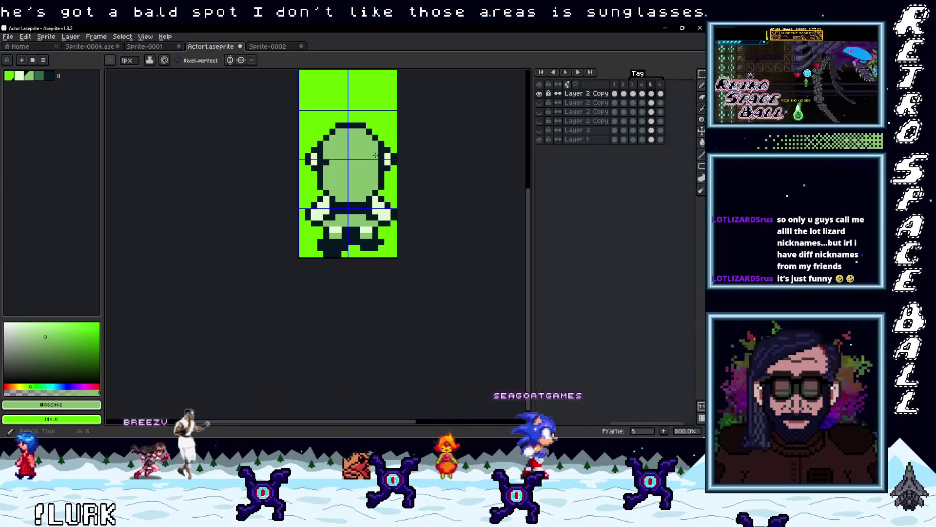
left_click(390, 161, "alt")
scroll(397, 168, "down", 2)
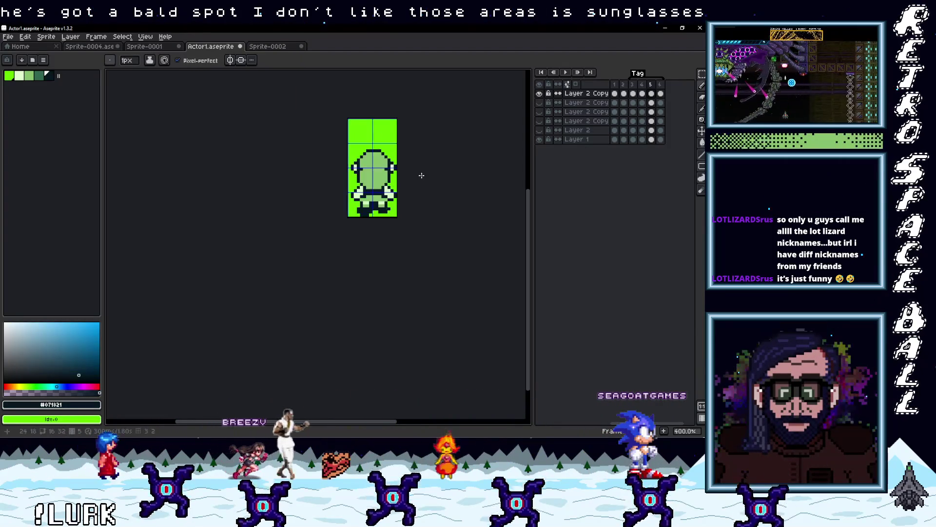
scroll(396, 174, "up", 2)
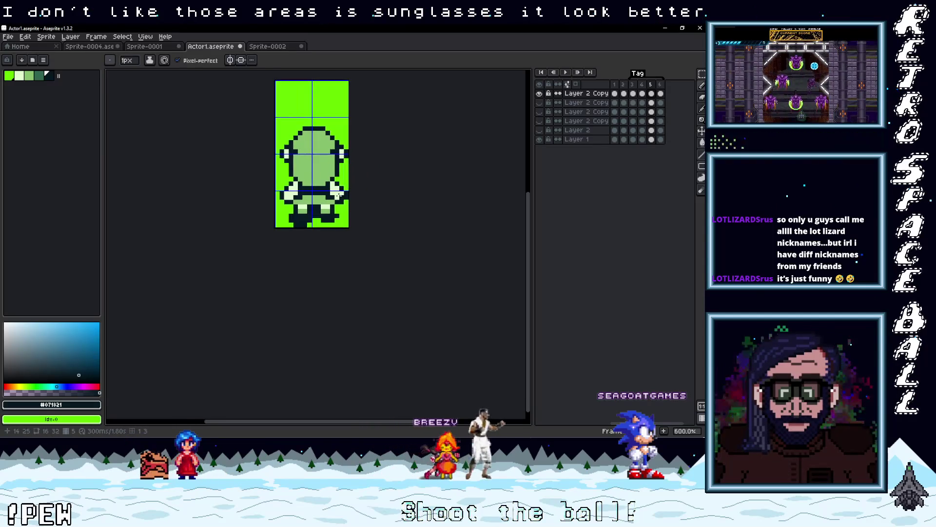
scroll(344, 191, "up", 4)
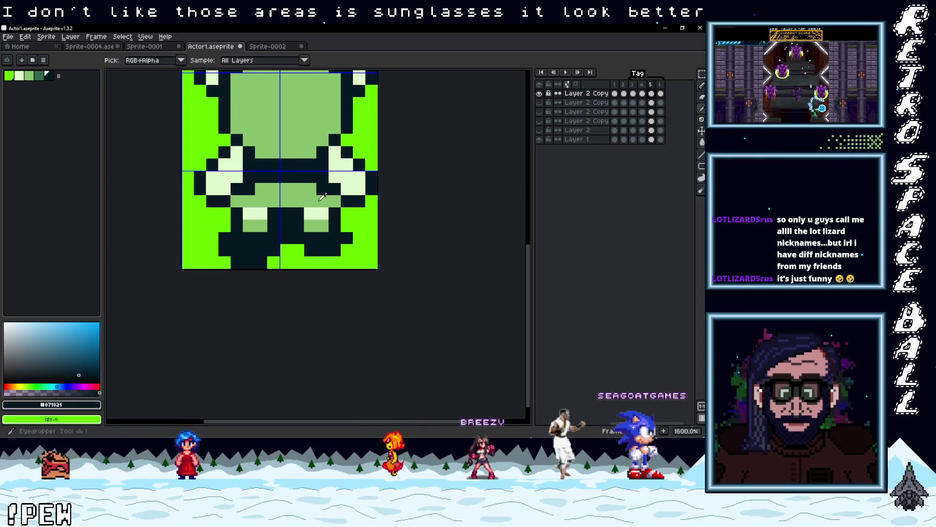
left_click(323, 197, "alt")
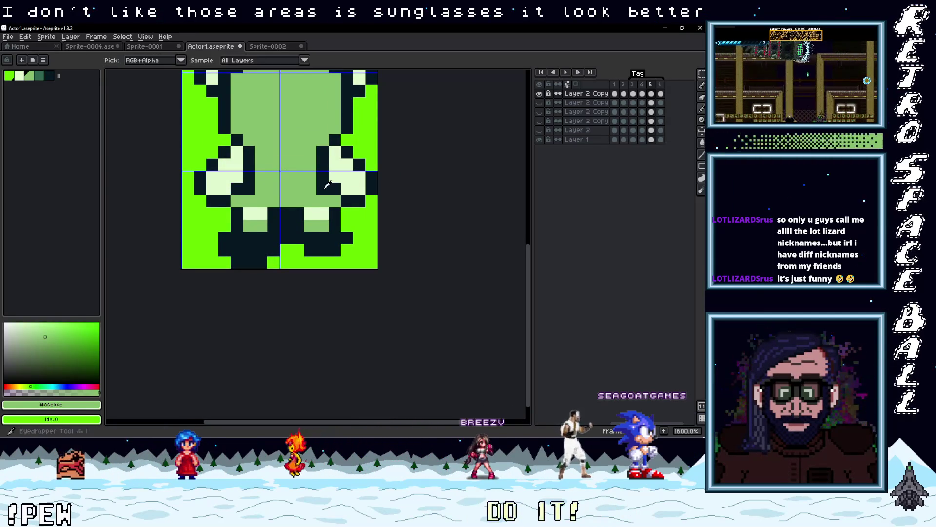
left_click(328, 189, "alt")
left_click(312, 189)
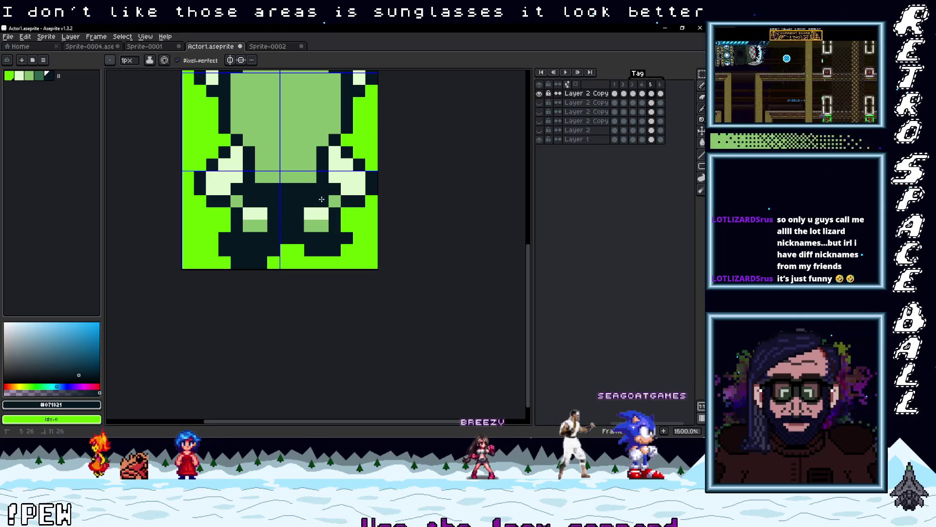
Step: Sample the body green and paint green pixels between the arms of the back view
scroll(318, 191, "up", 2)
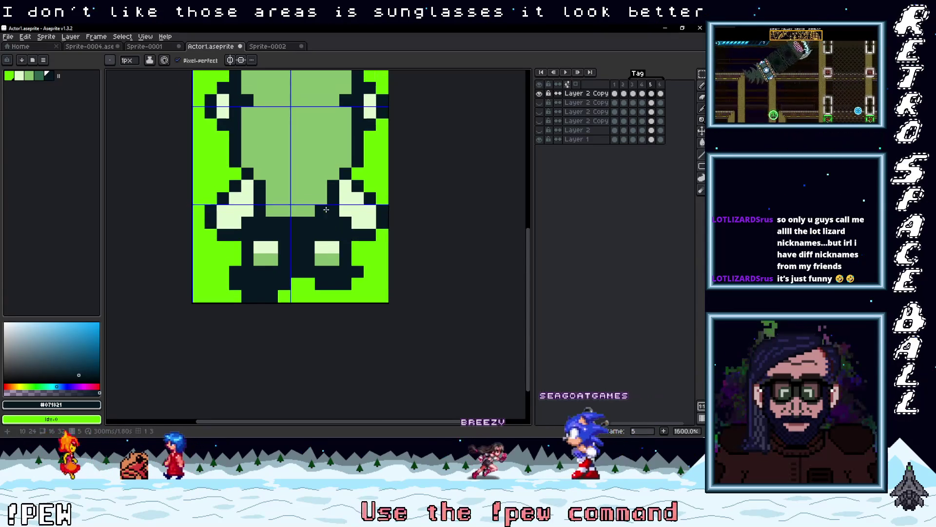
scroll(324, 201, "down", 4)
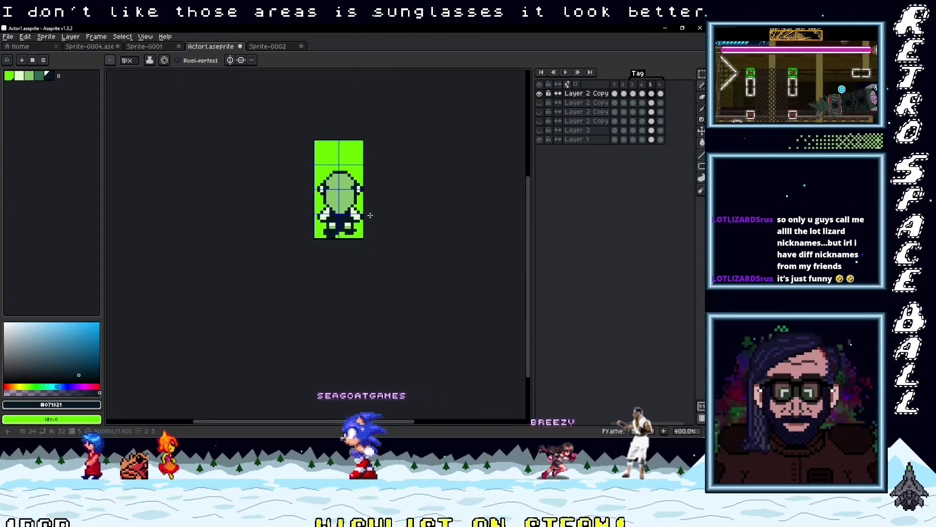
scroll(363, 218, "up", 3)
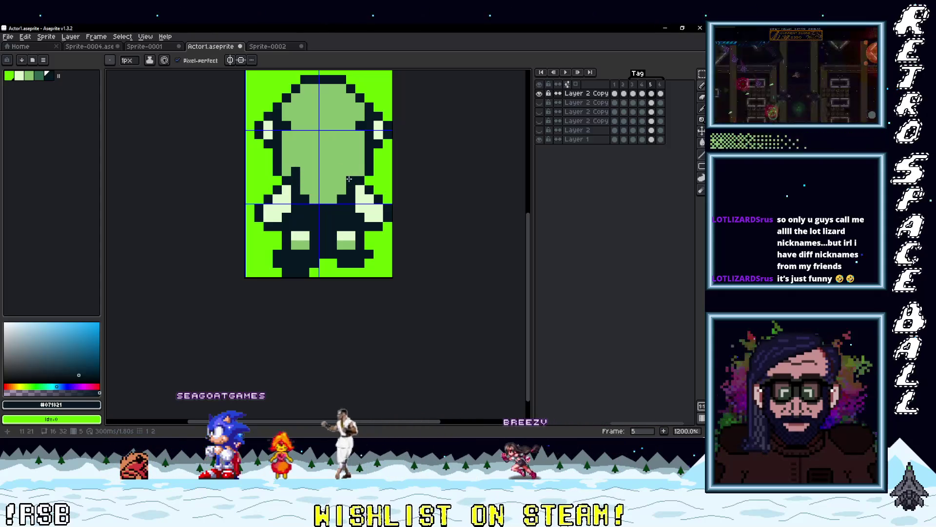
scroll(414, 200, "down", 4)
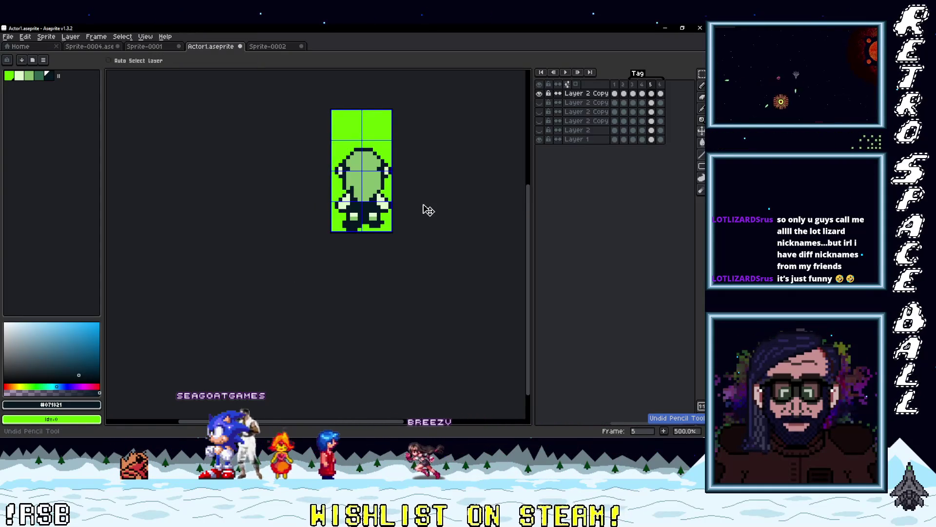
scroll(389, 222, "up", 2)
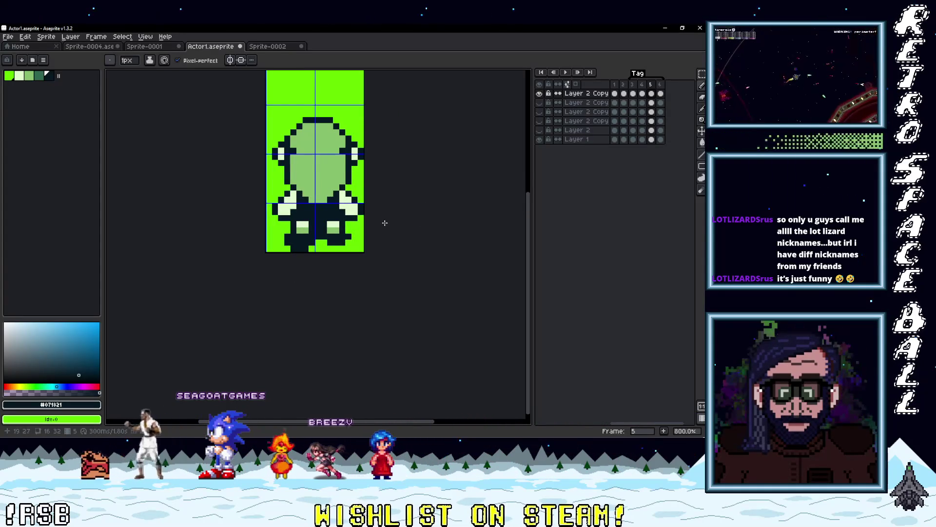
scroll(364, 207, "up", 3)
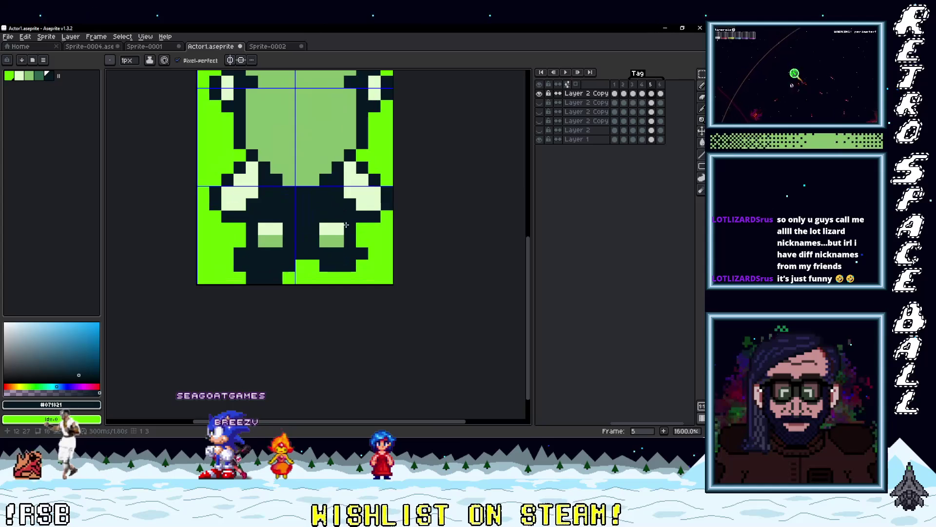
left_click(335, 240)
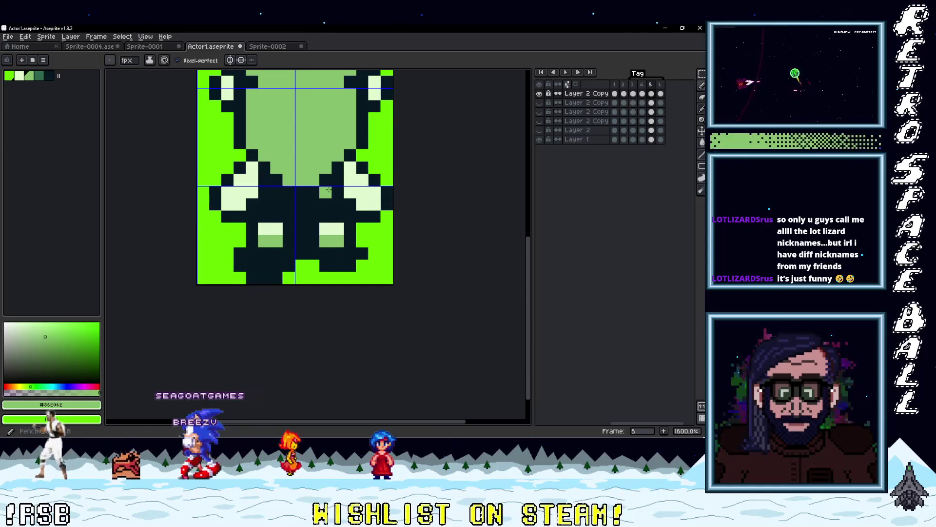
left_click(336, 194)
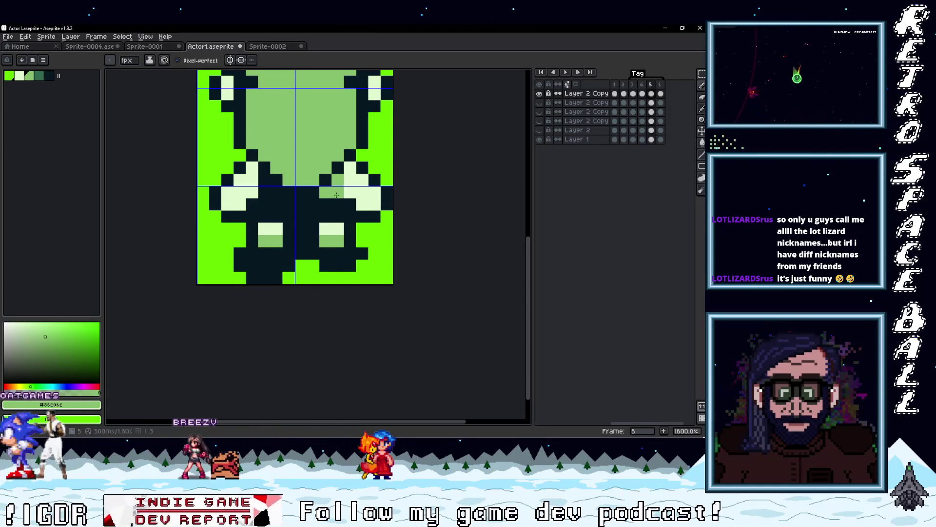
left_click(316, 206)
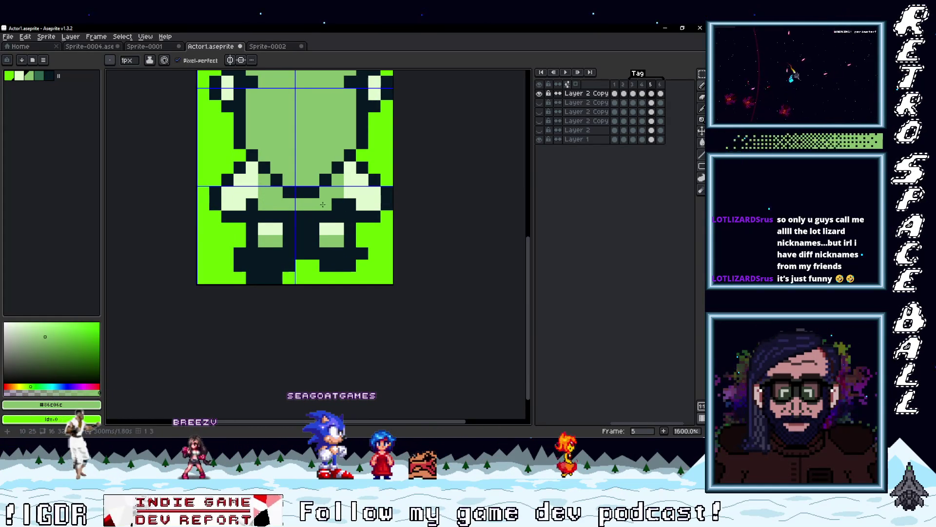
scroll(322, 204, "down", 3)
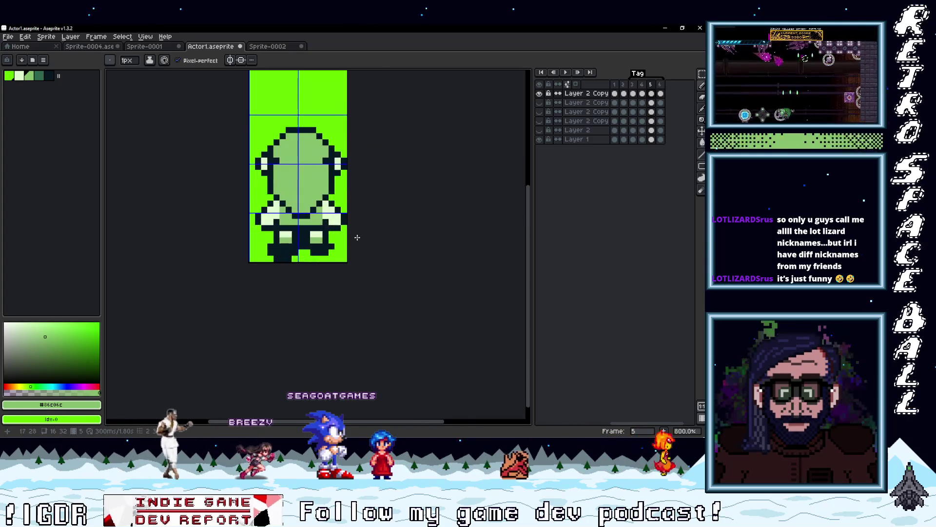
scroll(357, 238, "up", 2)
scroll(361, 243, "down", 2)
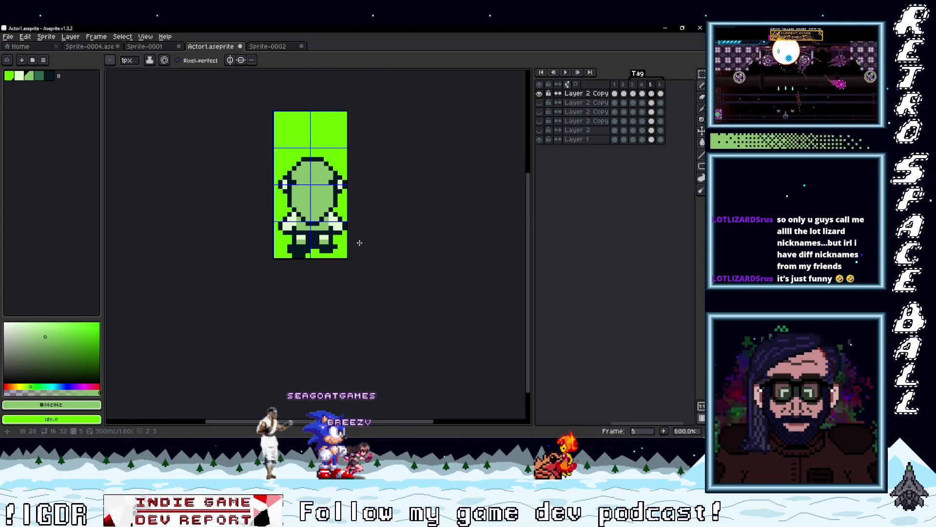
left_click_drag(359, 243, 344, 241)
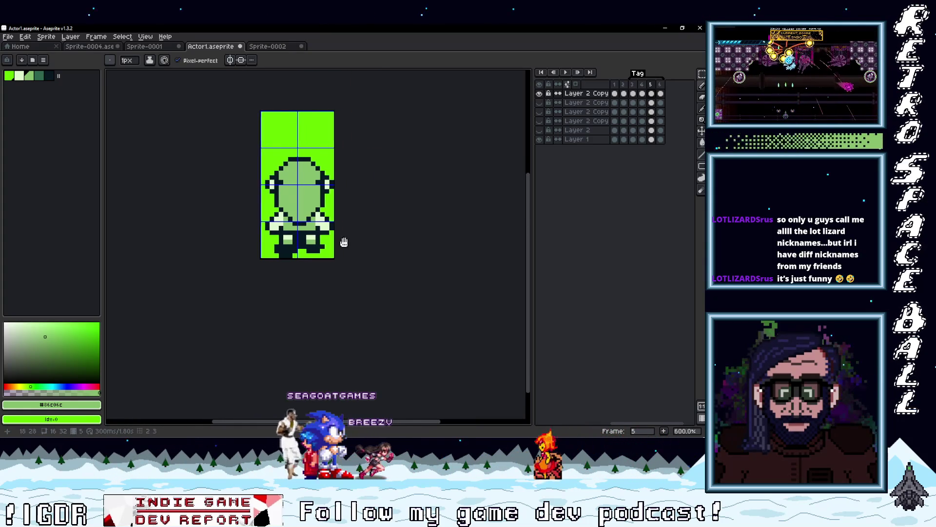
Step: On frame 6, repaint the dark pixels beside the central band in mid green
left_click(660, 93)
scroll(292, 234, "up", 4)
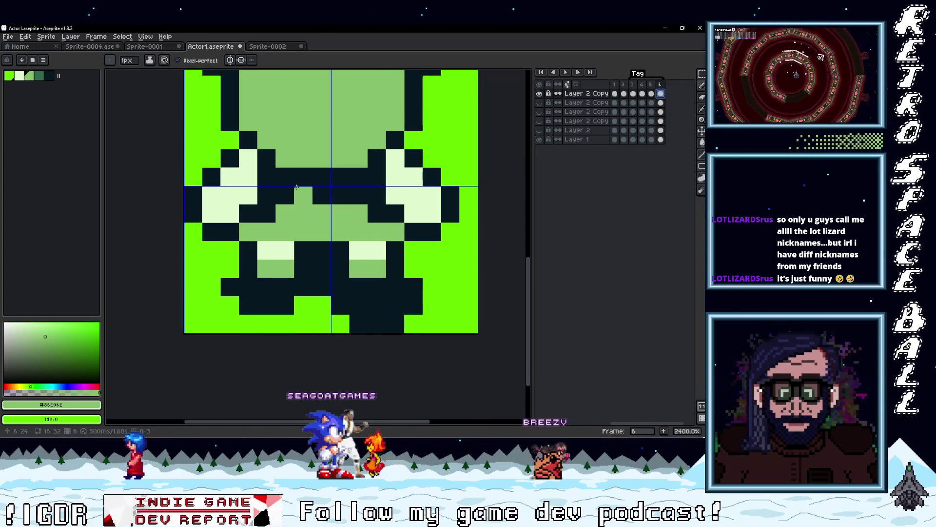
left_click(267, 213)
left_click(377, 213)
left_click(387, 219)
key("Left")
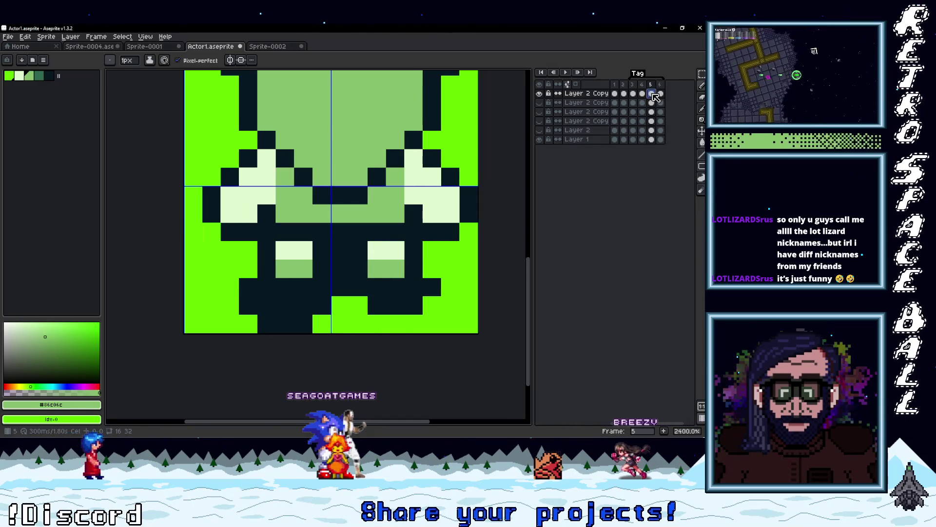
key("ctrl+z")
left_click(266, 195)
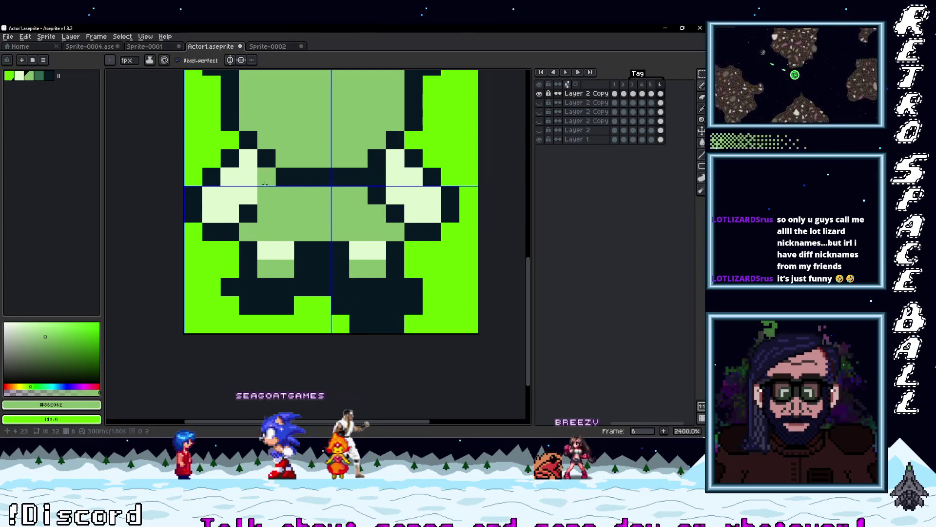
left_click(267, 176)
left_click(377, 195)
left_click(377, 178)
scroll(380, 178, "down", 2)
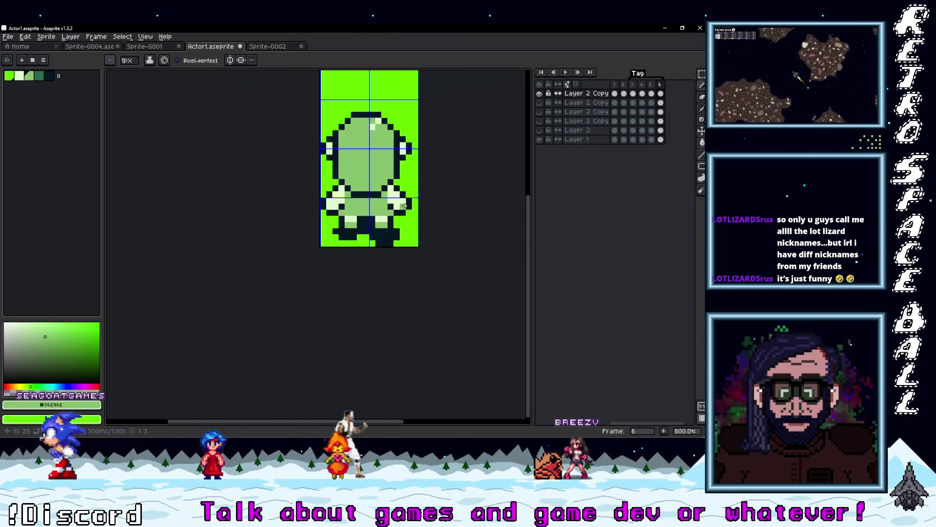
scroll(389, 220, "up", 1)
Step: Paint a dark waist band across the back, extending it by three pixels, and compare with frame 5
left_click(389, 220, "alt")
left_click_drag(388, 221, 309, 206)
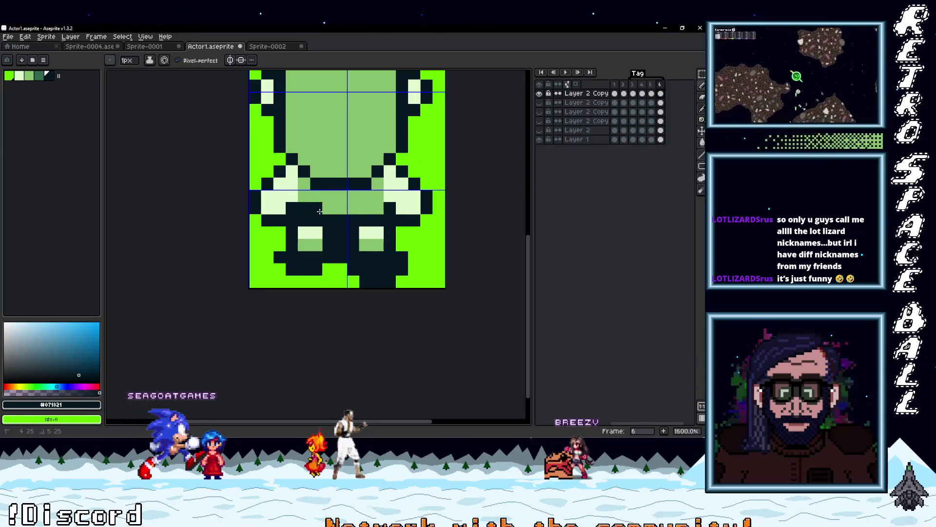
key("Return")
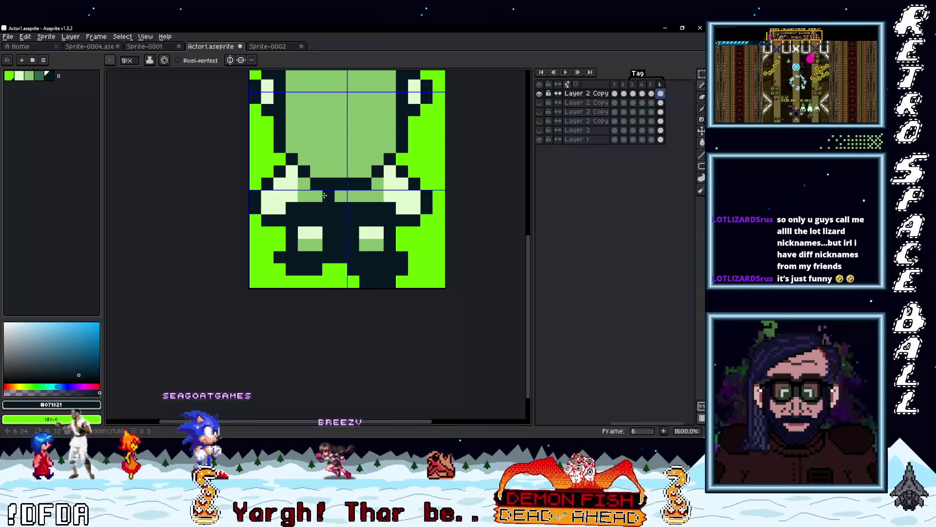
left_click_drag(324, 196, 348, 196)
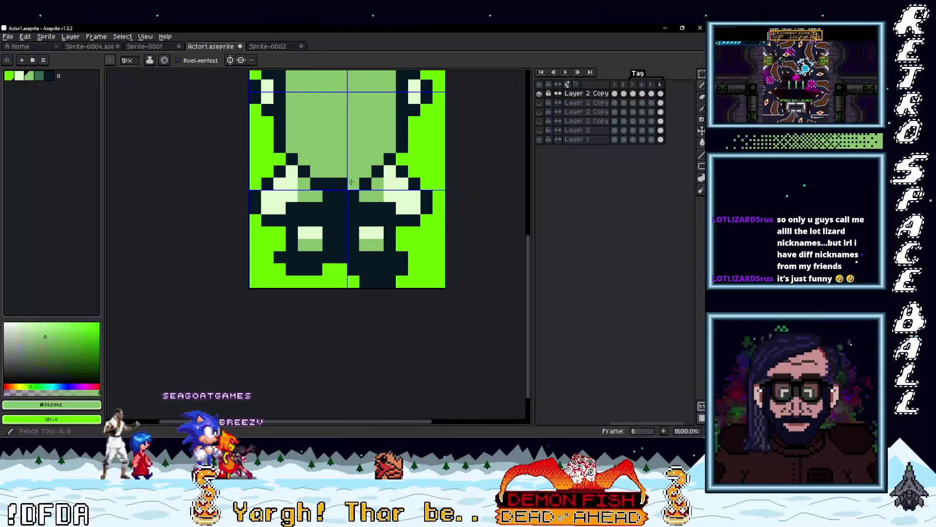
scroll(434, 207, "down", 4)
scroll(433, 206, "up", 4)
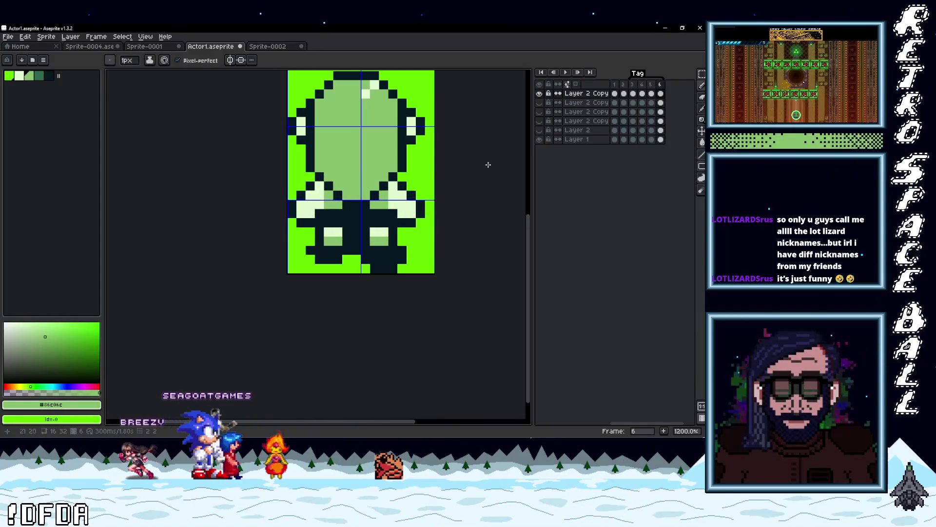
key("Left")
left_click(661, 93)
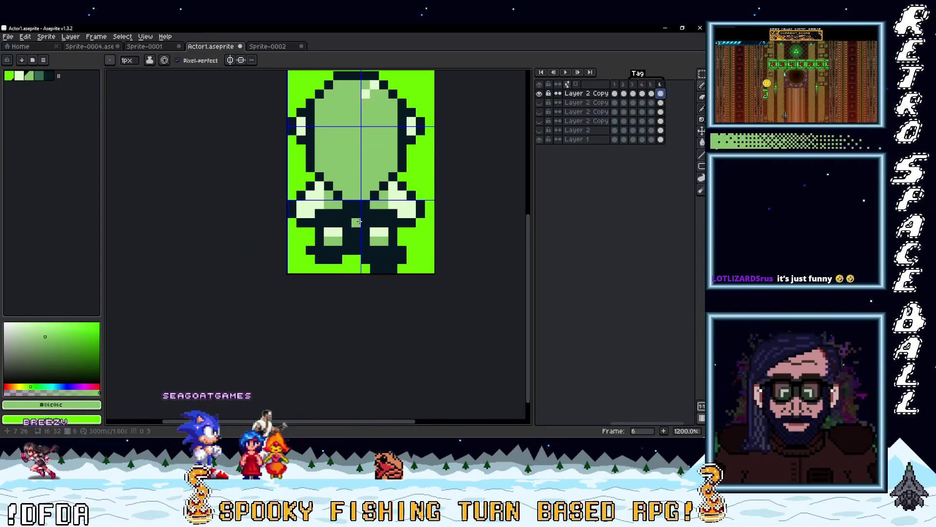
Step: Cover the dark pixels beside the band with green and check it against frame 5
scroll(328, 213, "up", 1)
left_click_drag(328, 213, 348, 211)
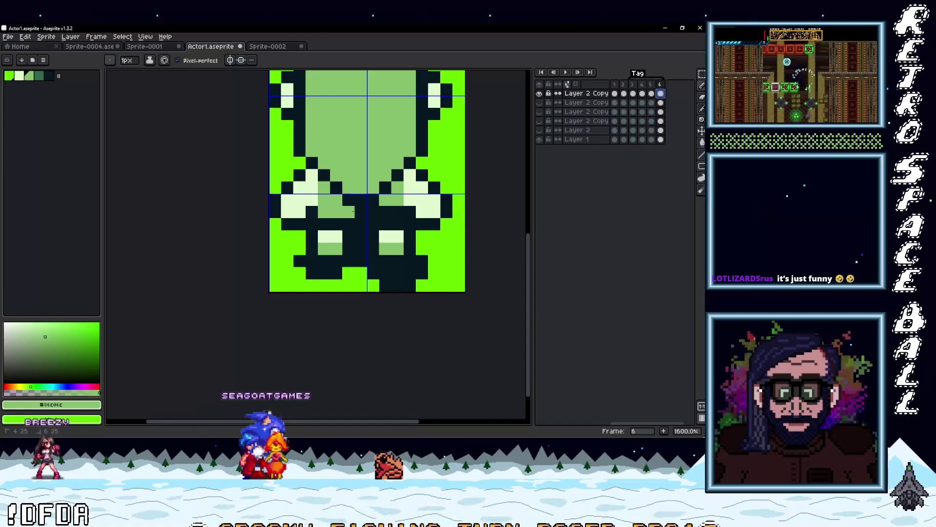
key("Left")
key("Right")
key("Left")
key("Right")
key("Left")
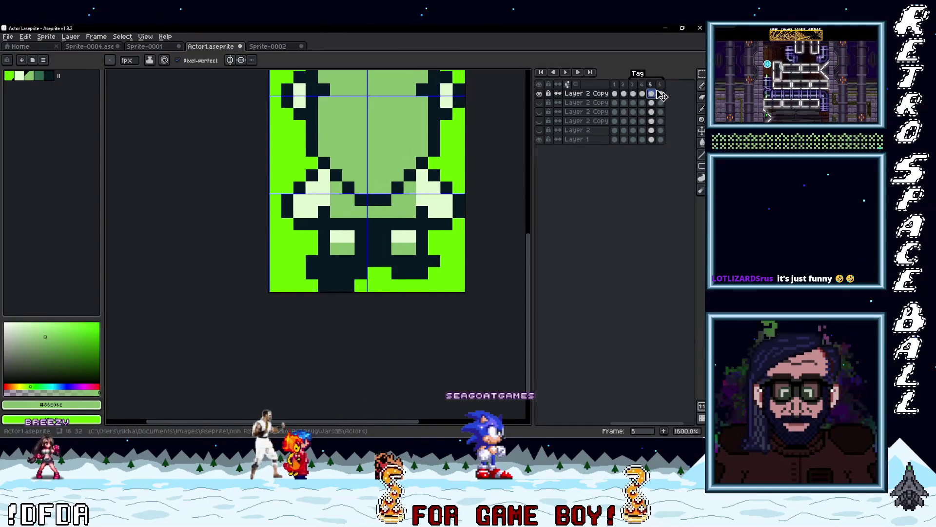
left_click(661, 93)
Step: Sample the outline and body green, compare frames 5 and 6, then return to front-view frame 1
left_click(413, 161, "alt")
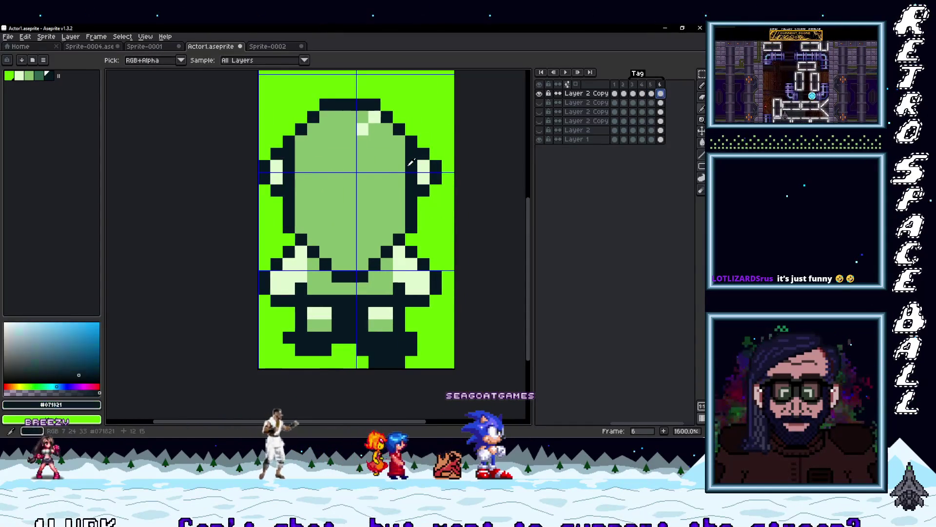
left_click(335, 152, "alt")
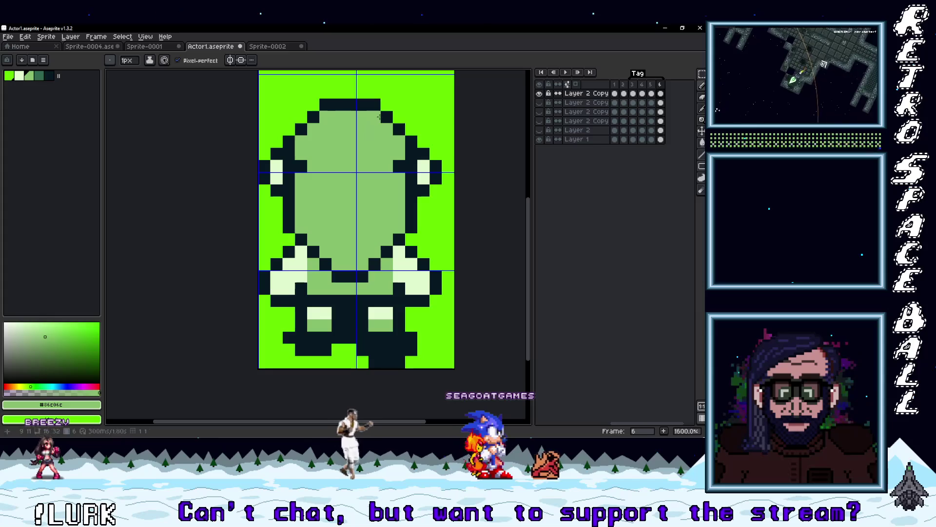
left_click(651, 93)
left_click(661, 93)
left_click(651, 93)
left_click(660, 94)
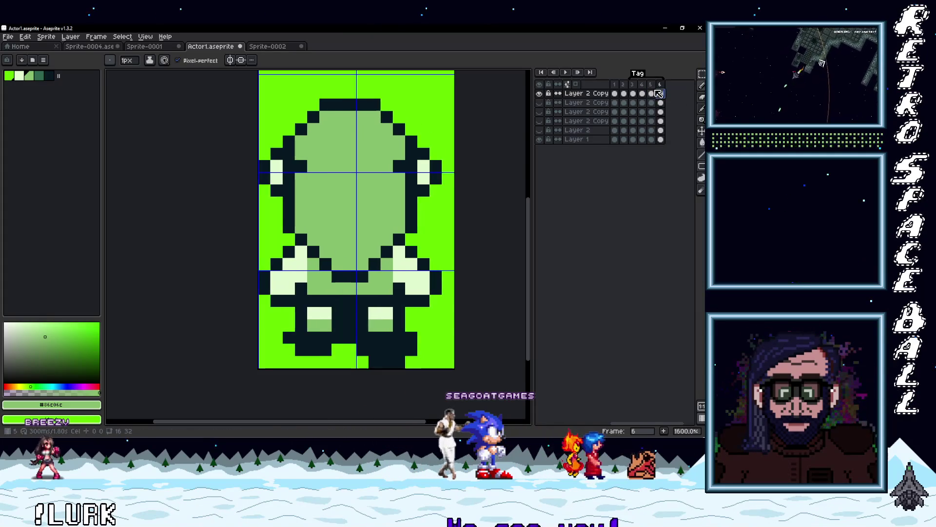
left_click(652, 93)
left_click(615, 93)
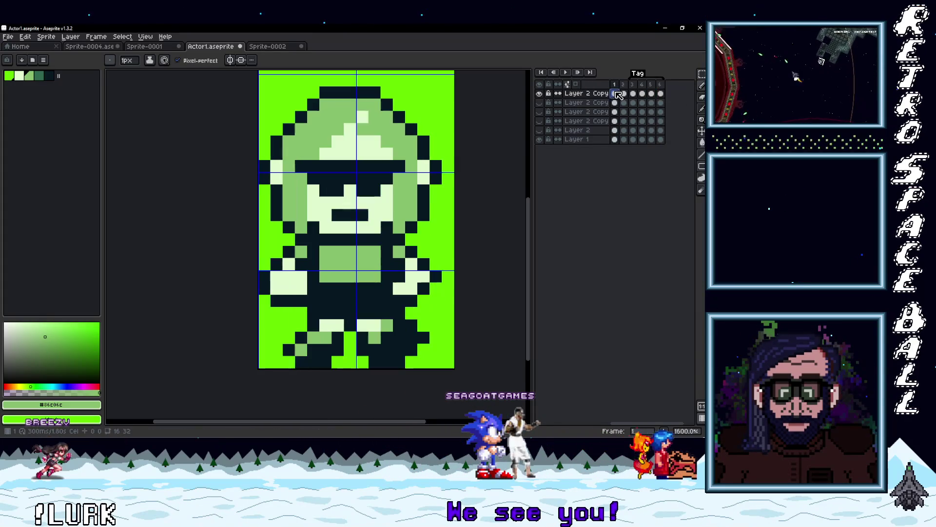
left_click(567, 73)
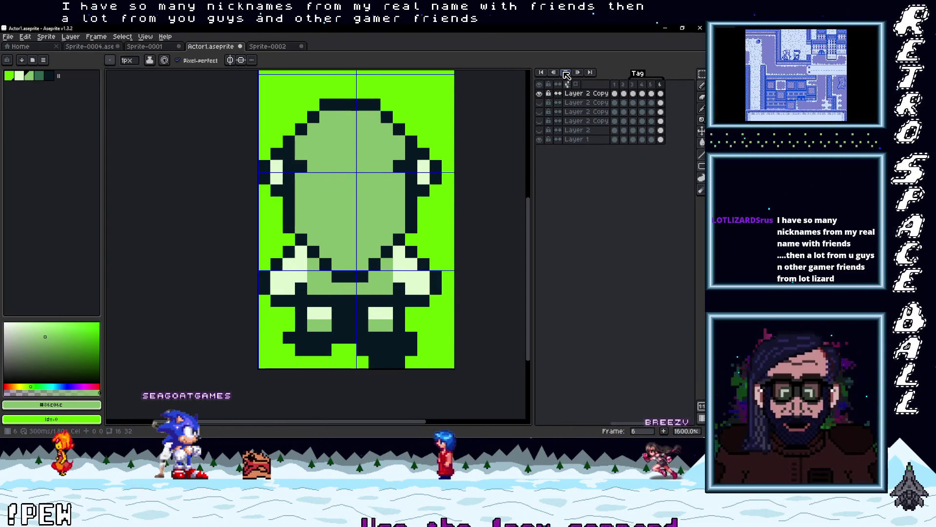
left_click(567, 73)
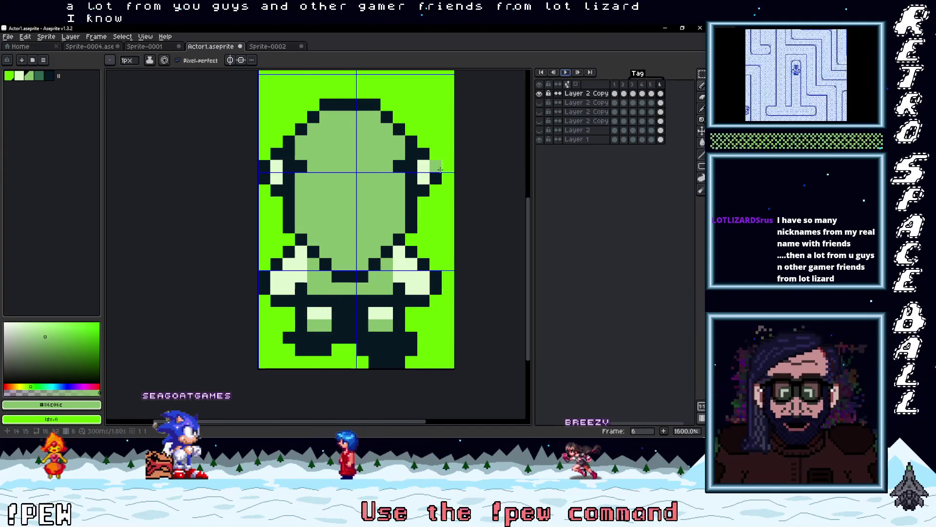
scroll(458, 154, "down", 2)
scroll(454, 161, "up", 2)
left_click_drag(453, 165, 443, 167)
scroll(446, 165, "down", 1)
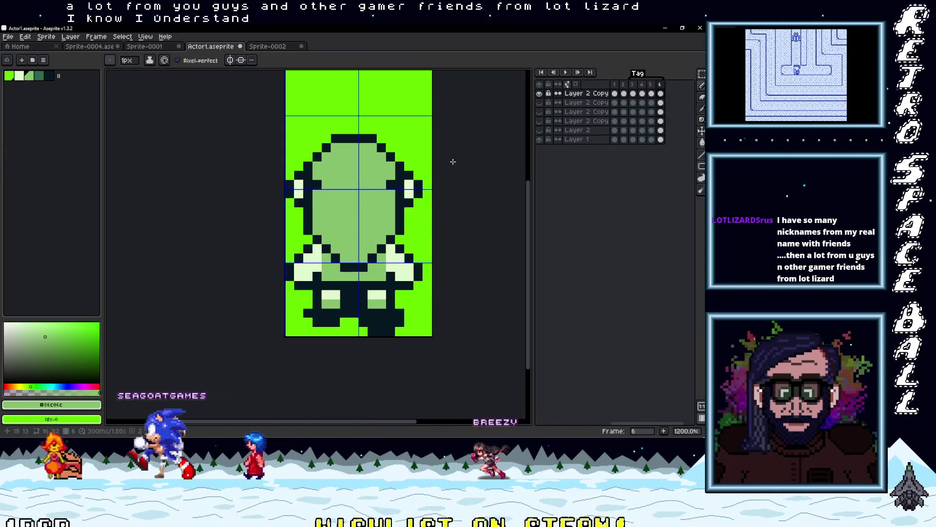
left_click(618, 93)
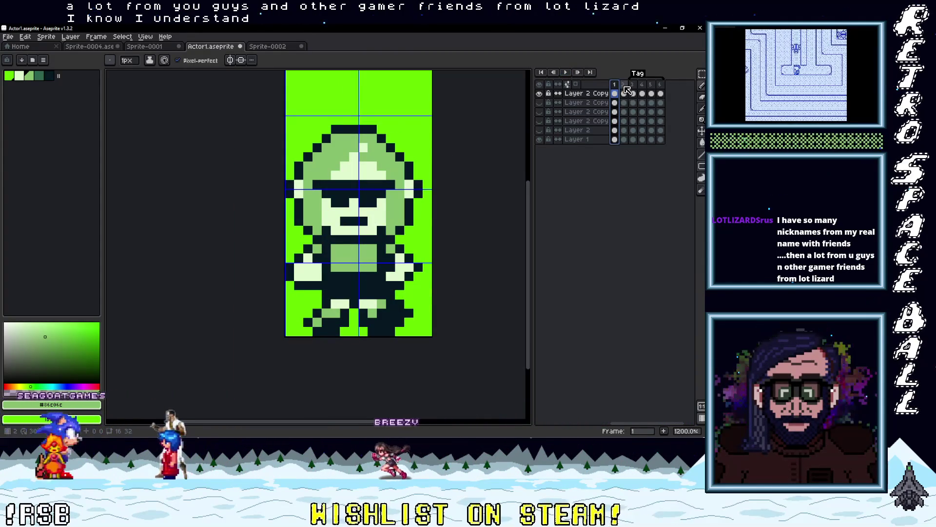
left_click(624, 93)
left_click(633, 92)
left_click(642, 92)
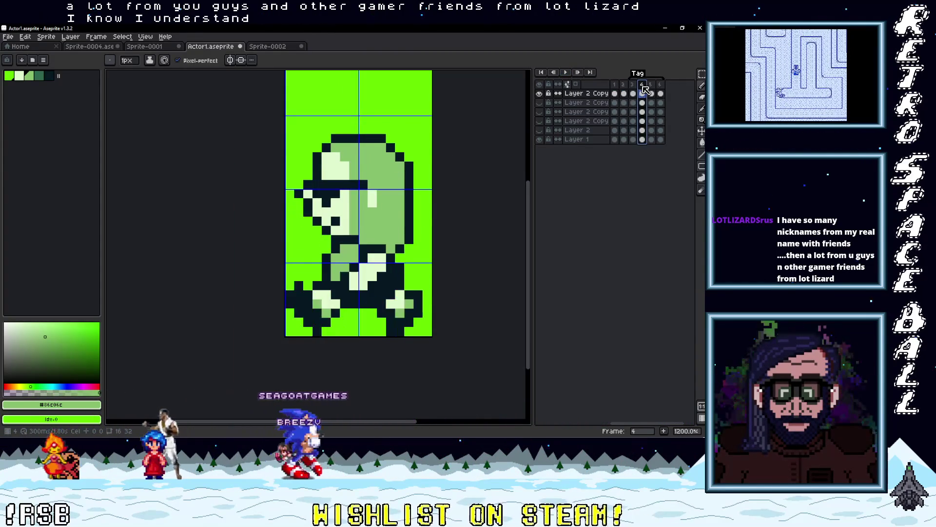
left_click(651, 92)
left_click(661, 93)
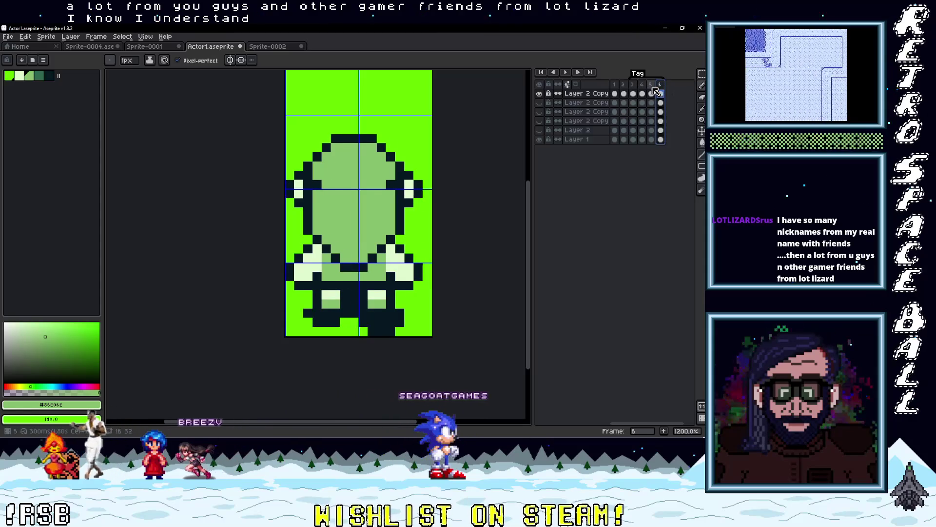
left_click(615, 86)
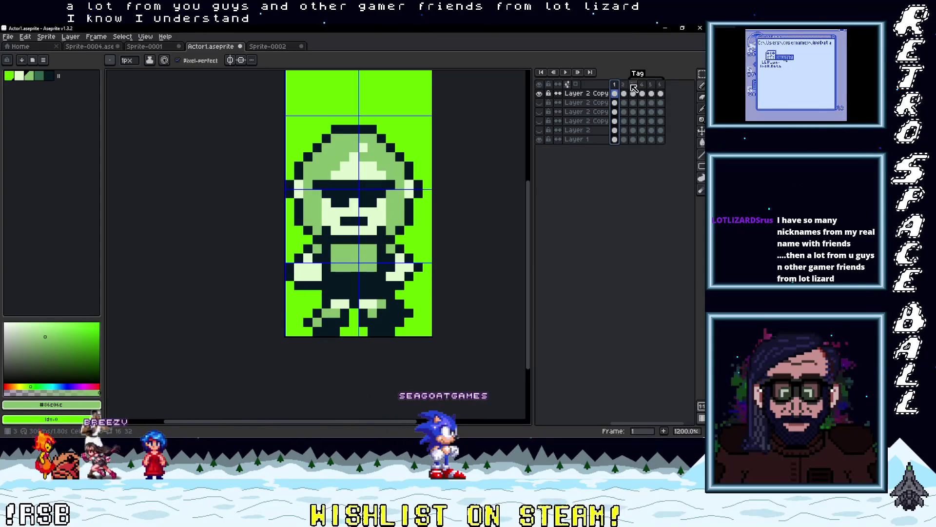
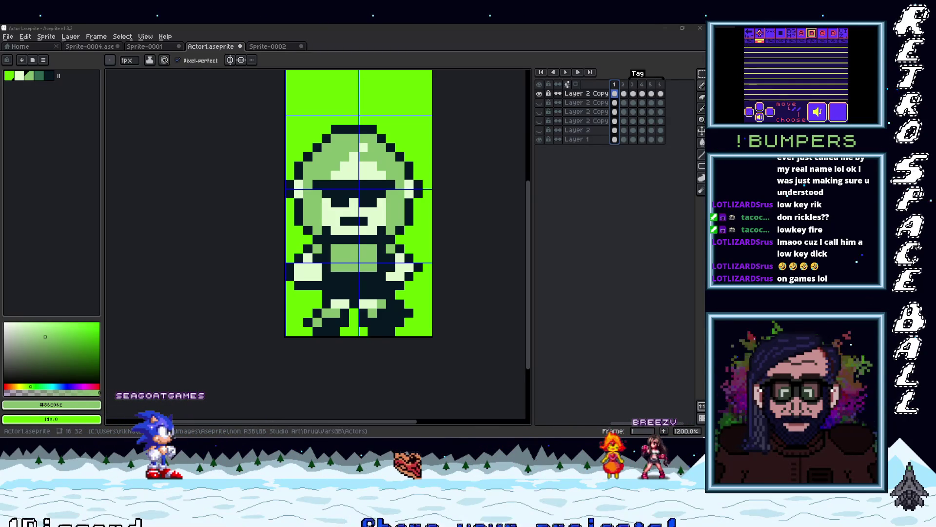
Step: Step through the character's frames, comparing front, side-walk and back poses, ending on frame 1
key("alt+Tab")
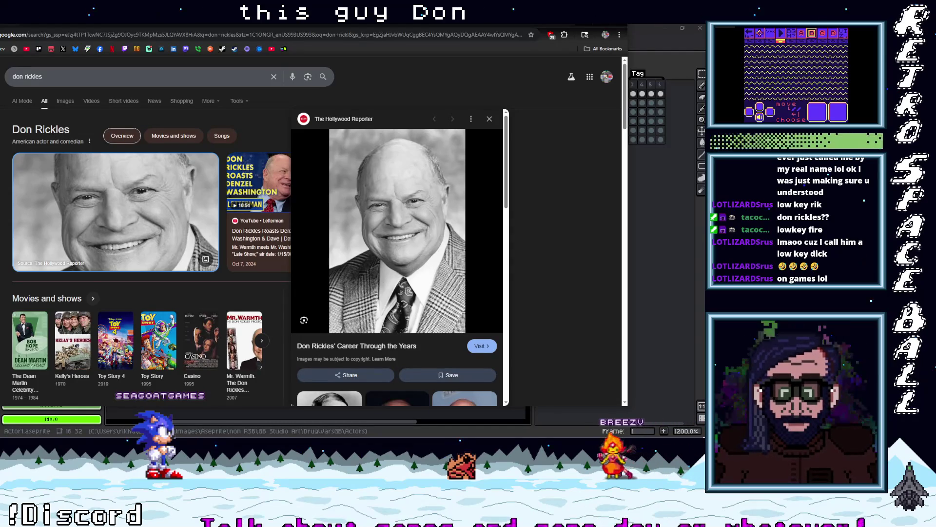
key("alt+Tab")
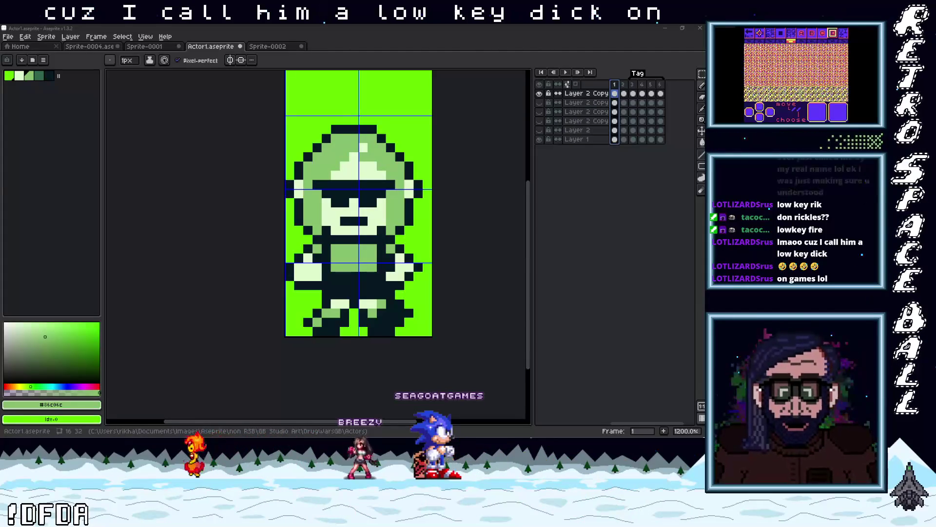
left_click(624, 94)
left_click(633, 93)
left_click(642, 94)
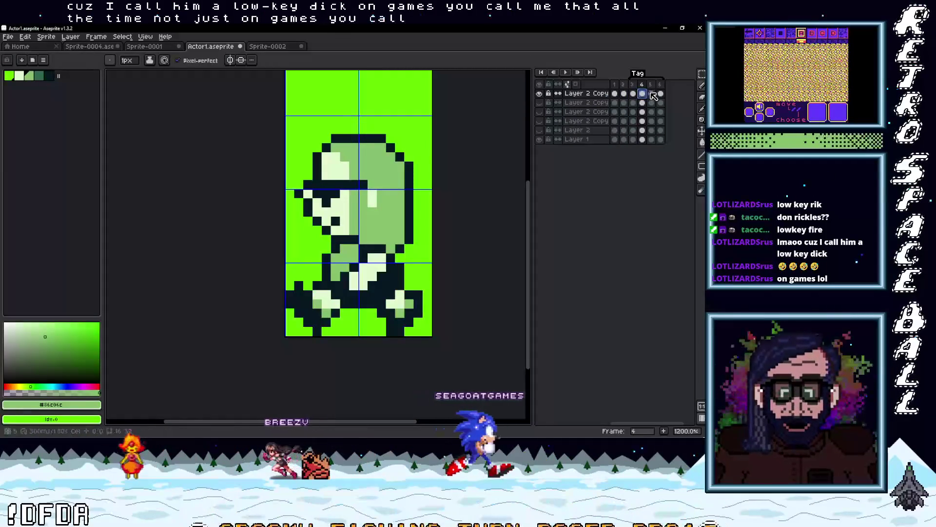
left_click(652, 93)
left_click(660, 93)
left_click(643, 93)
left_click(633, 93)
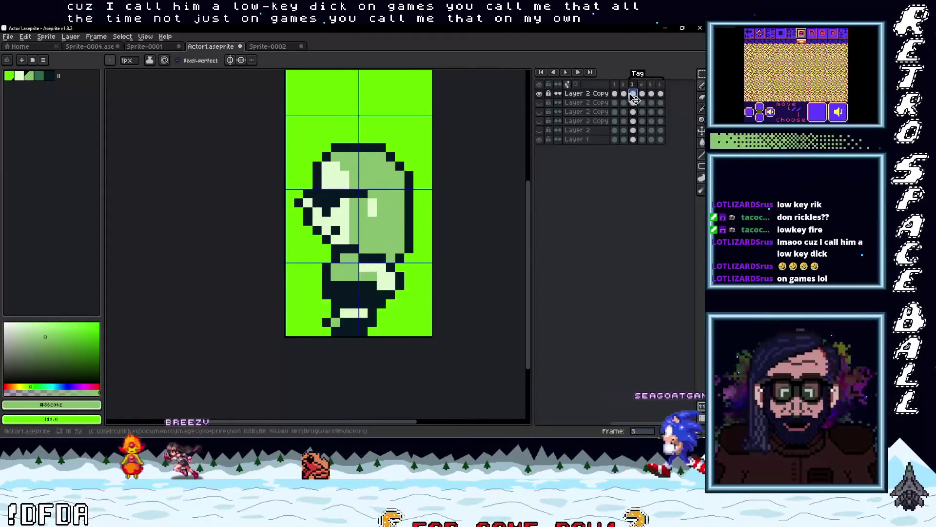
key("Left")
key("Left")
key("Right")
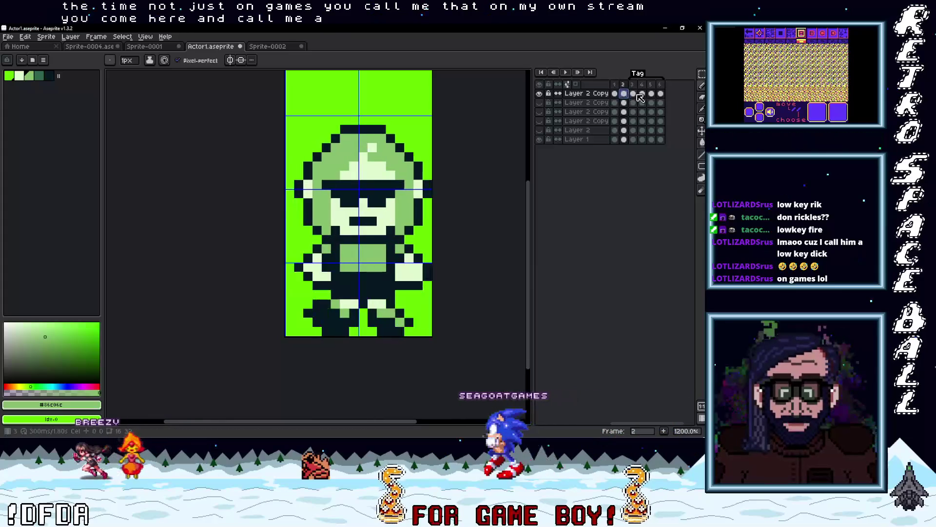
left_click(642, 94)
left_click(651, 94)
left_click(642, 94)
left_click(651, 93)
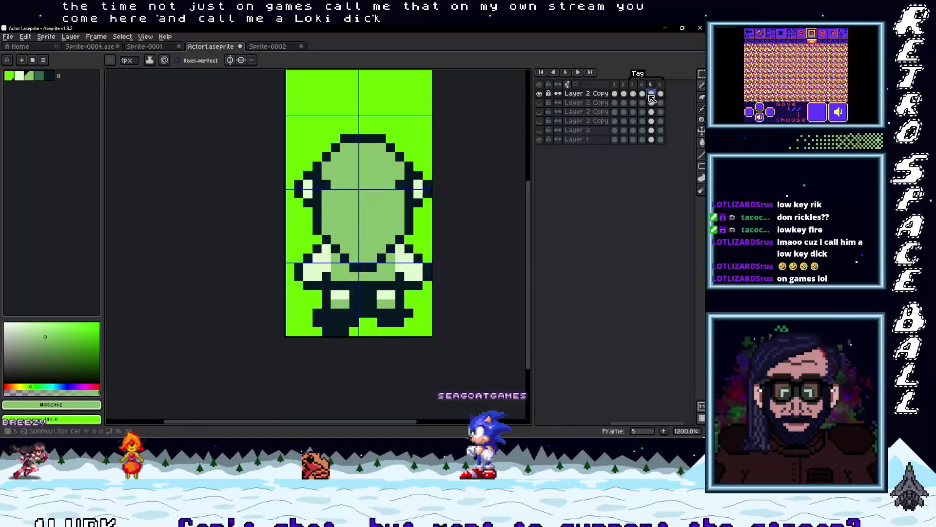
left_click(633, 94)
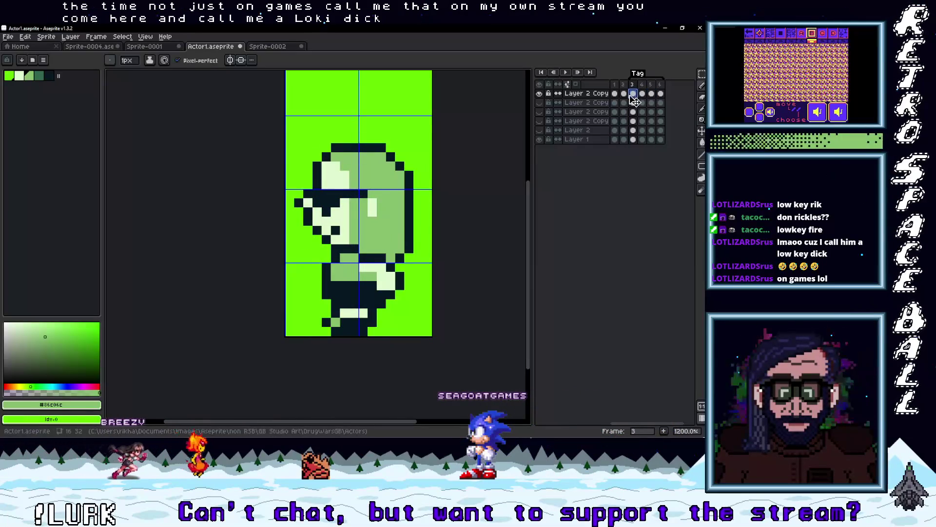
key("Right")
key("Left")
key("Right")
key("Left")
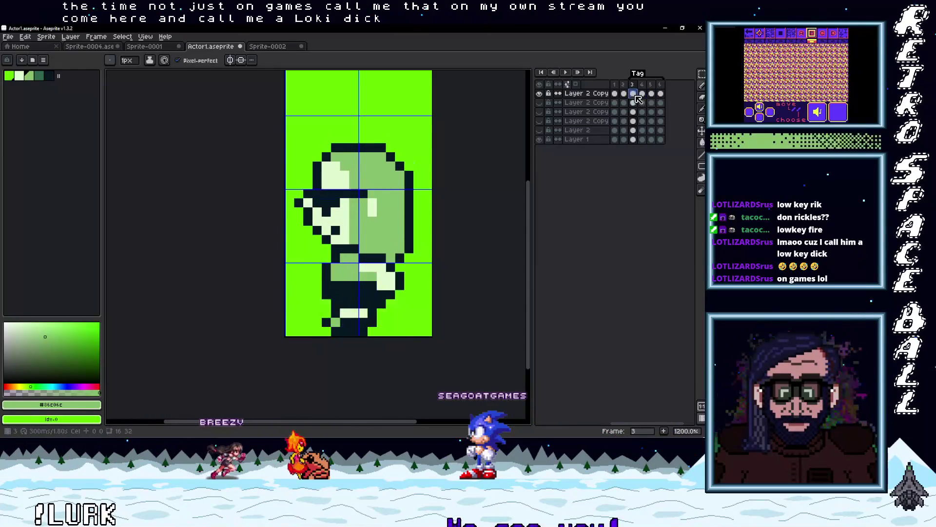
key("Right")
left_click(634, 95)
left_click(651, 95)
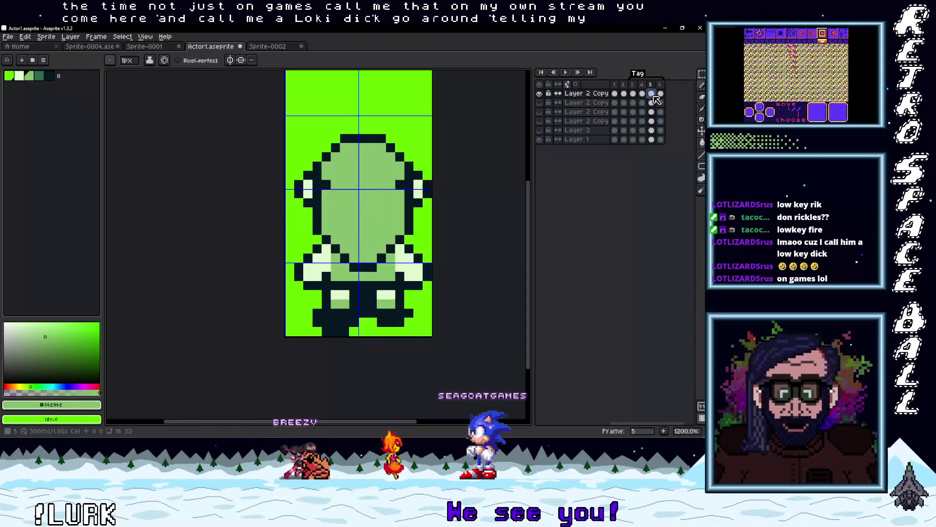
left_click(661, 95)
left_click(617, 95)
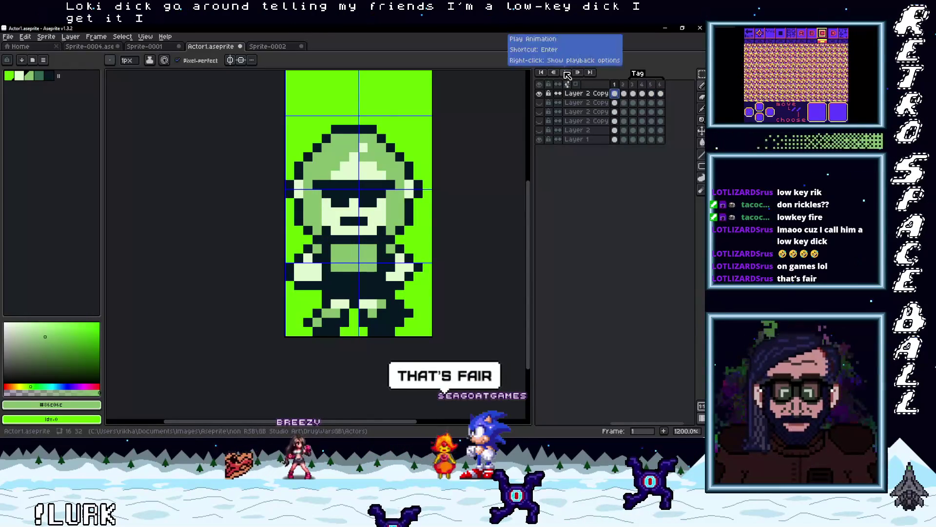
Step: Play the walk animation, toggle a duplicated layer's visibility, and return to frame 1
left_click(566, 73)
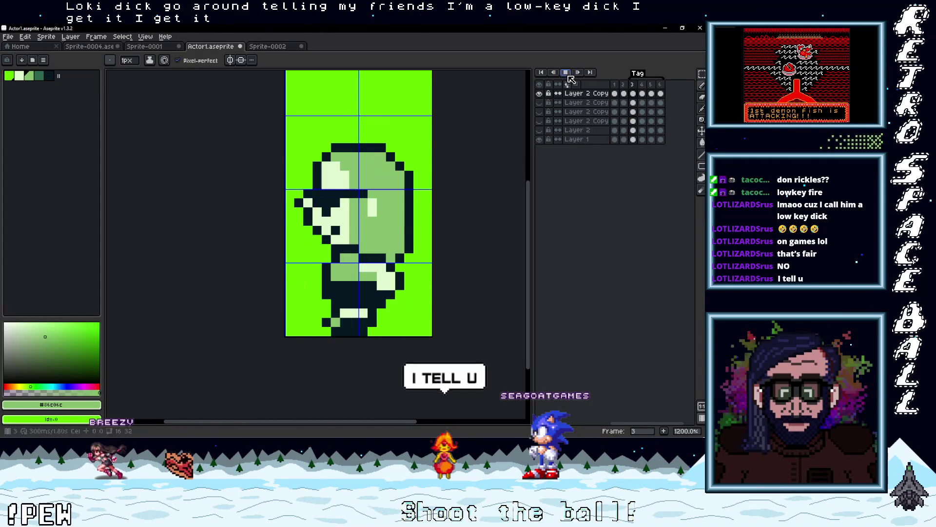
left_click(615, 102)
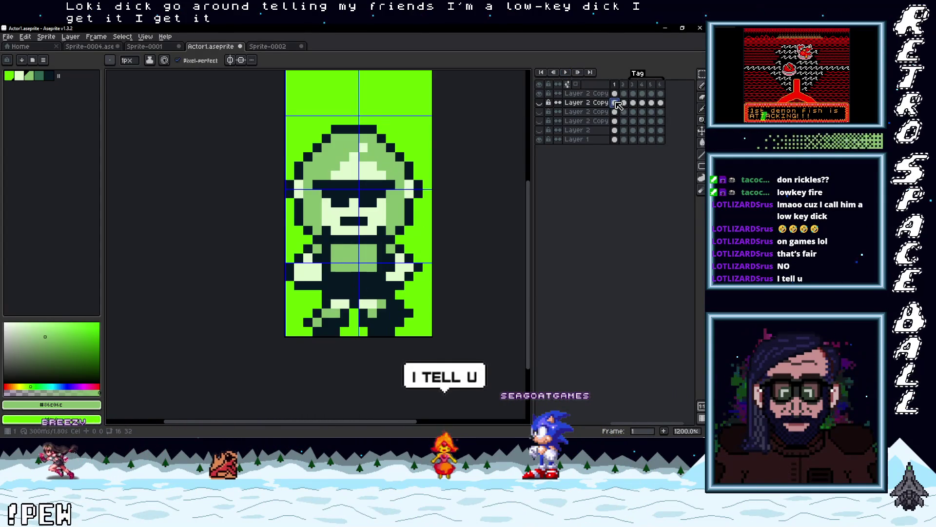
left_click(539, 102)
left_click(566, 72)
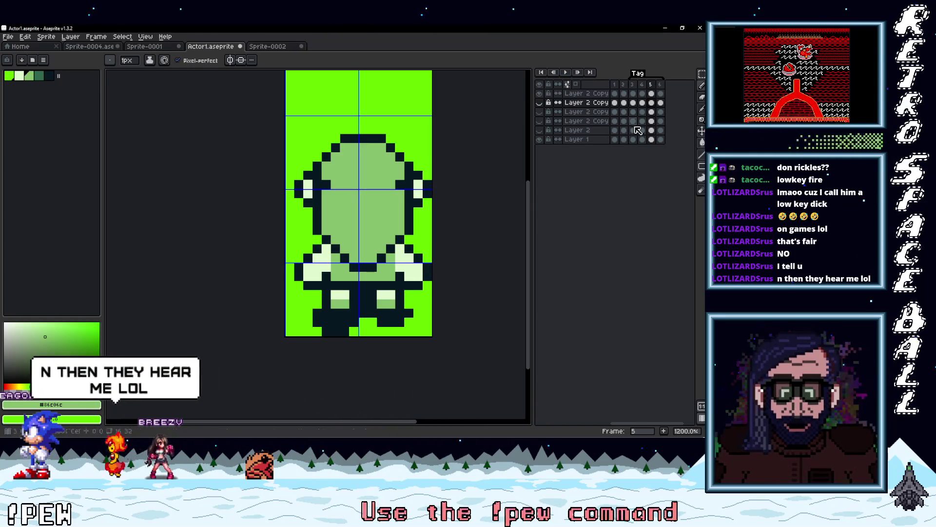
left_click(614, 93)
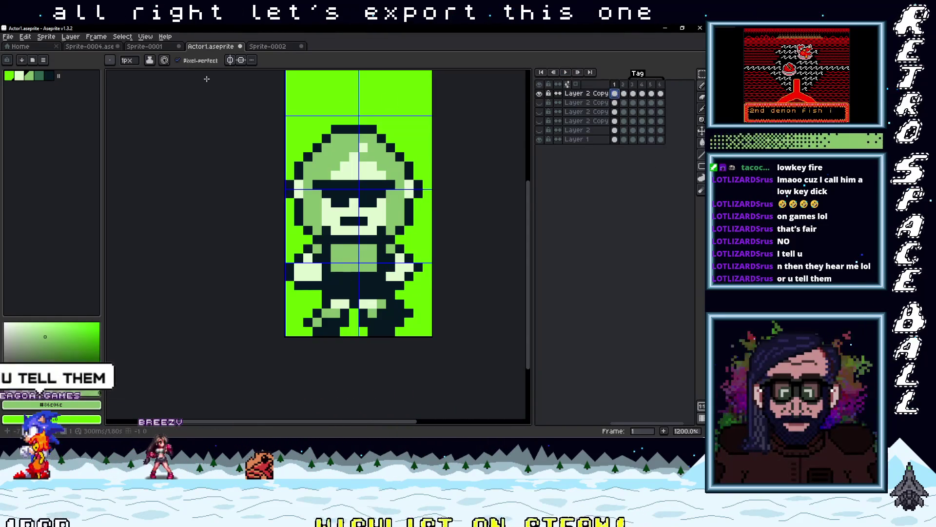
Step: Export the frames as a sprite sheet named Actor5.png in the Actors folder
left_click(10, 38)
mouse_move(32, 115)
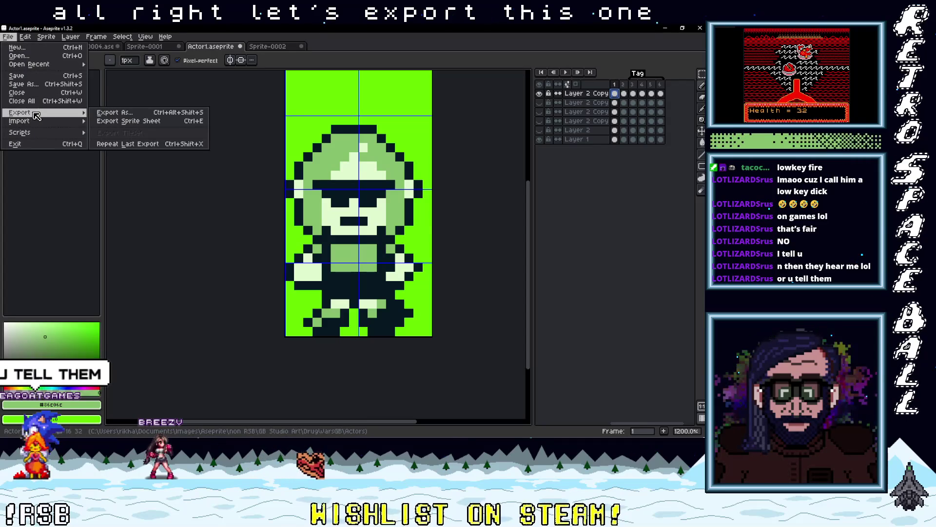
left_click(113, 121)
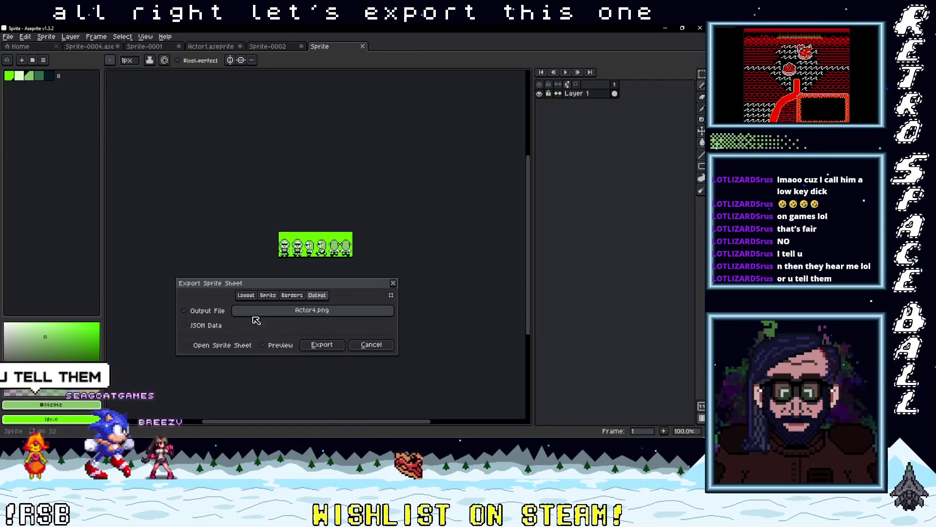
left_click(272, 313)
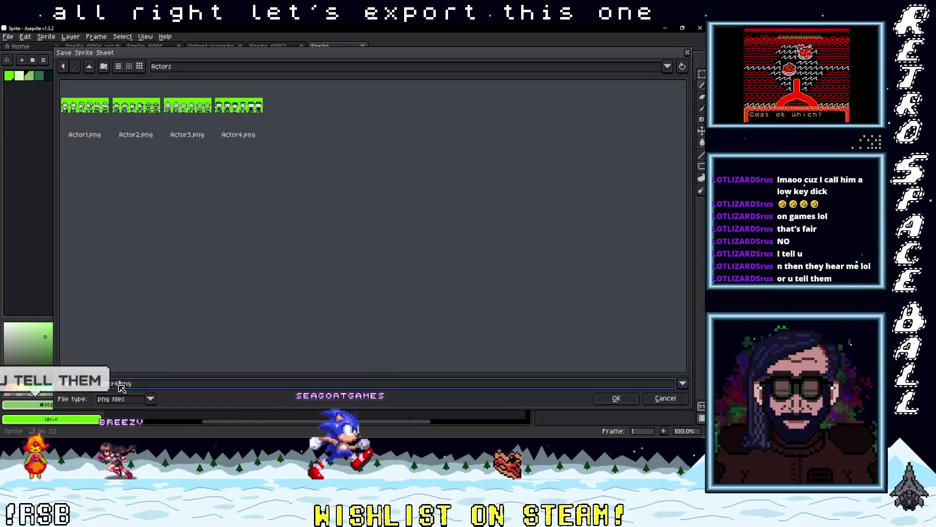
key("Left")
key("Left")
key("Left")
key("BackSpace")
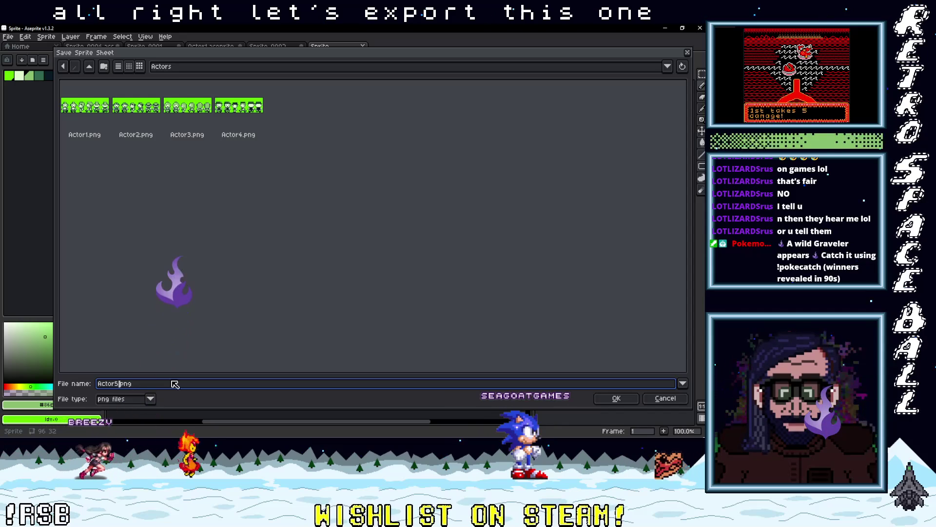
left_click(617, 398)
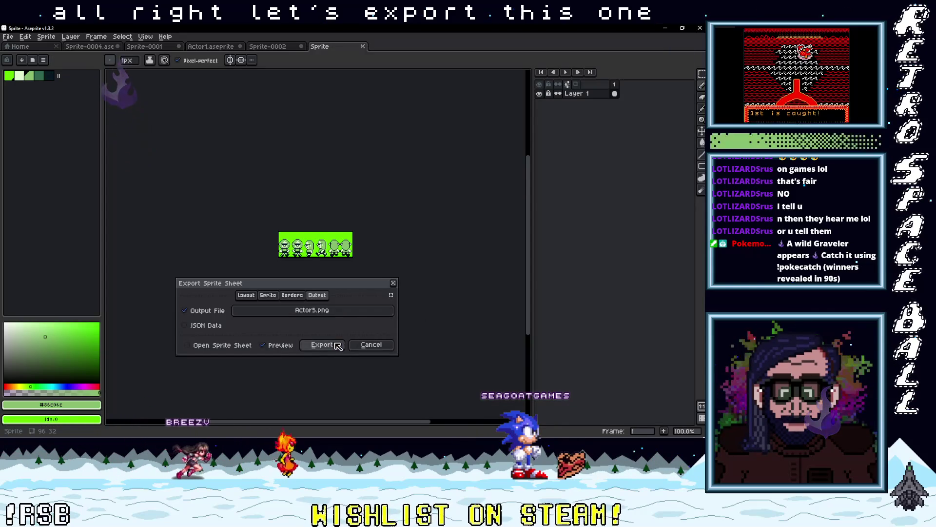
left_click(334, 342)
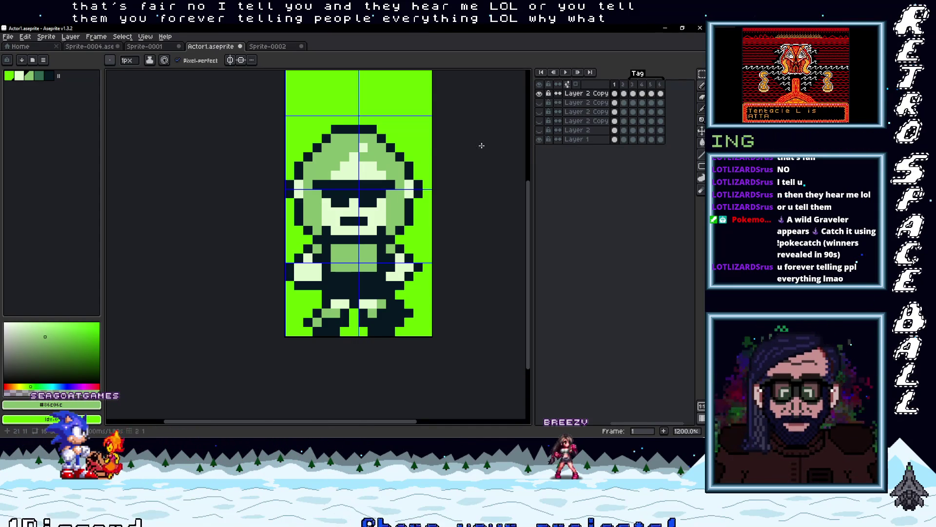
left_click_drag(464, 175, 437, 217)
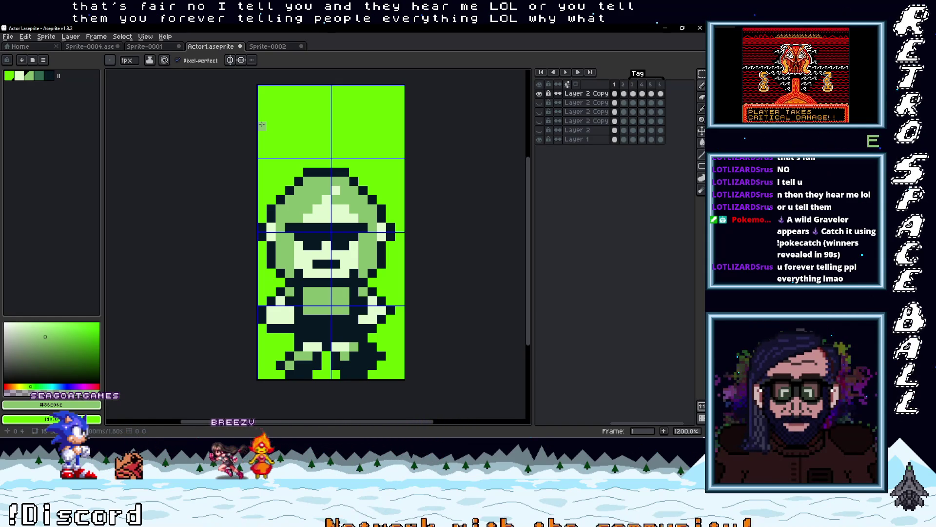
key("Num_Lock")
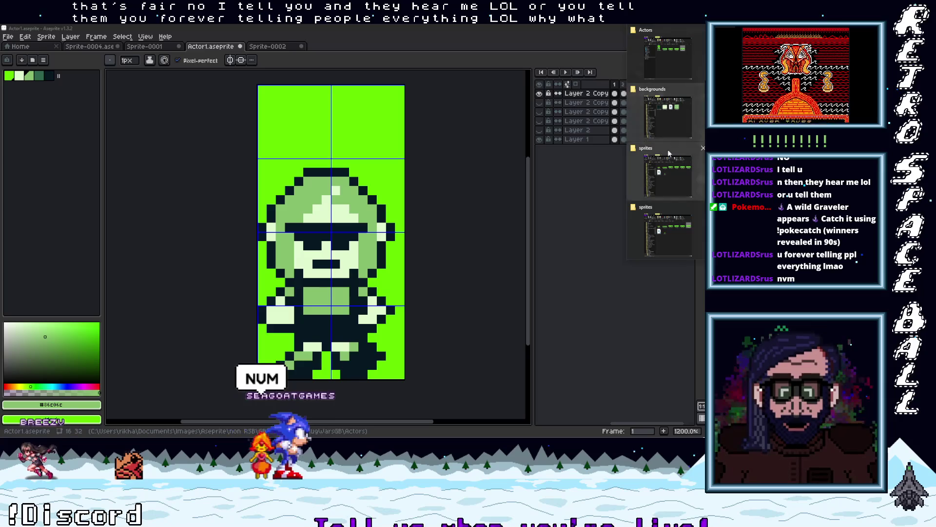
Step: Check Actor5.png in the Actors folder, then switch to the DopeWarsGB assets\sprites window
left_click(669, 30)
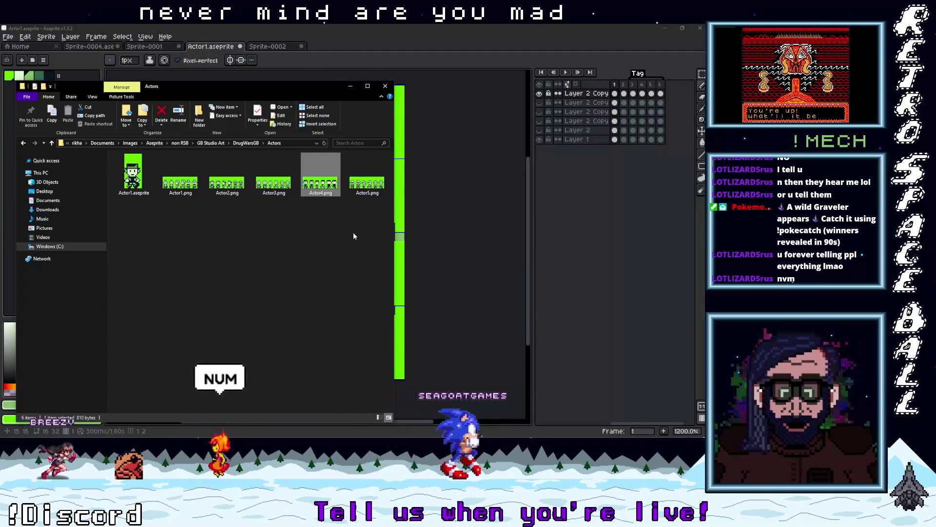
right_click(370, 185)
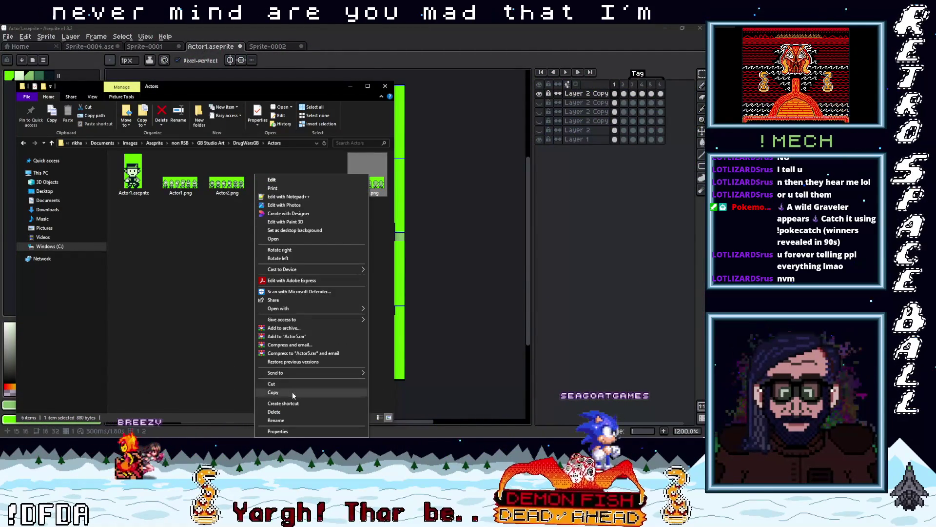
left_click(292, 392)
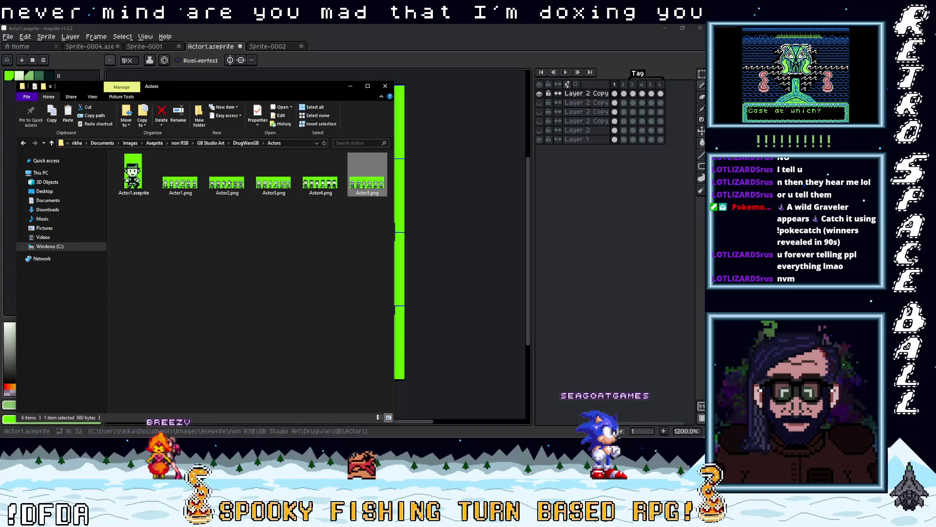
mouse_move(705, 146)
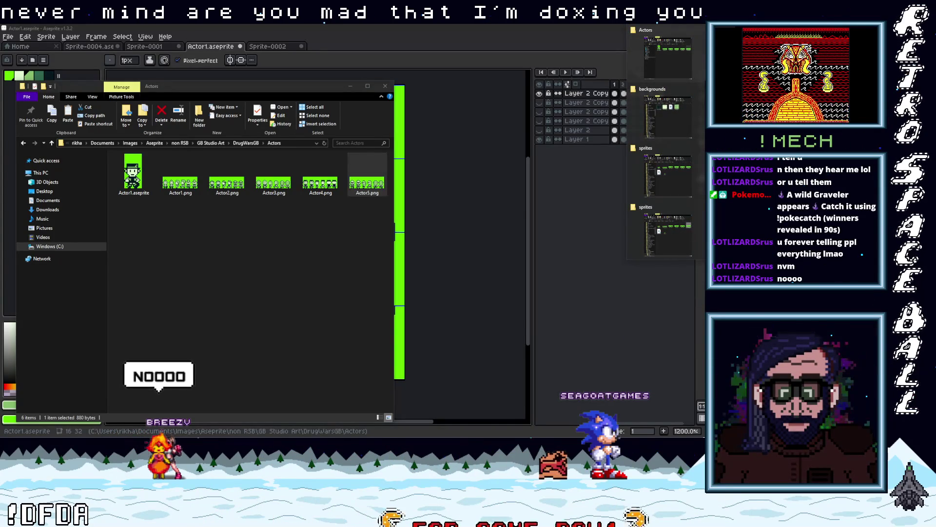
right_click(366, 172)
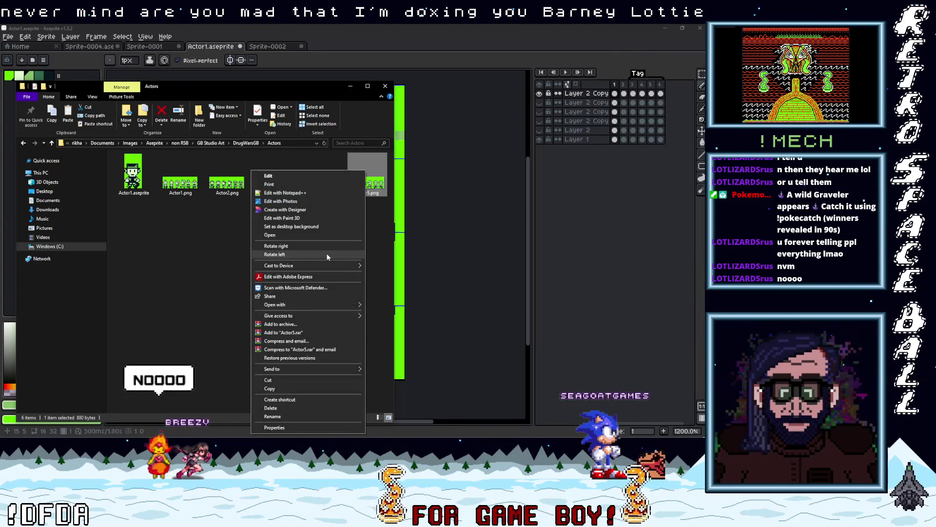
key("Escape")
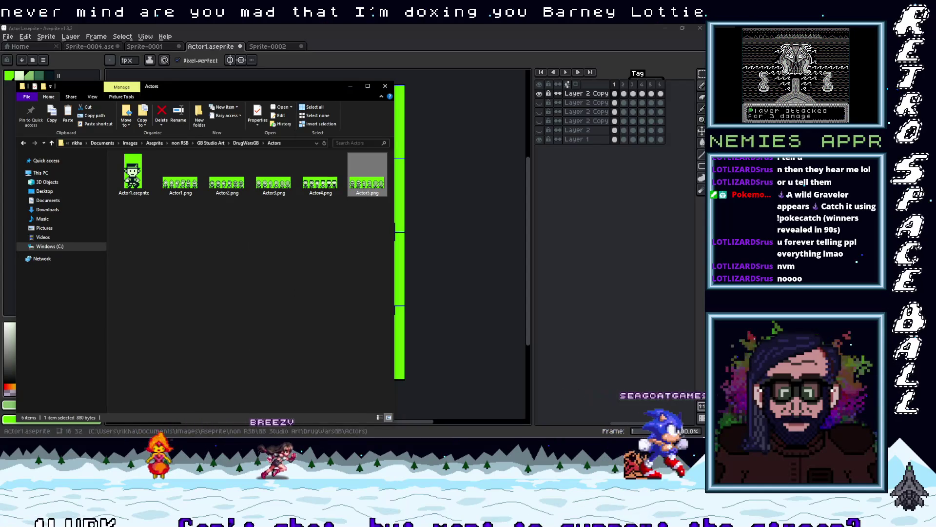
key("alt+Tab")
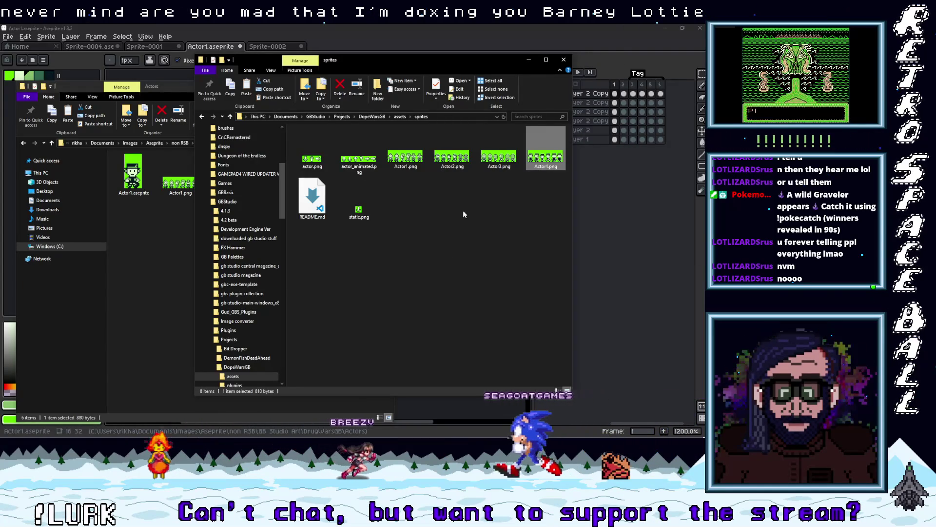
Step: Paste Actor5.png into the sprites folder and find the result is a broken shortcut
right_click(455, 215)
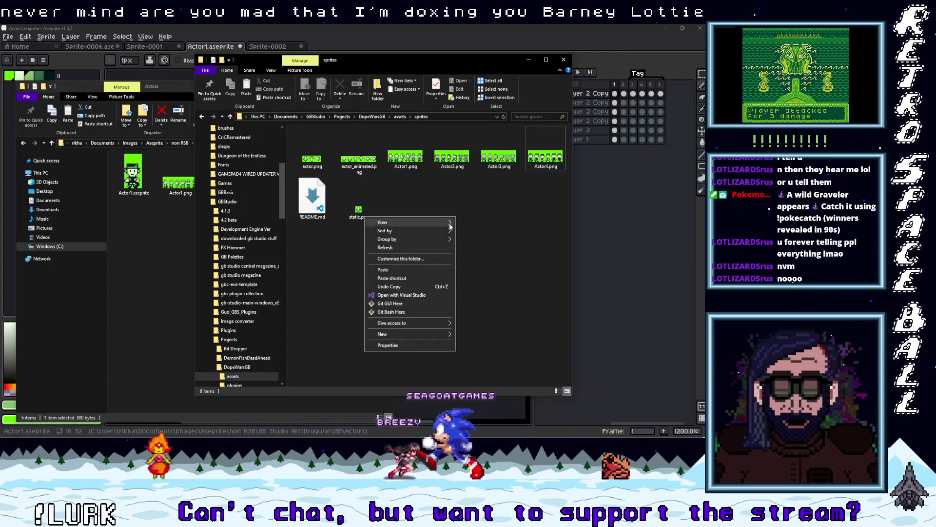
left_click(419, 278)
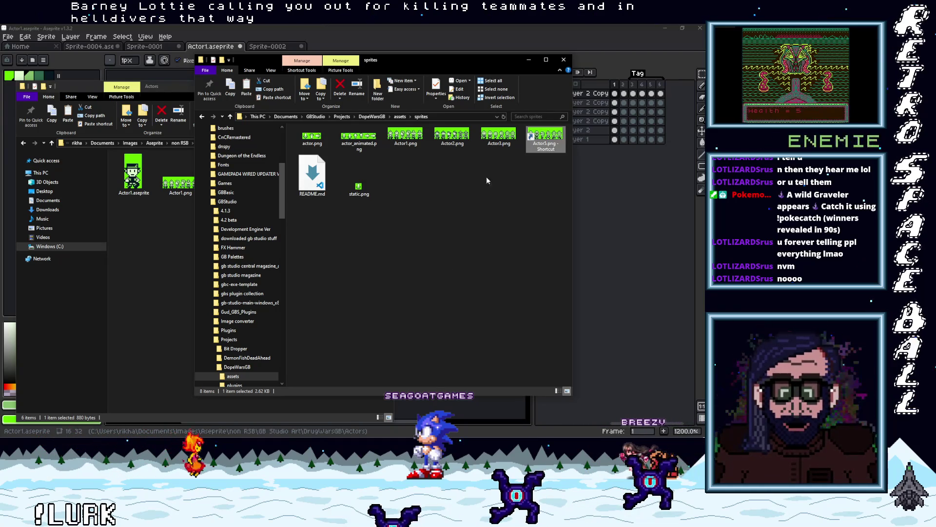
key("Return")
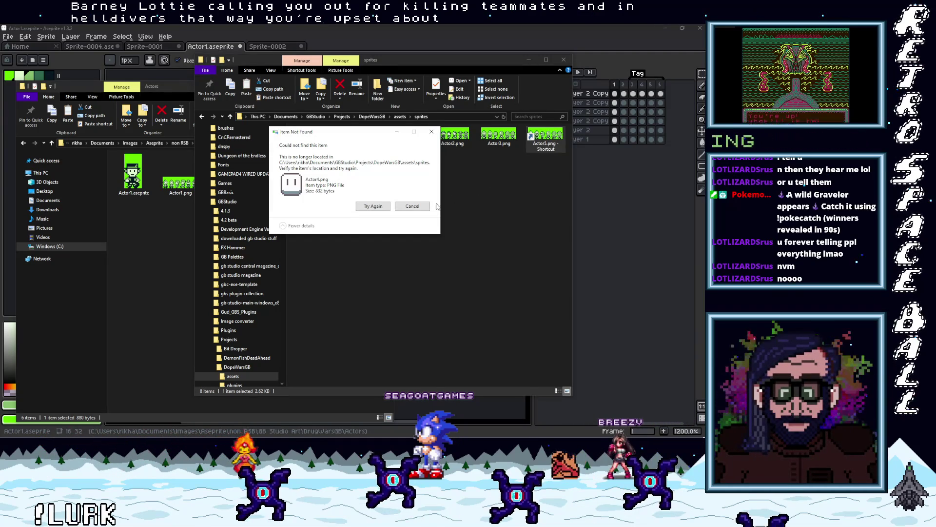
key("Escape")
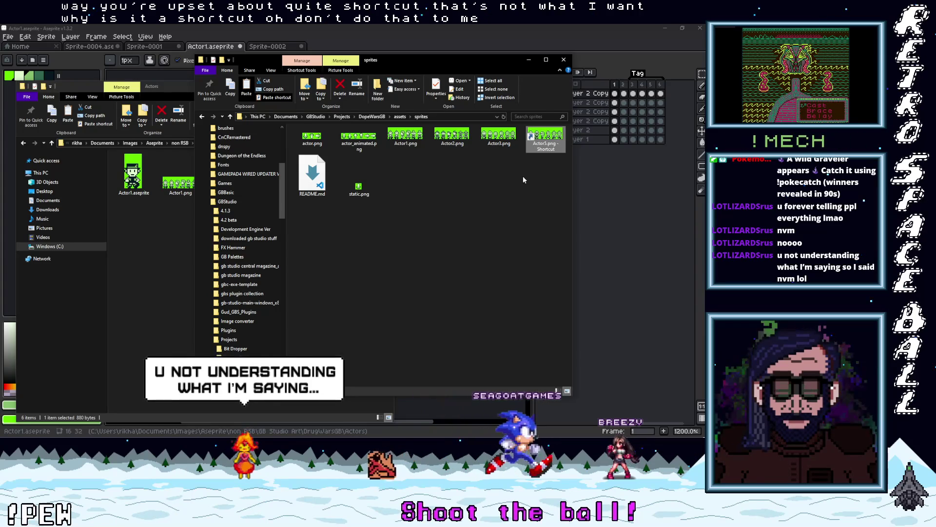
left_click(523, 179)
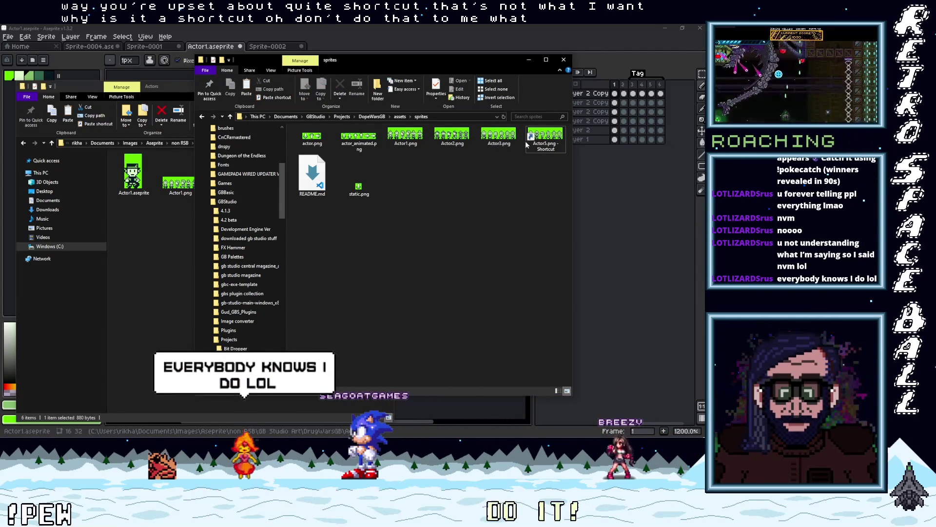
Step: Copy Actor4.png from the Actors folder and paste it into the sprites folder
left_click(176, 245)
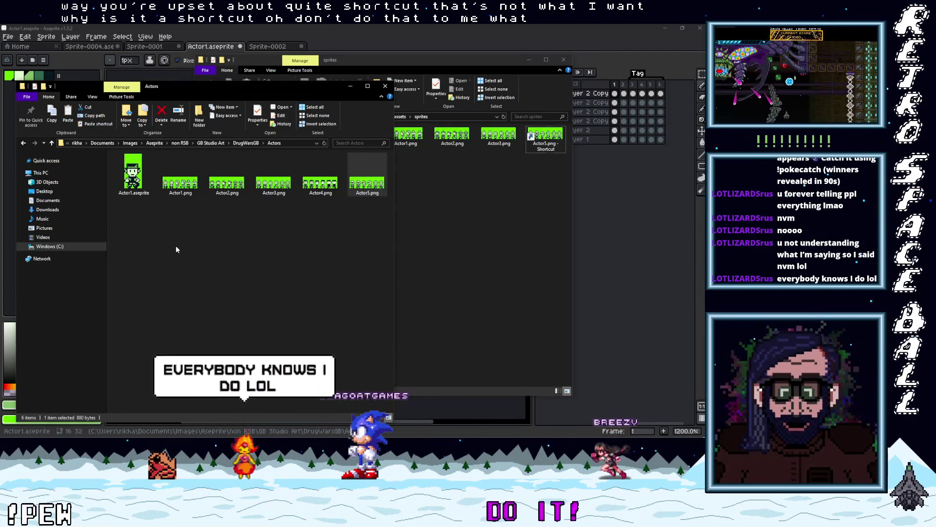
right_click(320, 187)
left_click(235, 393)
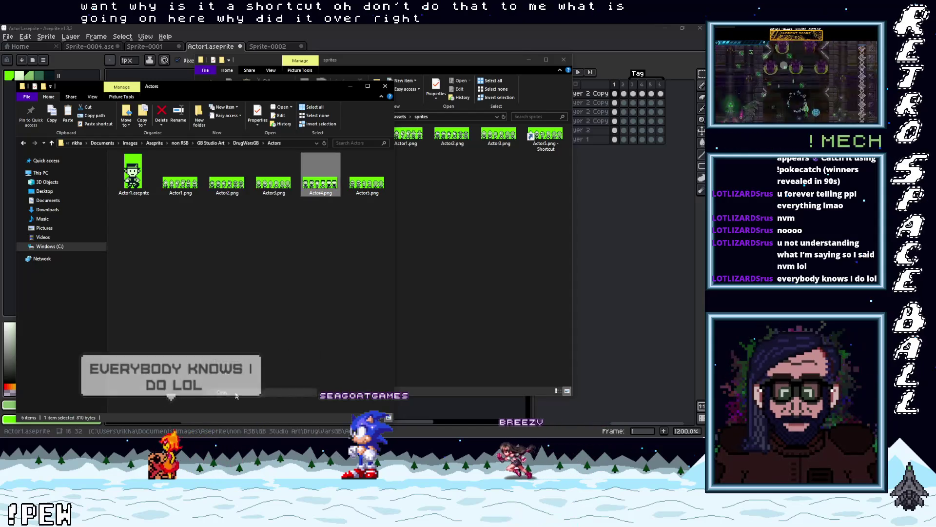
right_click(474, 221)
left_click(431, 263)
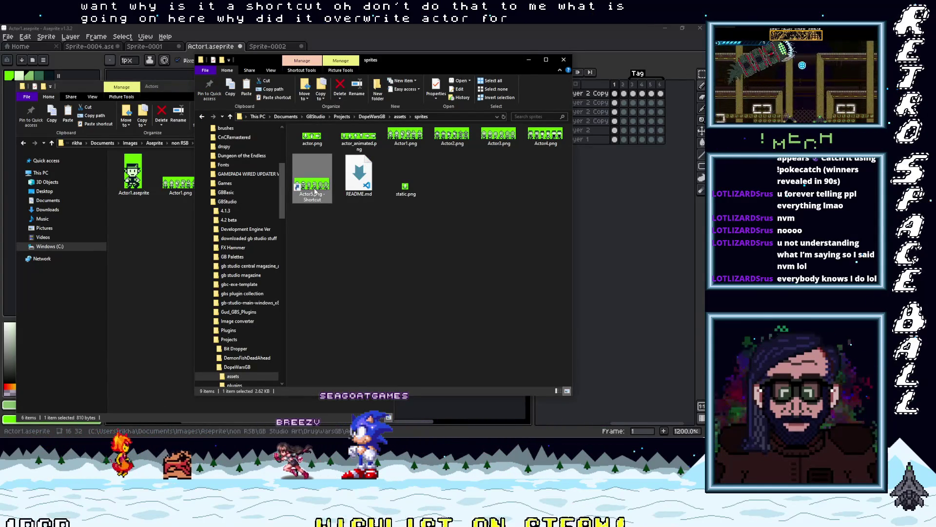
Step: Delete the broken Actor5.png shortcut and paste a real copy of Actor5.png into sprites
key("Delete")
left_click(368, 184)
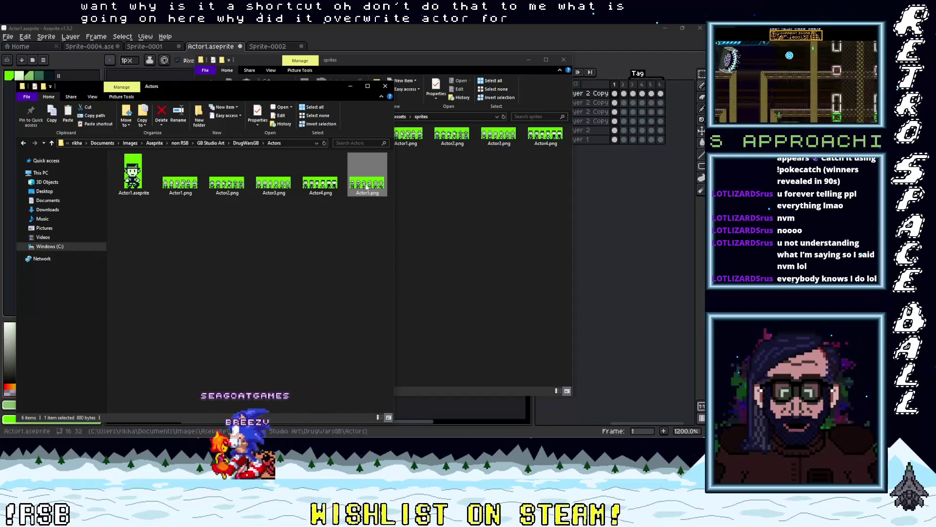
right_click(479, 195)
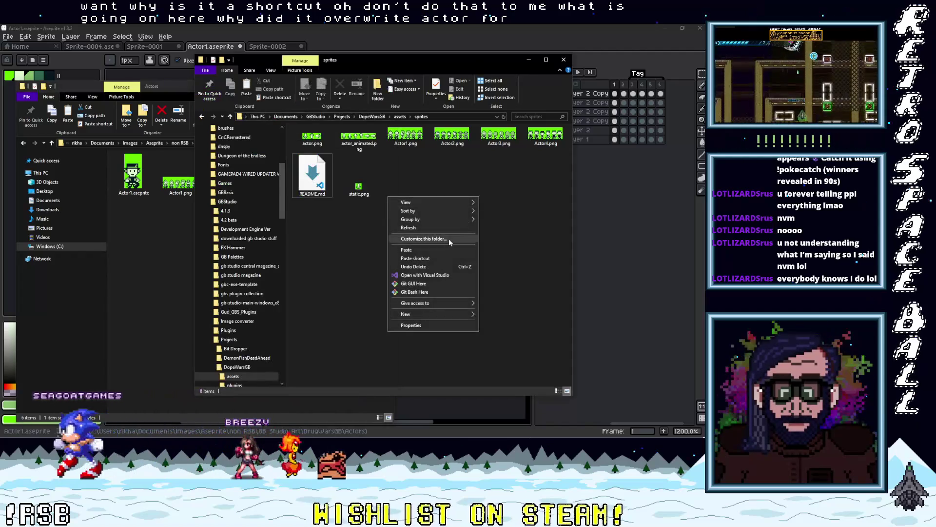
left_click(426, 249)
left_click(427, 253)
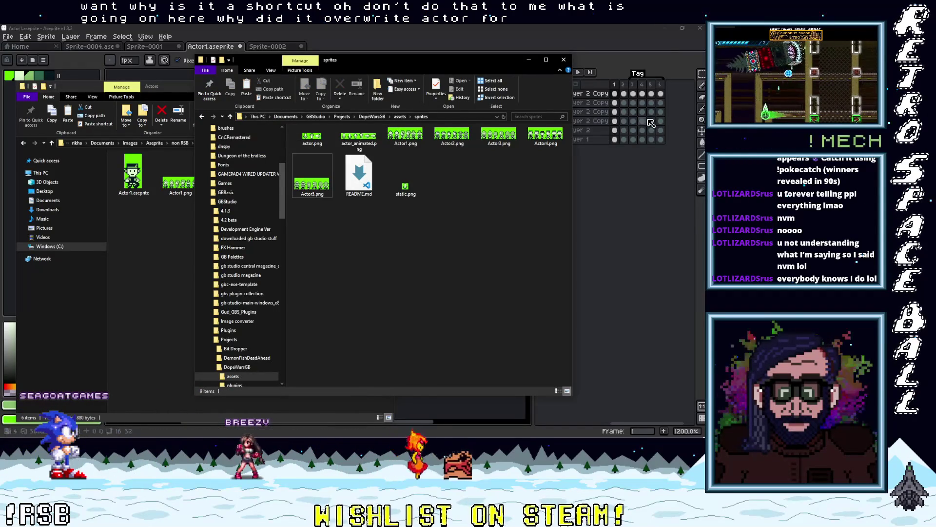
key("alt+Tab")
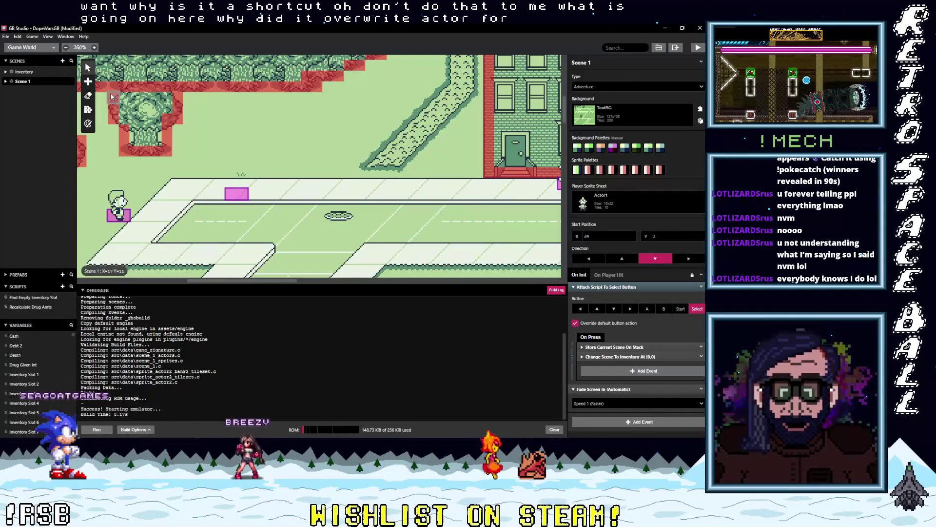
Step: Switch GB Studio's editor section to Sprites and select Actor4.png
left_click(44, 49)
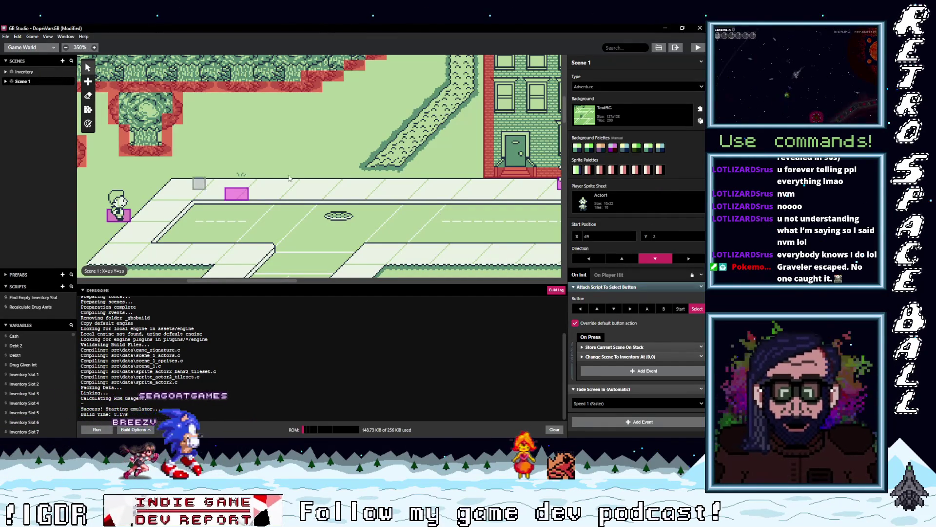
left_click(49, 50)
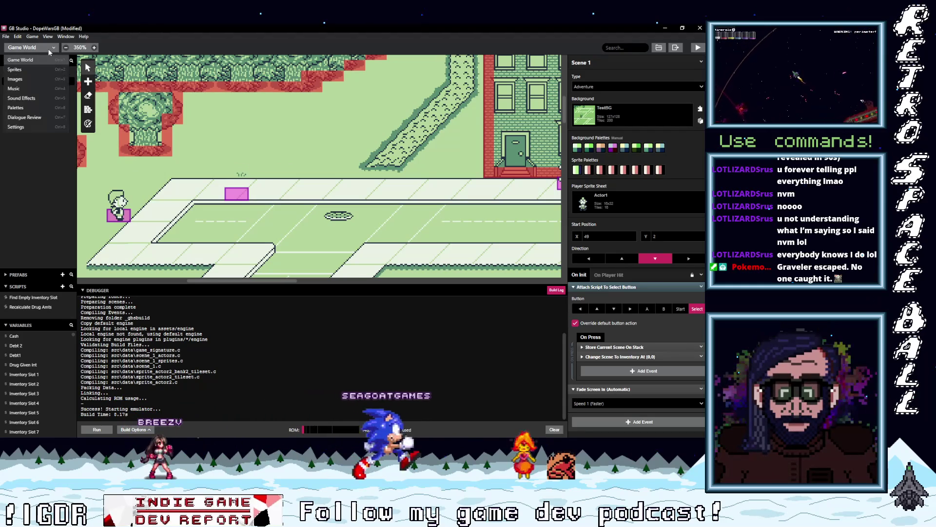
left_click(17, 72)
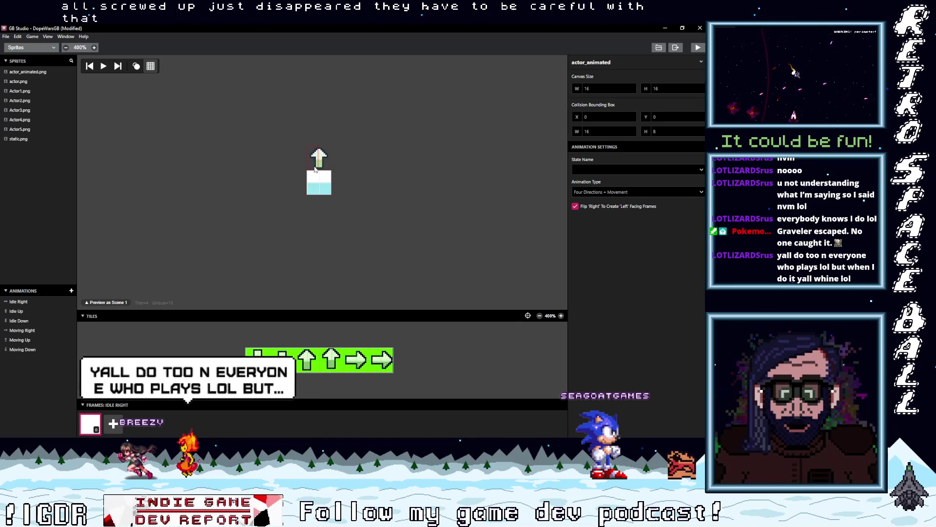
left_click(23, 119)
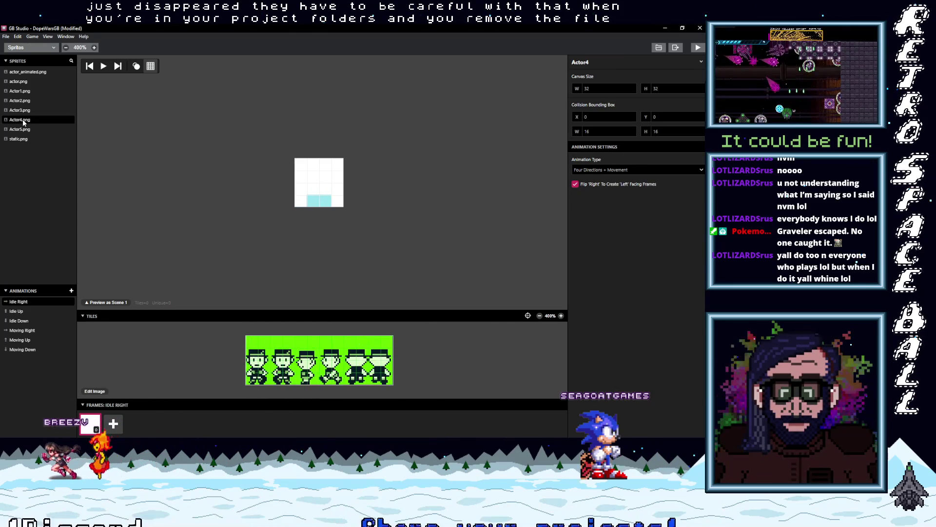
left_click(25, 89)
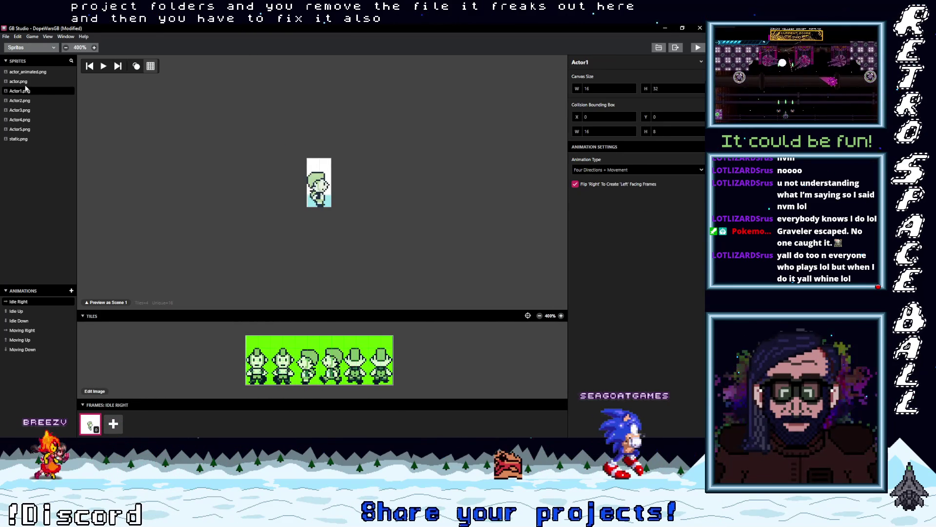
left_click(26, 72)
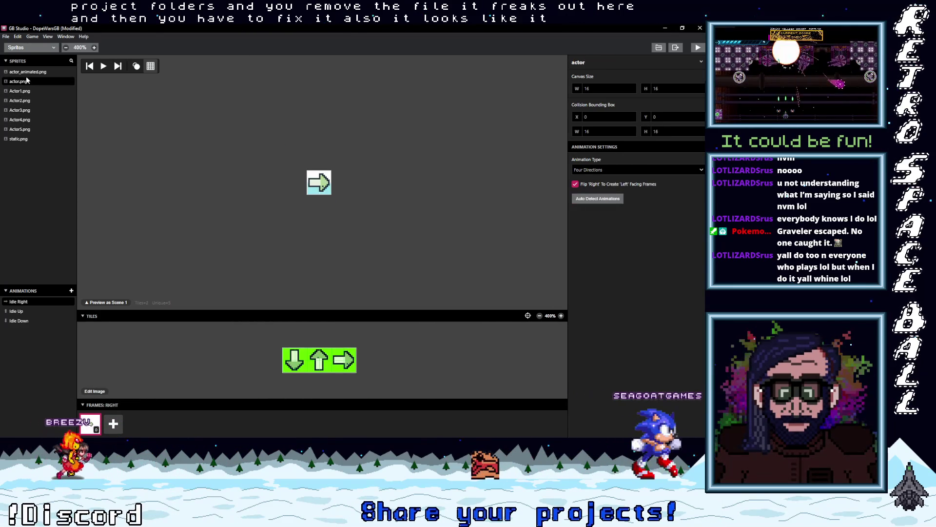
left_click(23, 128)
left_click(22, 119)
left_click(22, 110)
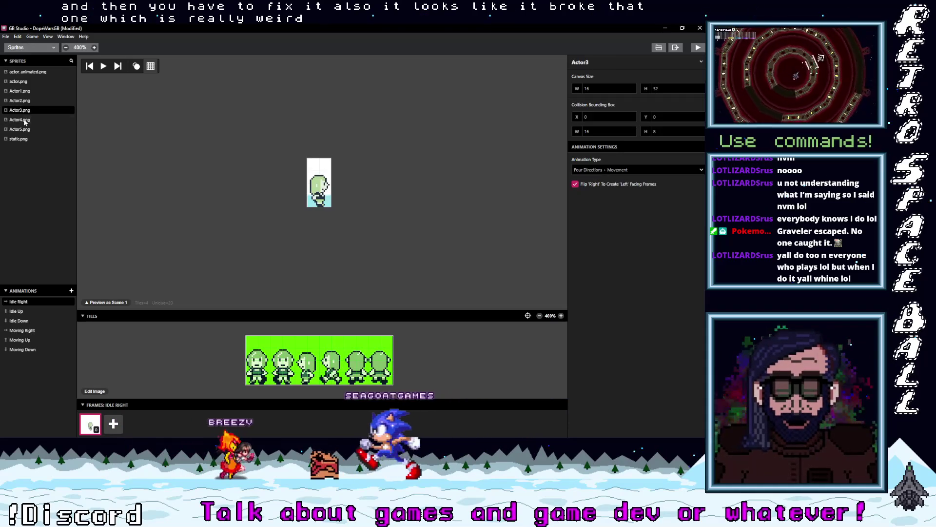
left_click(25, 121)
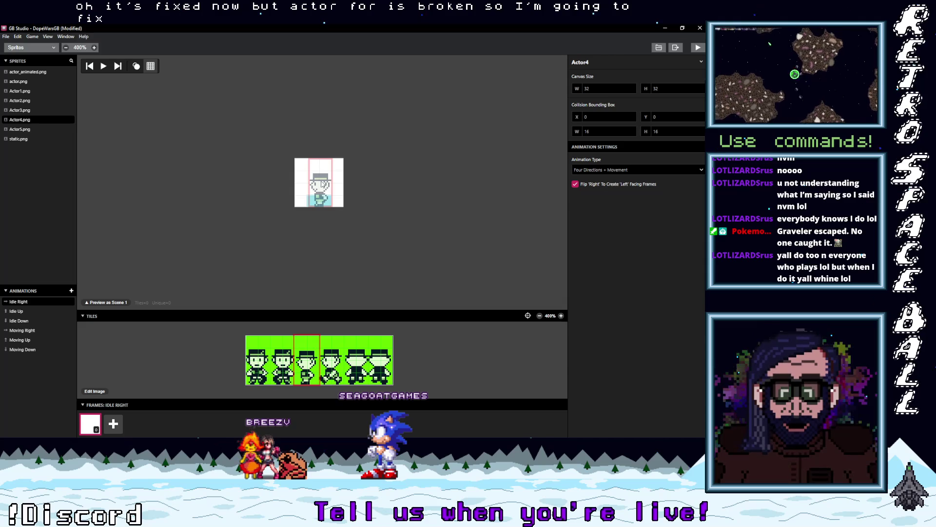
left_click(321, 184)
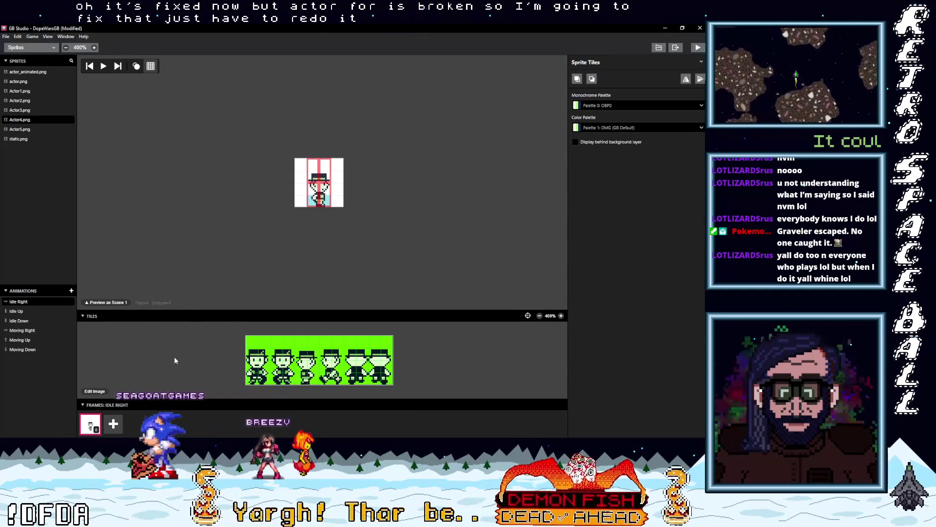
left_click(33, 302)
Step: Set Actor4's canvas width to 16 and collision box height to 8
double_click(599, 89)
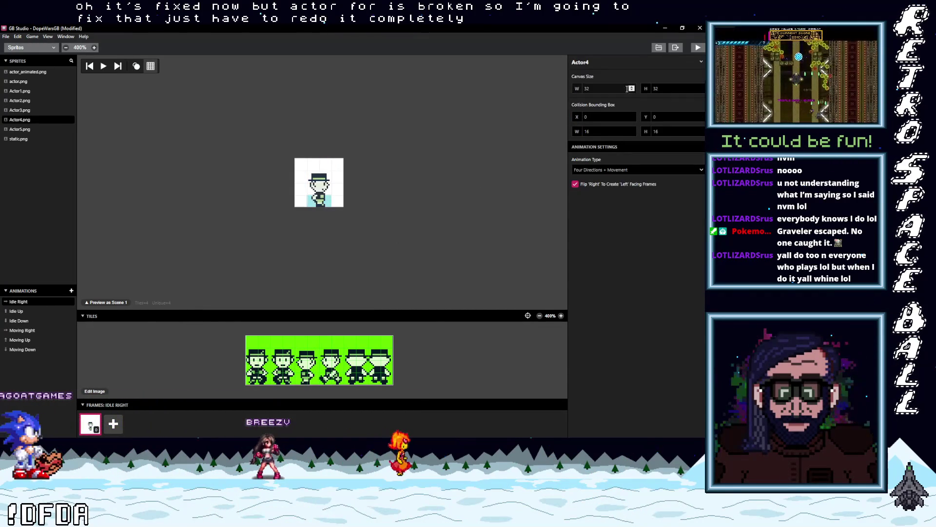
type("16")
double_click(649, 132)
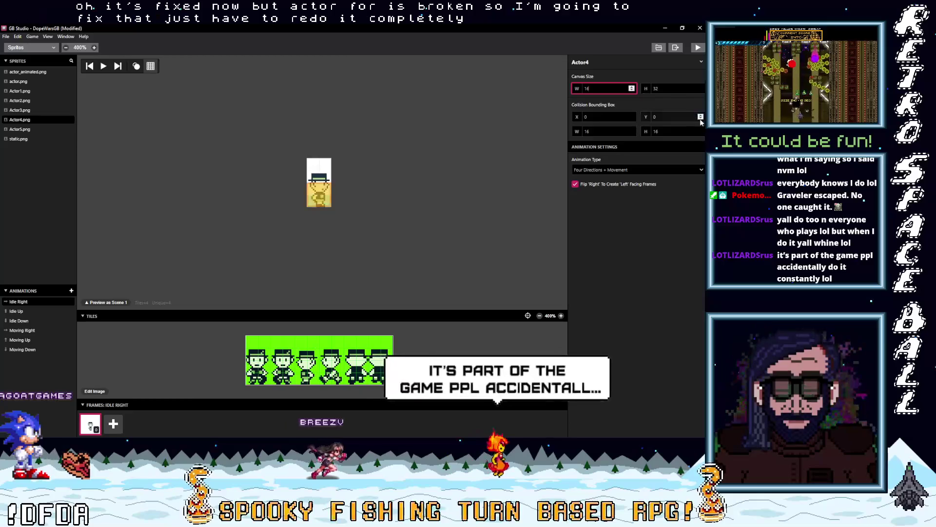
type("8")
Step: Place the back-facing tile in Idle Up and the front-facing tile in Idle Down
left_click(16, 311)
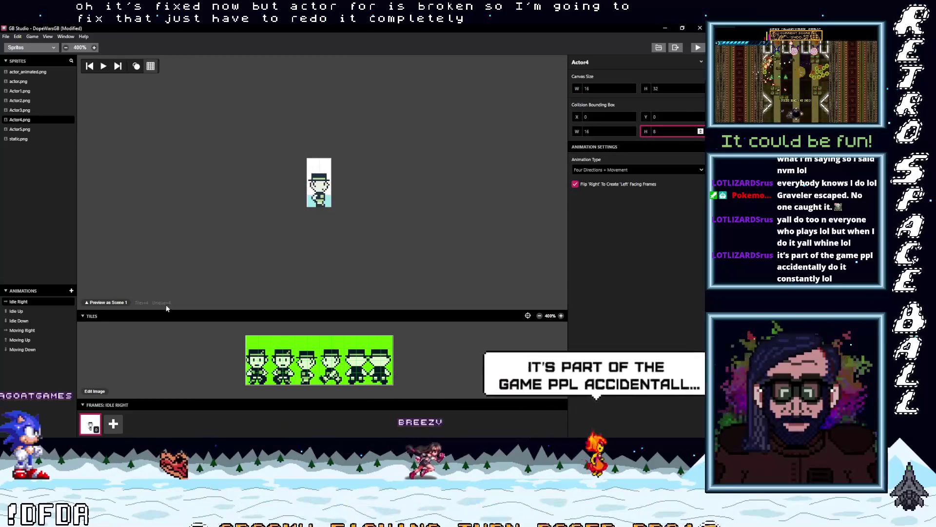
left_click(356, 359)
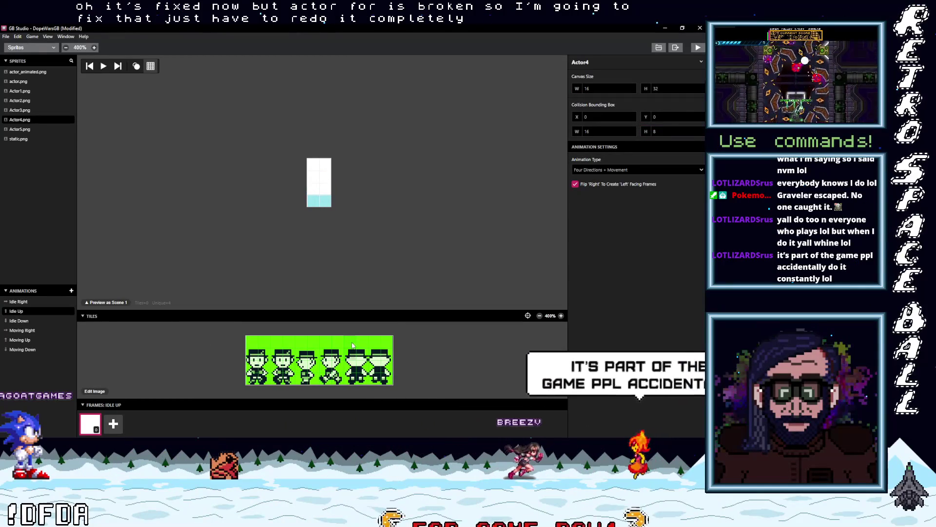
left_click(319, 184)
left_click(27, 320)
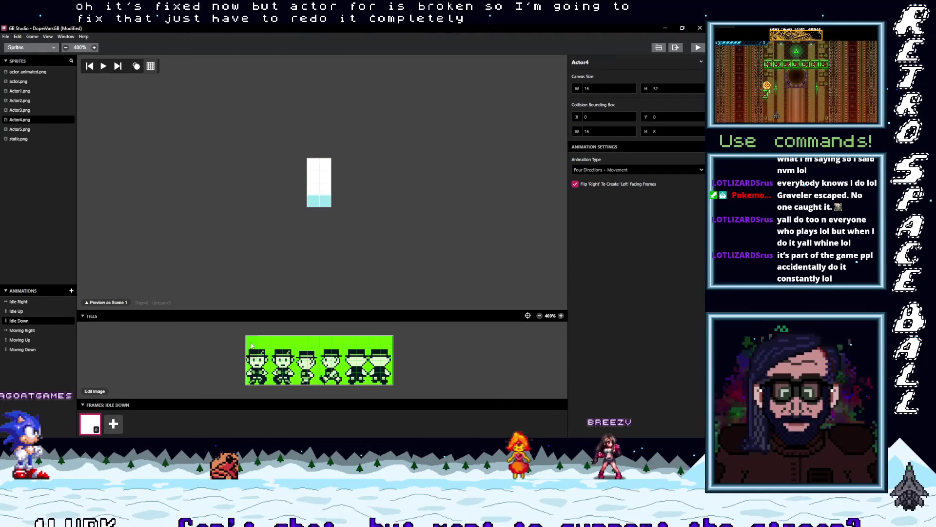
left_click(321, 185)
Step: Give Moving Right two walking frames from the tile sheet
left_click(20, 330)
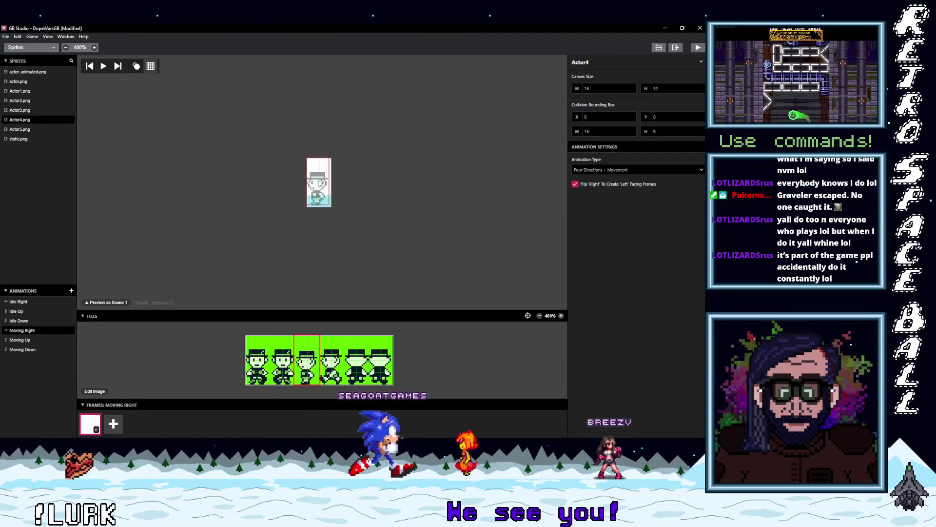
left_click(321, 188)
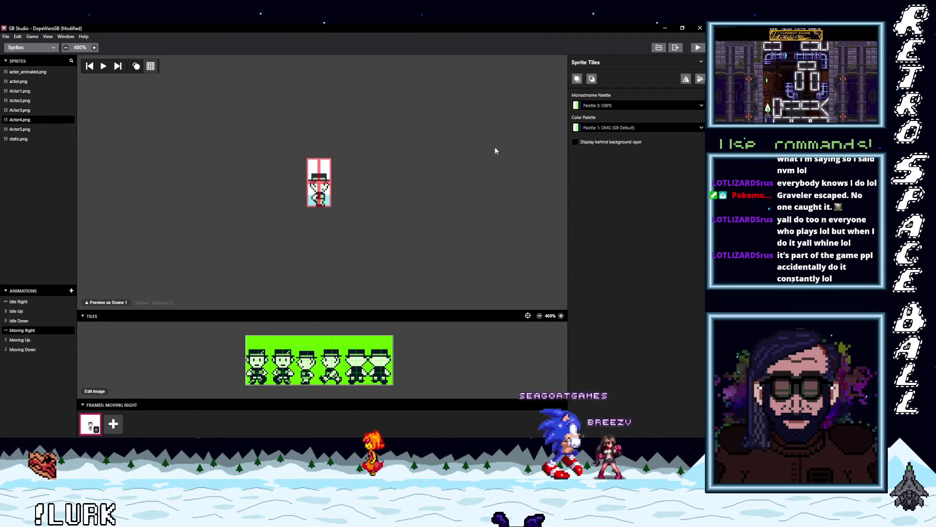
left_click(113, 425)
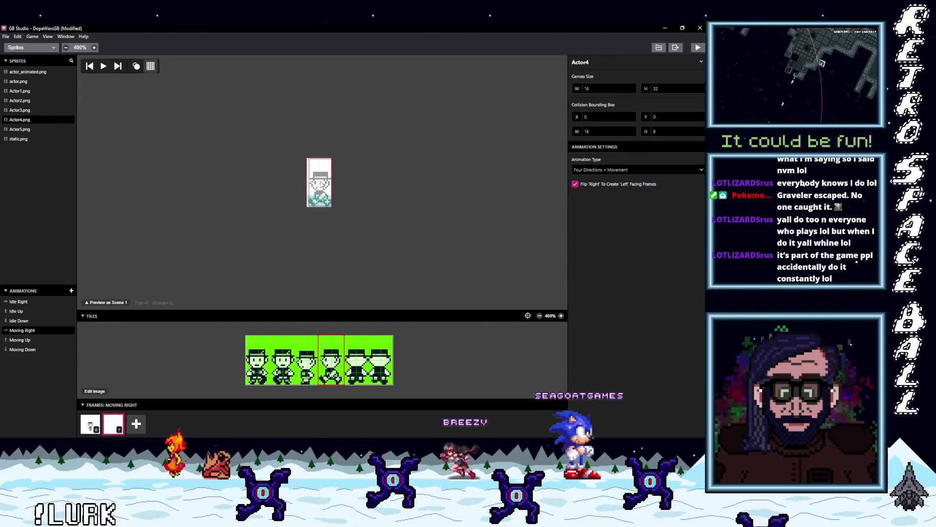
left_click(321, 184)
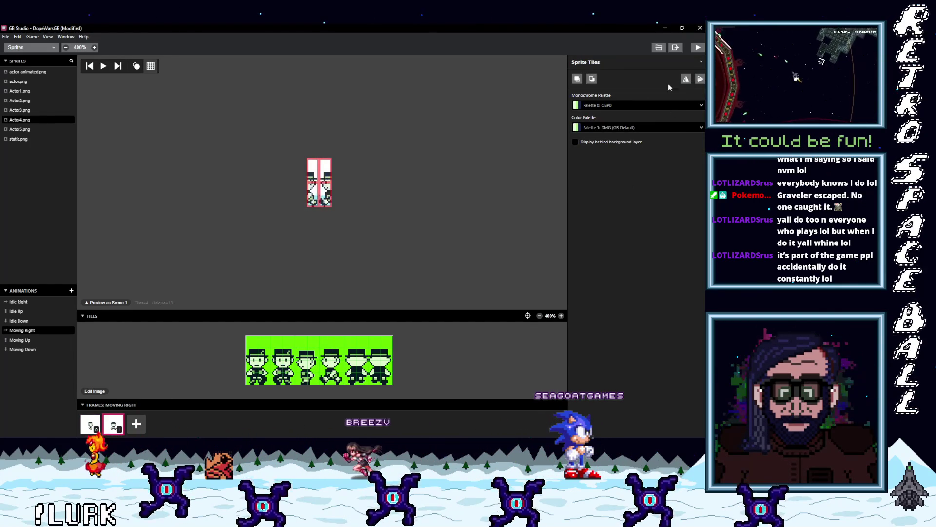
Step: Give Moving Up two frames using the back-facing tiles
left_click(29, 340)
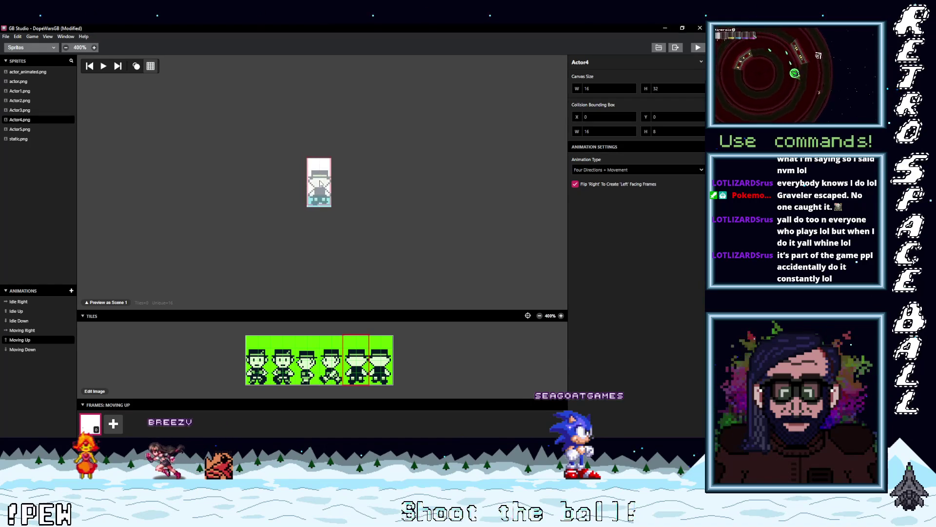
left_click(113, 423)
left_click(382, 345)
left_click(321, 181)
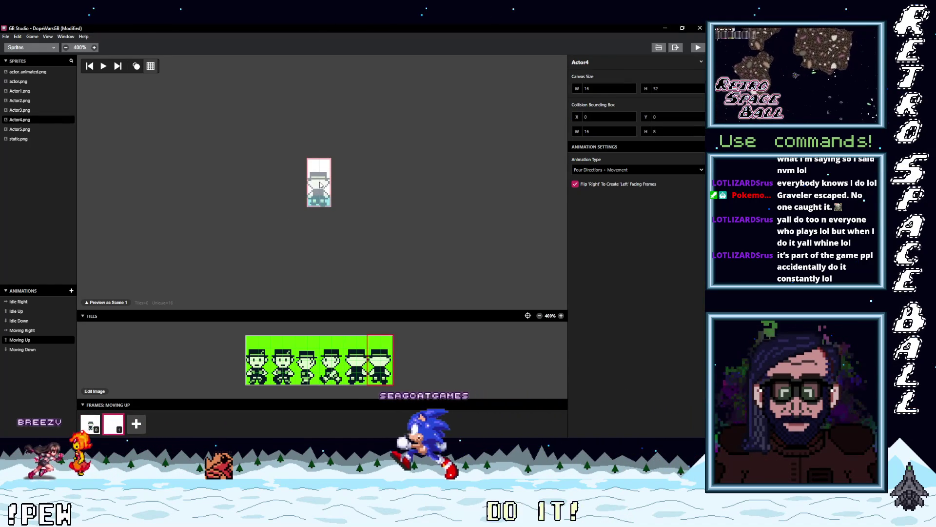
left_click(319, 184)
Step: Give Moving Down two frames using the front-facing walking tiles
left_click(29, 332)
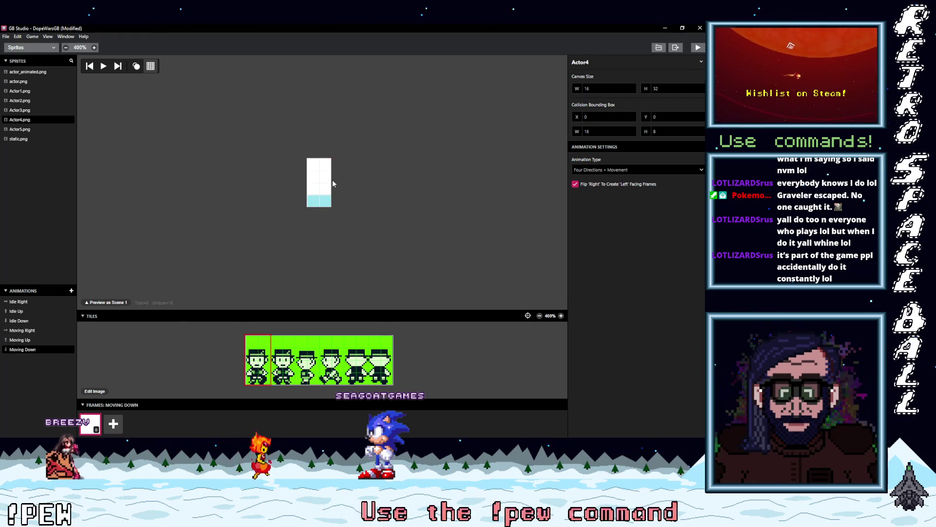
left_click(321, 184)
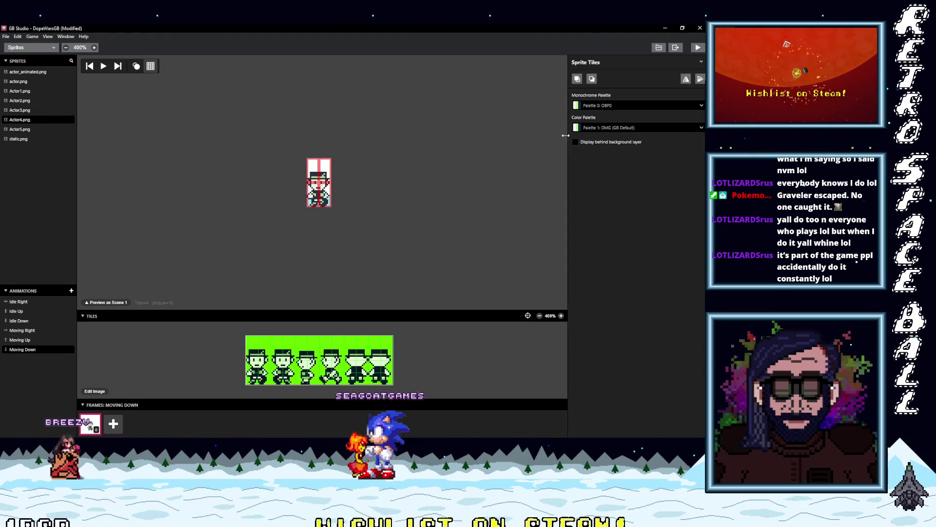
left_click(113, 424)
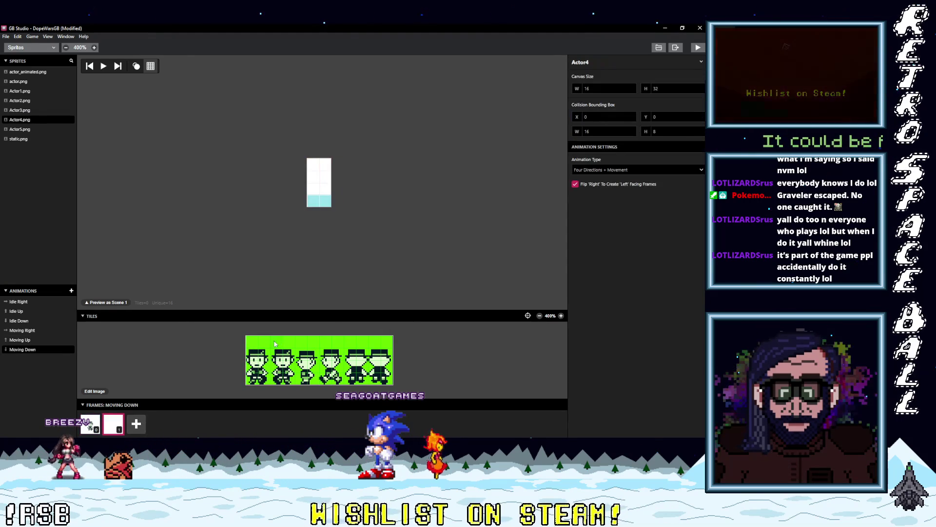
left_click(318, 183)
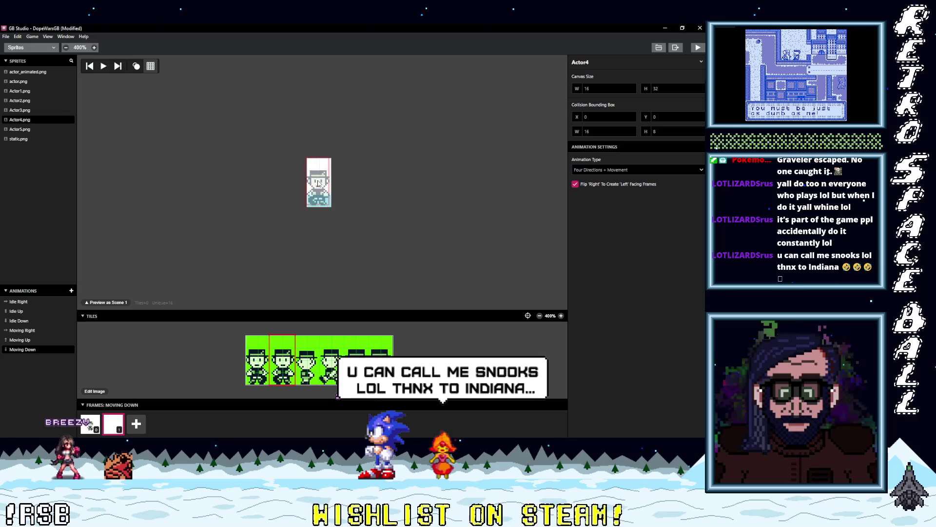
left_click(320, 184)
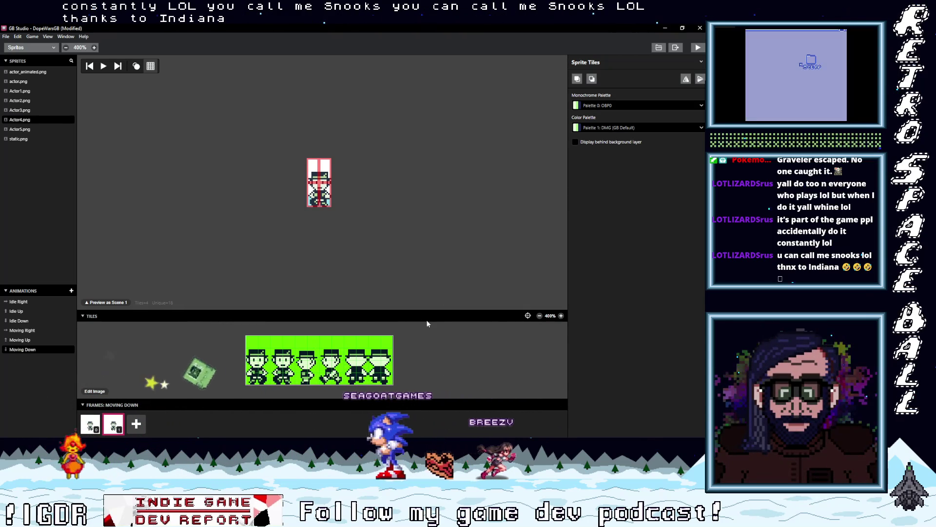
Step: Check Actor4's Moving Up, Moving Down and Idle Up frames, then select Actor5.png
left_click(31, 330)
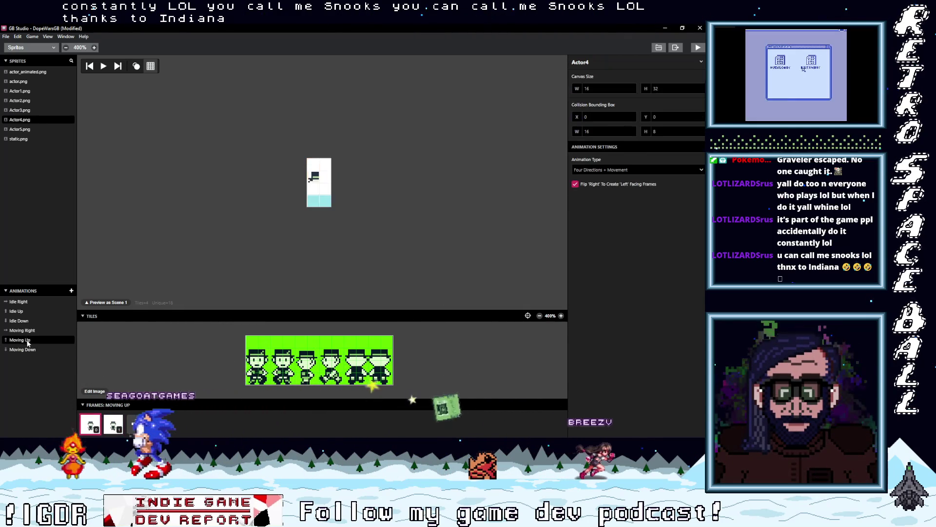
left_click(31, 340)
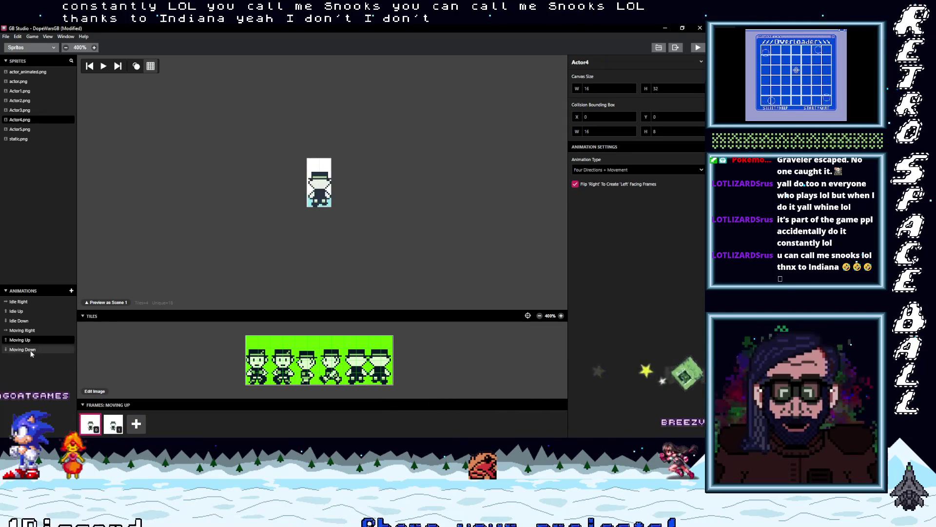
left_click(30, 350)
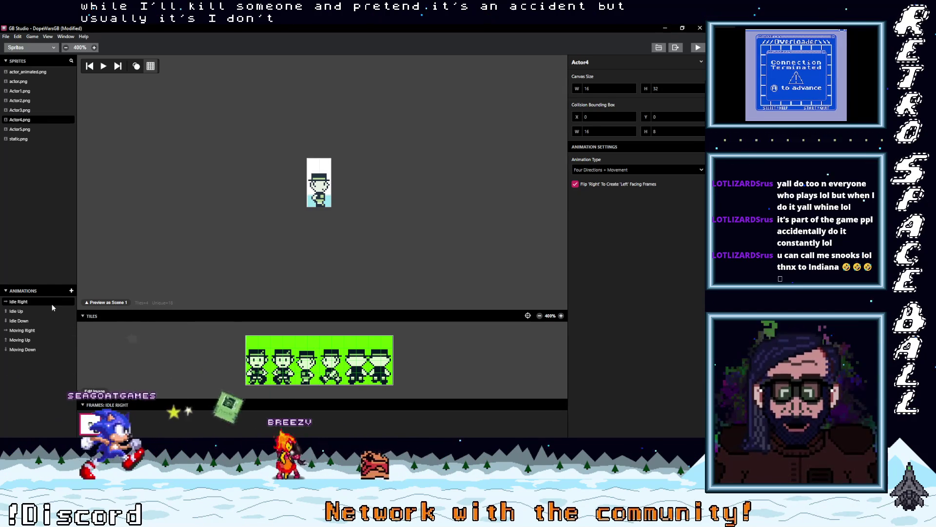
left_click(27, 310)
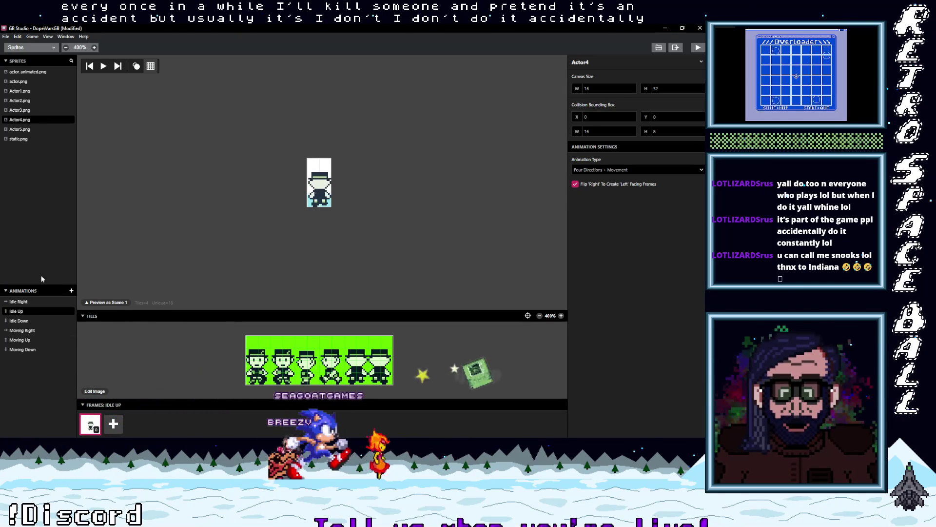
left_click(25, 132)
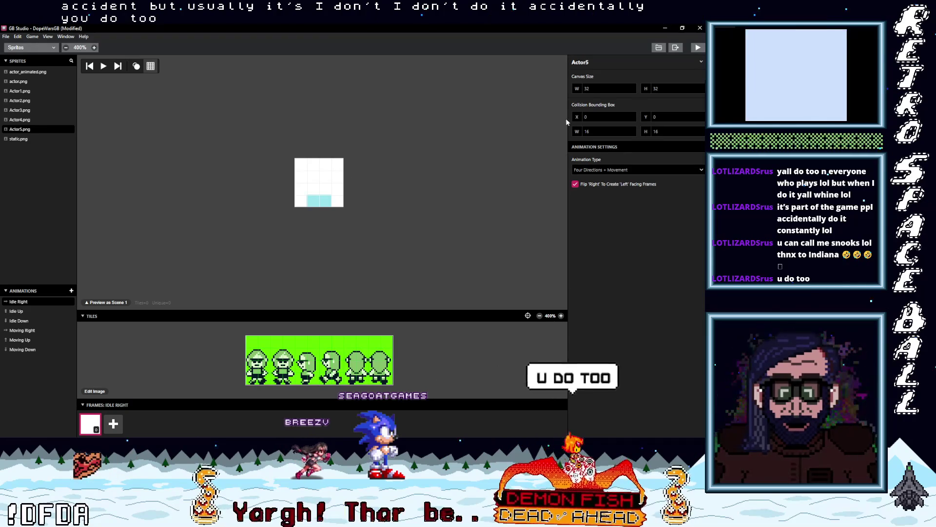
Step: Set Actor5's canvas width to 16 and collision box height to 8
left_click(632, 90)
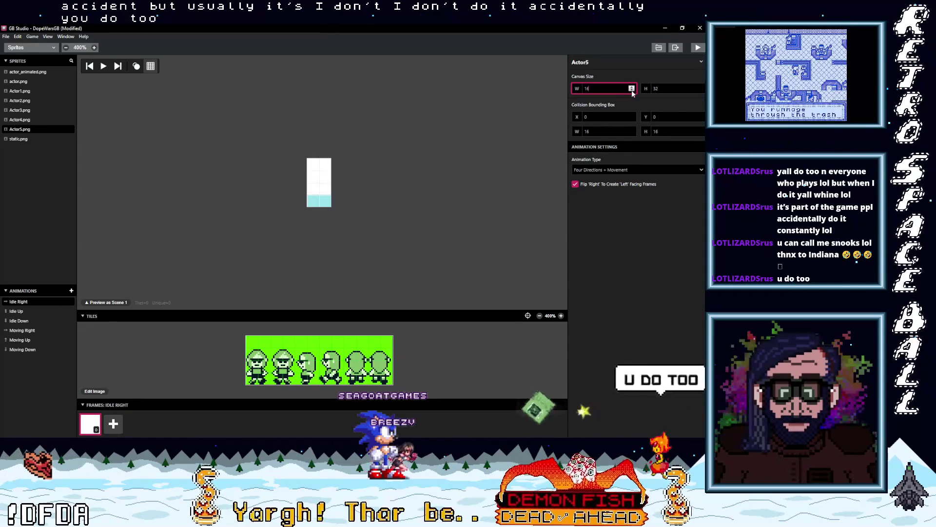
left_click(701, 132)
left_click(700, 133)
left_click(700, 133)
left_click(701, 132)
left_click(700, 132)
left_click(701, 133)
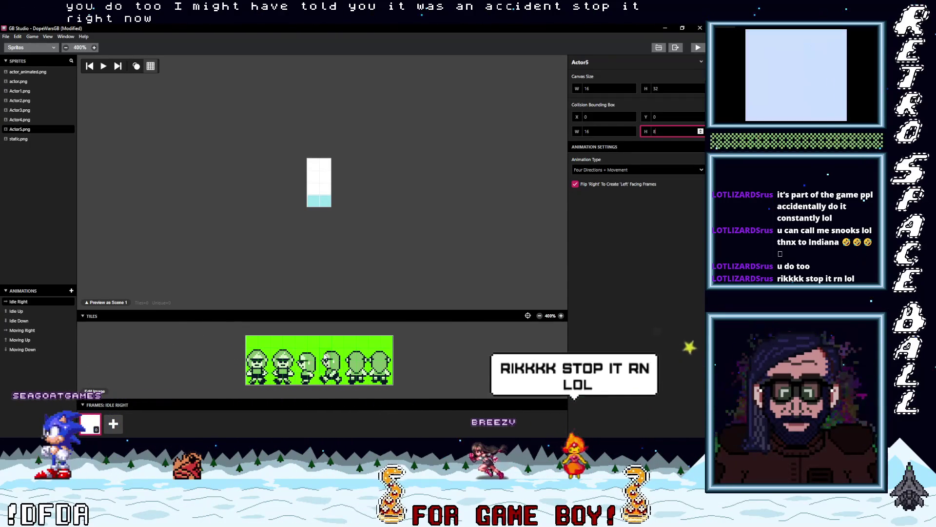
Step: Place the side, back and front-facing tiles in Idle Right, Idle Up and Idle Down
left_click(300, 345)
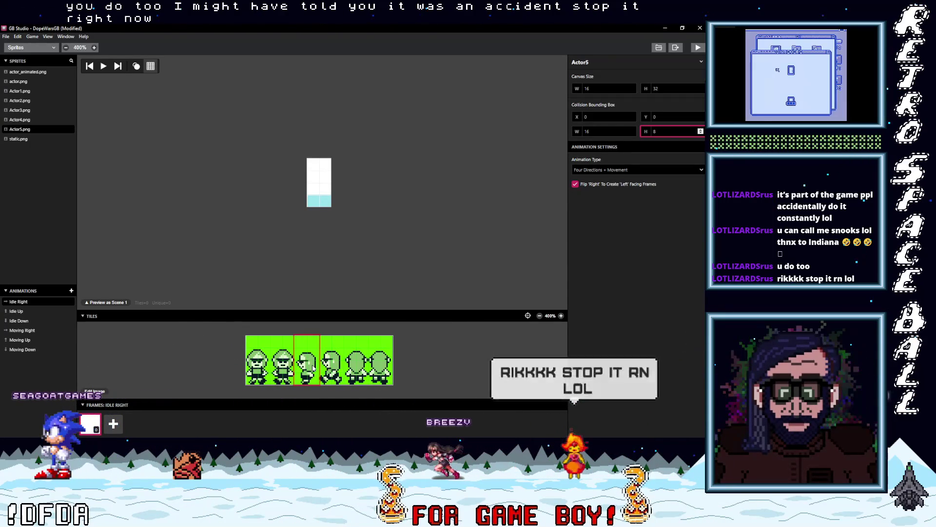
left_click(321, 183)
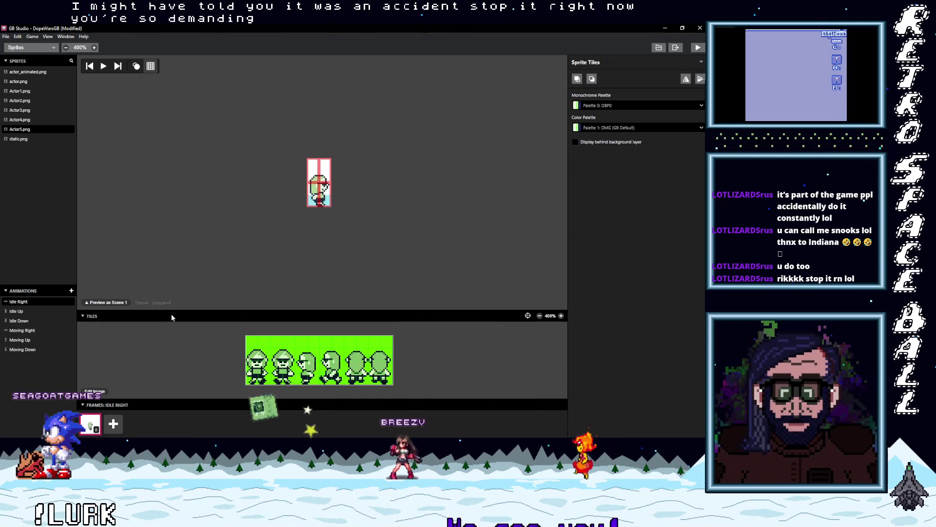
left_click(19, 310)
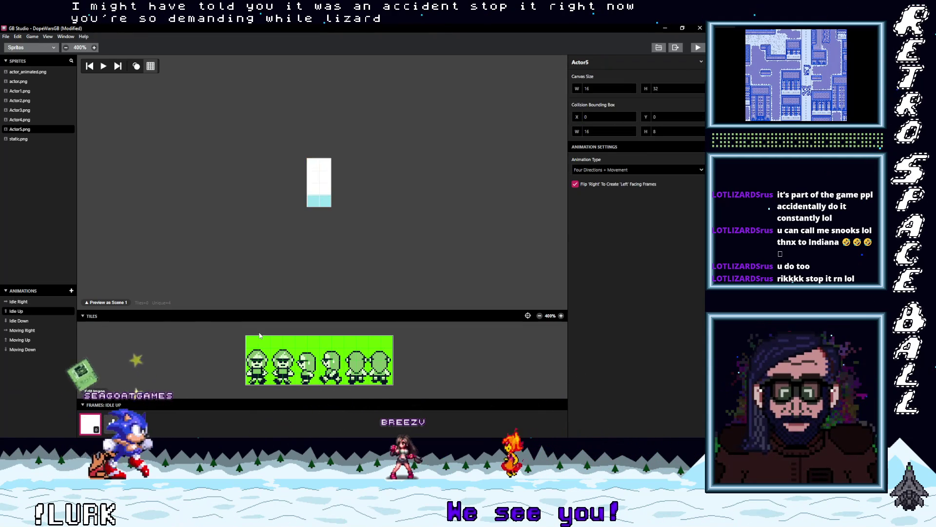
left_click(353, 357)
left_click(321, 183)
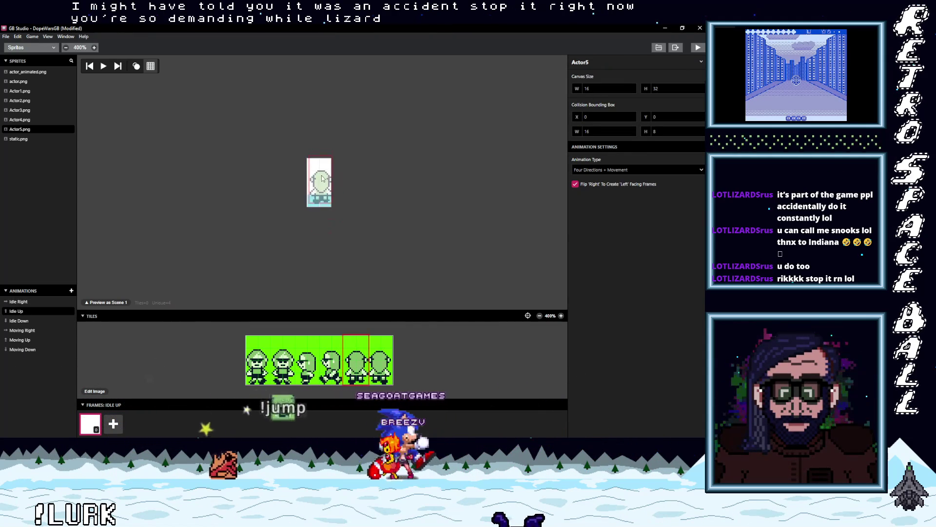
left_click(320, 184)
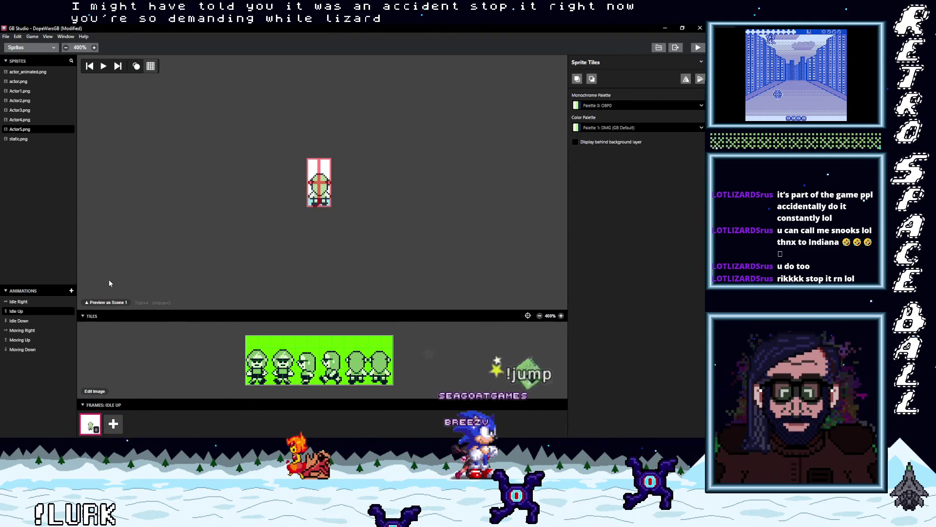
left_click(19, 321)
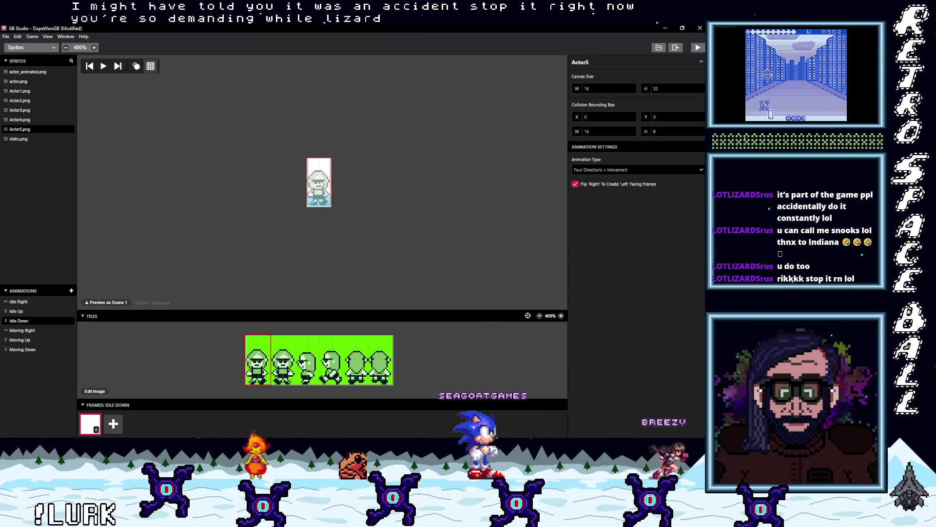
left_click(321, 184)
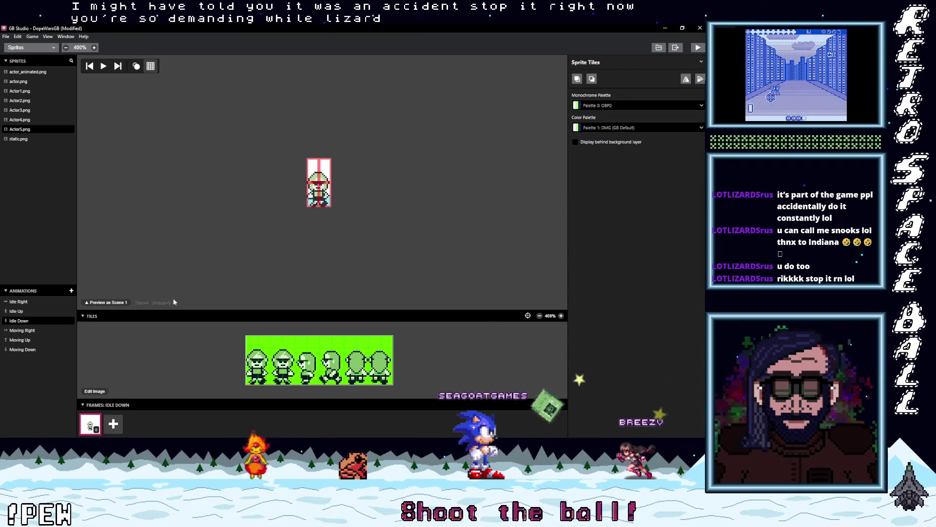
left_click(67, 330)
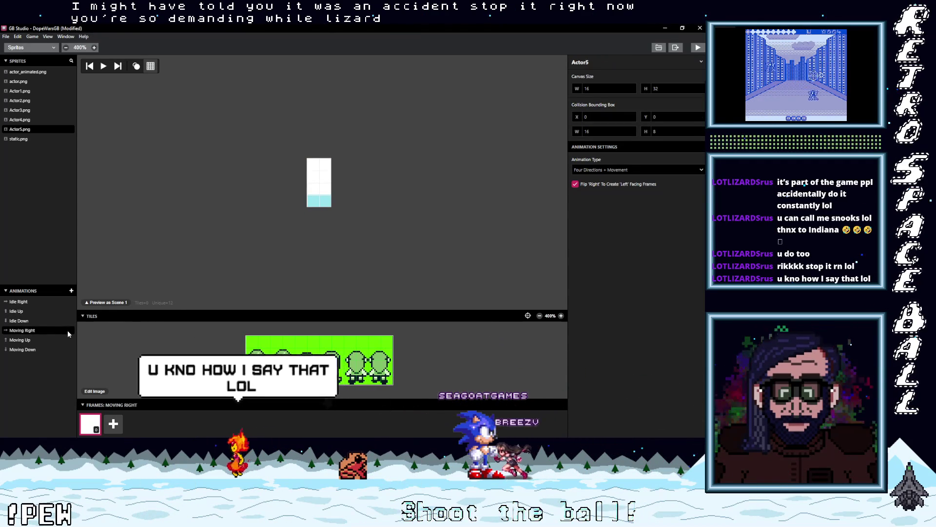